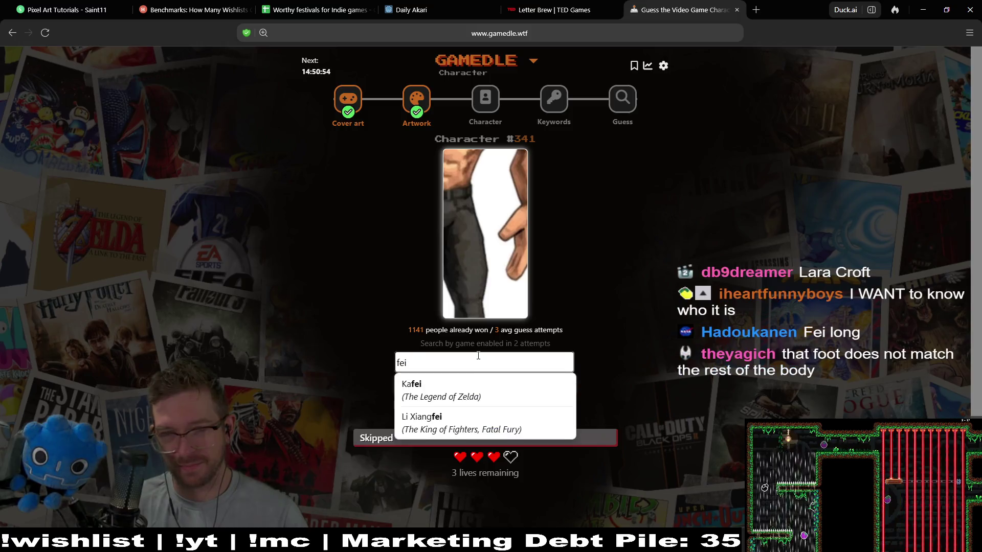
# Try the character searches 'lon', 'a', 'i' and 'long', then clear the search box
pyautogui.write('lon')
pyautogui.press('BackSpace')
pyautogui.press('BackSpace')
pyautogui.press('BackSpace')
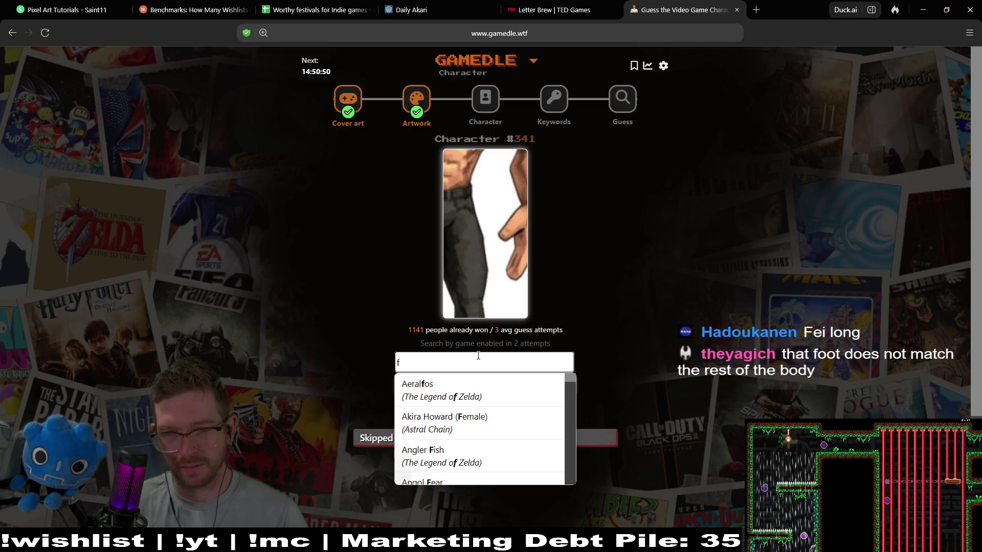
pyautogui.write('a')
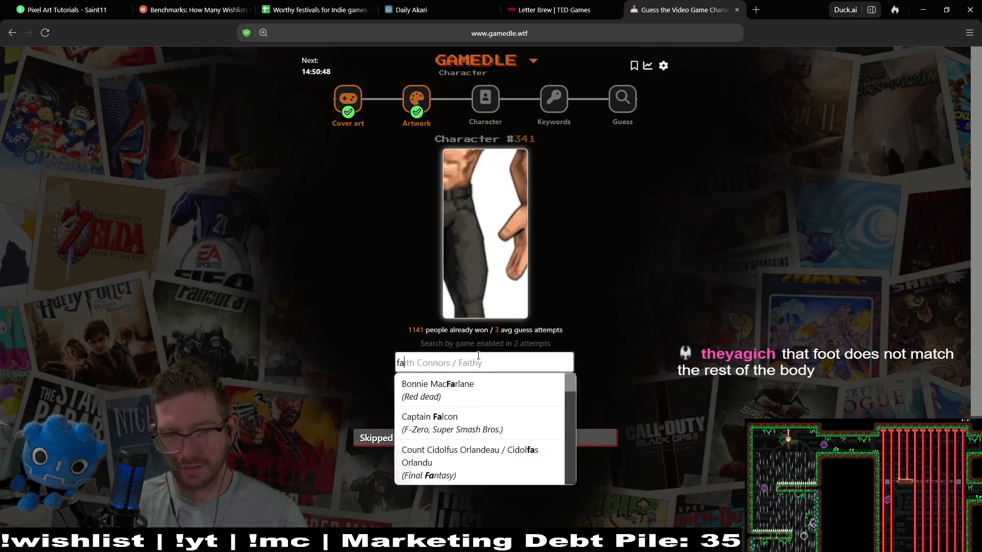
pyautogui.press('BackSpace')
pyautogui.write('i')
pyautogui.press('BackSpace')
pyautogui.press('BackSpace')
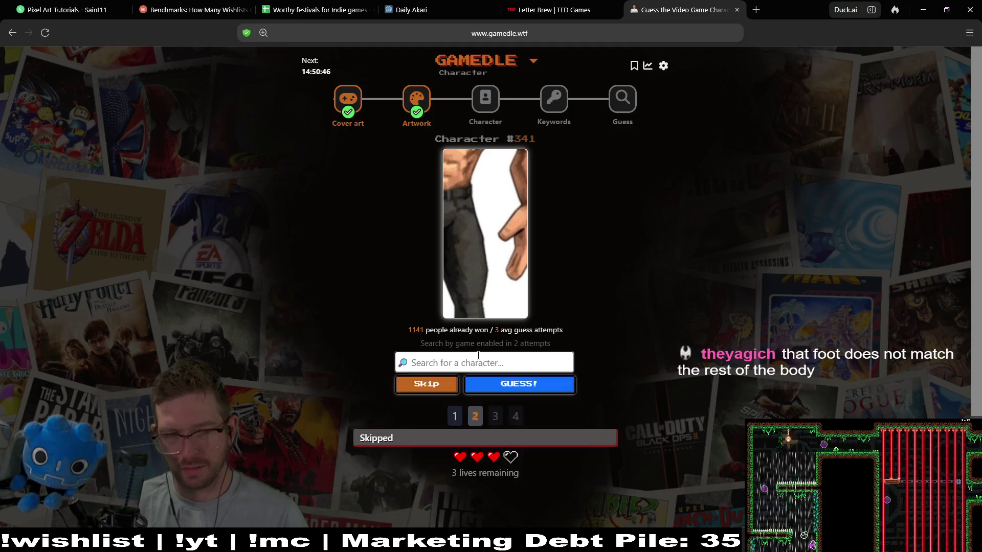
pyautogui.write('long')
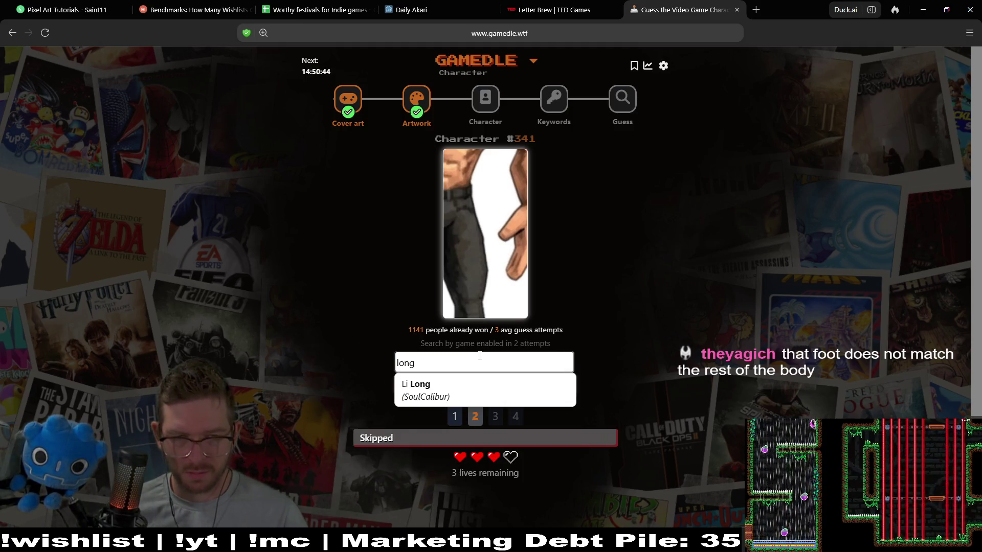
pyautogui.hotkey('ctrl', 'a')
pyautogui.press('BackSpace')
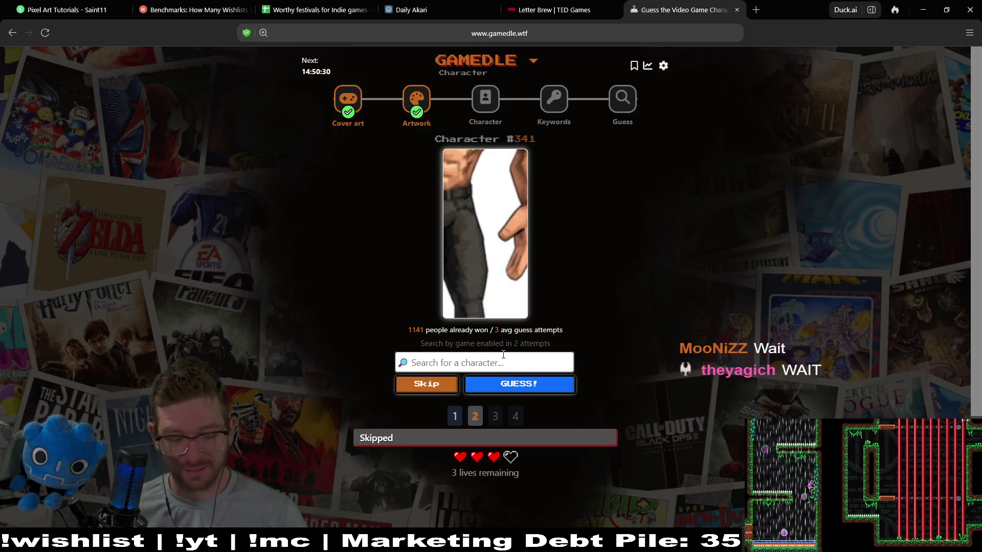
# Search 'r', browse the suggestions, clear the box and skip the attempt for a new clue
pyautogui.write('r')
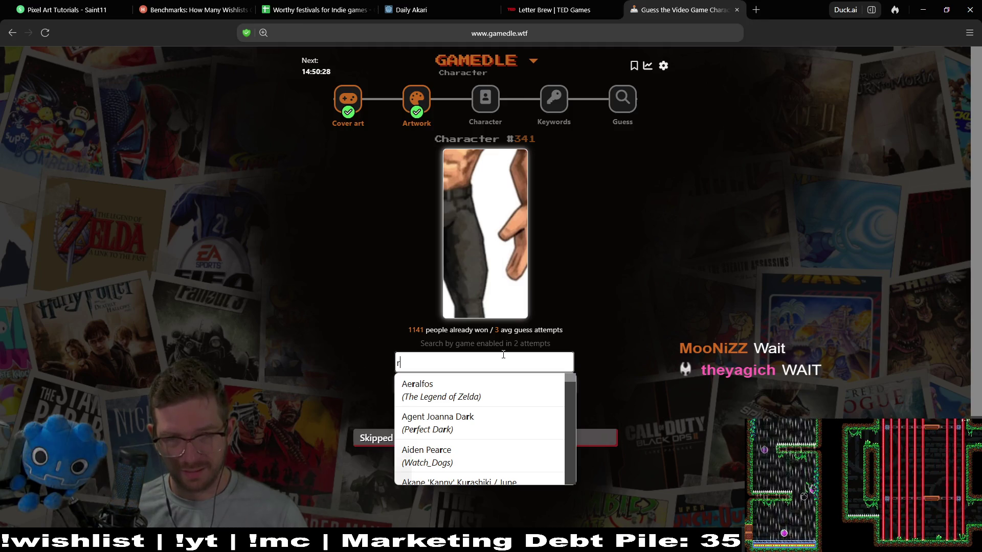
pyautogui.hotkey('ctrl', 'a')
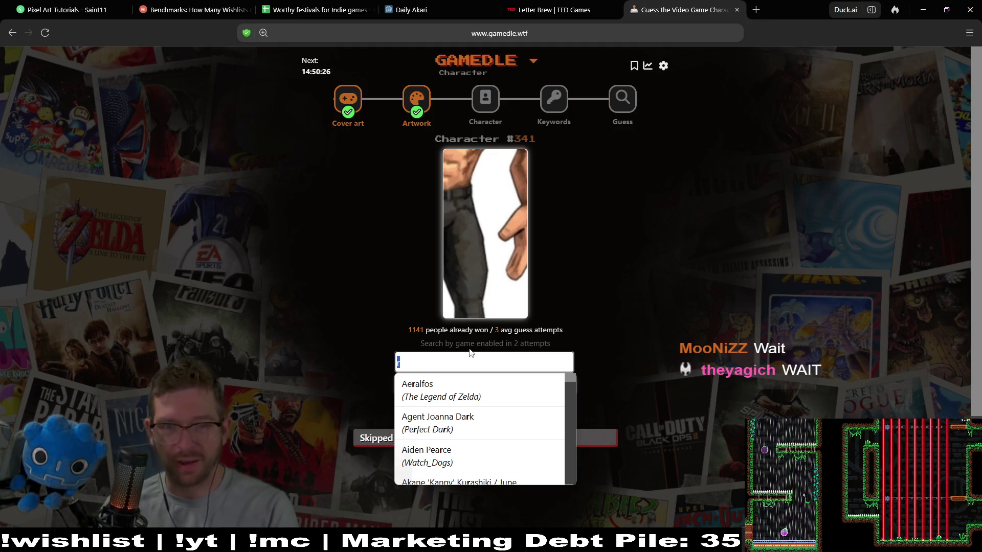
pyautogui.scroll(-3, 483, 434)
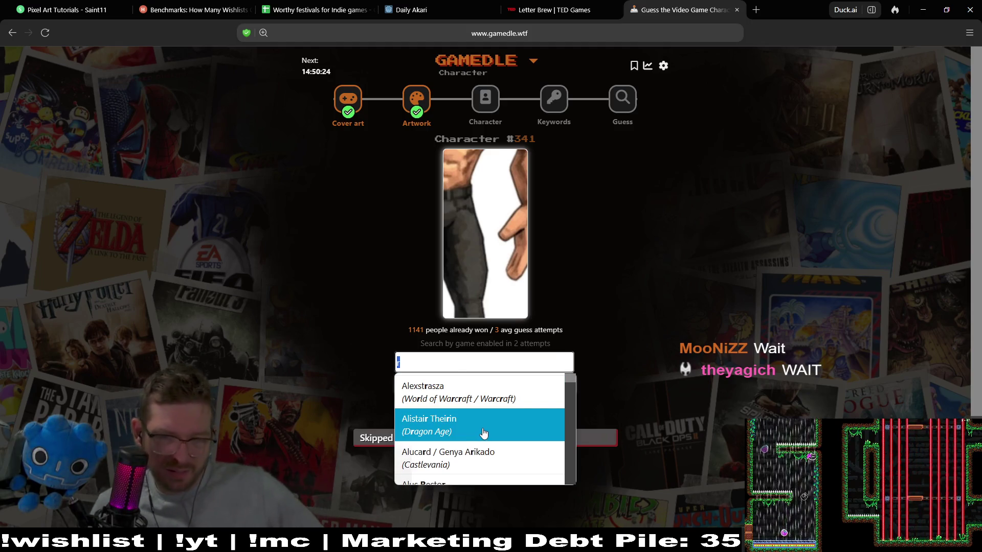
pyautogui.scroll(-3, 484, 433)
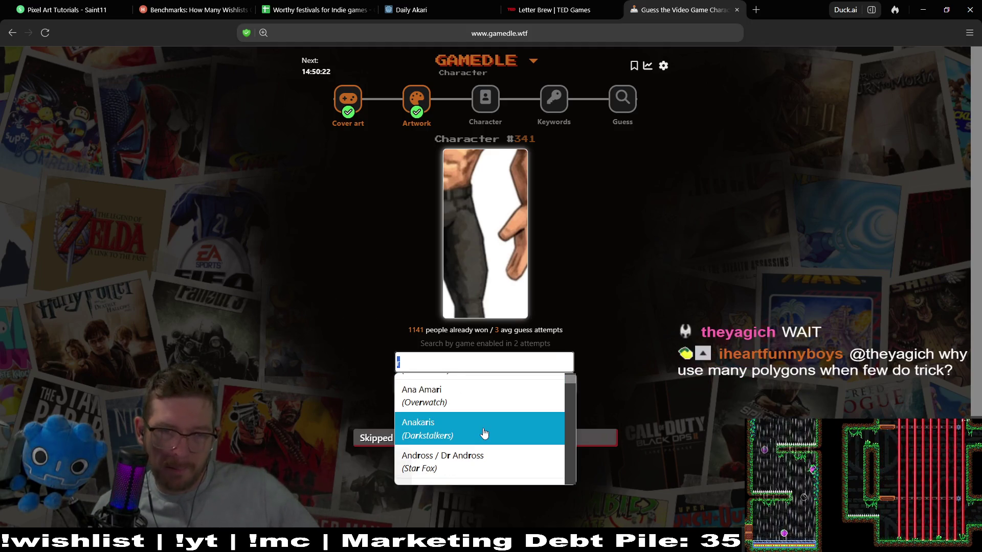
pyautogui.scroll(6, 484, 433)
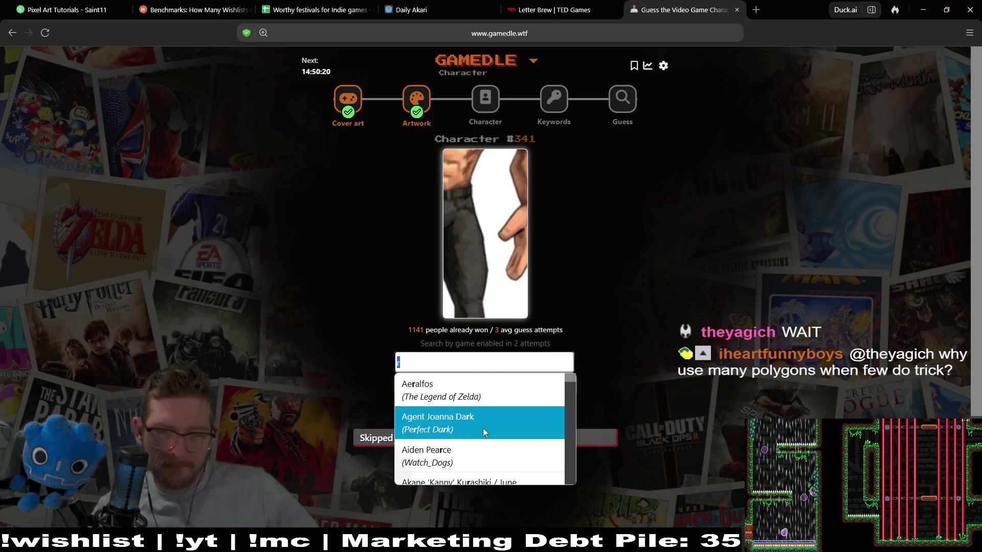
pyautogui.press('BackSpace')
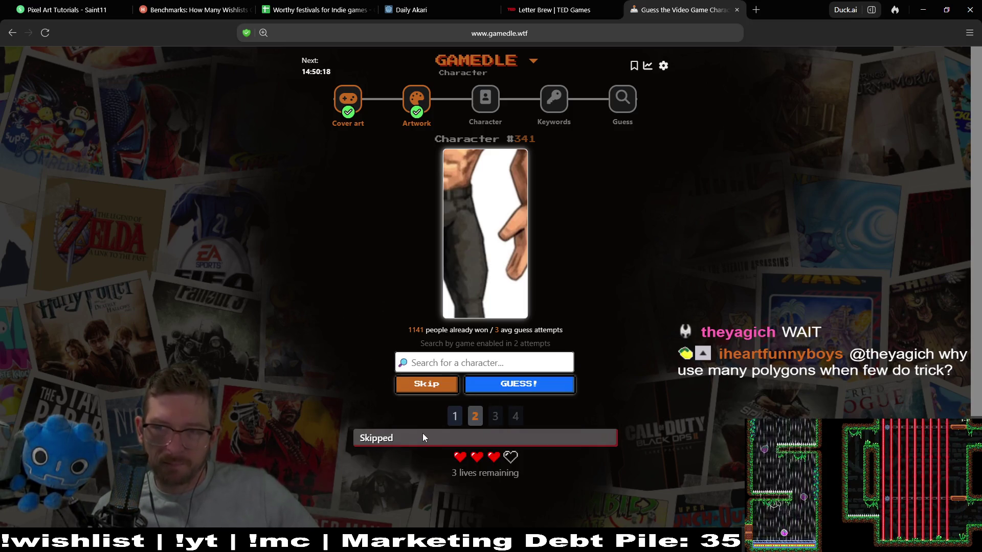
pyautogui.click(430, 387)
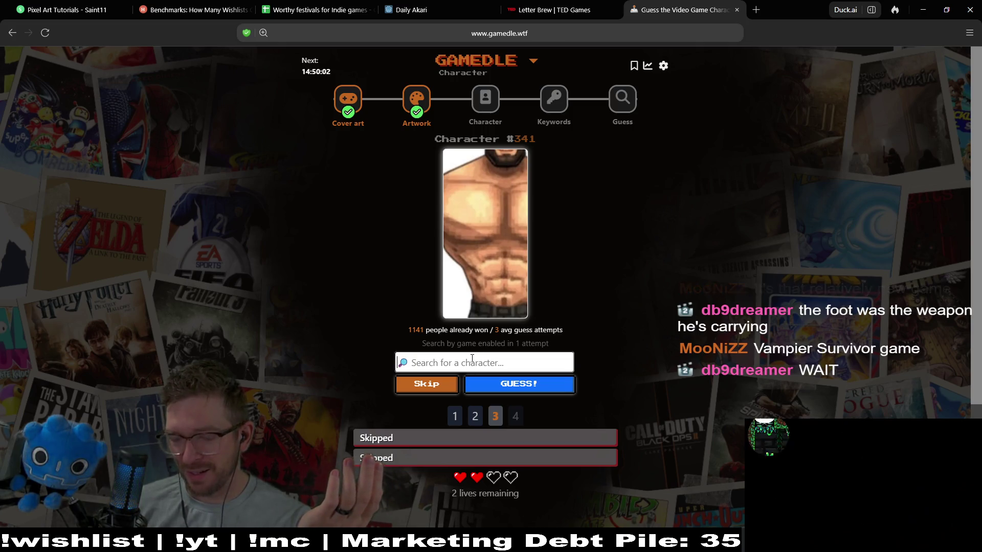
pyautogui.click(472, 359)
# Browse the suggestions for 'bro' and 'big', then clear the character search
pyautogui.write('bro')
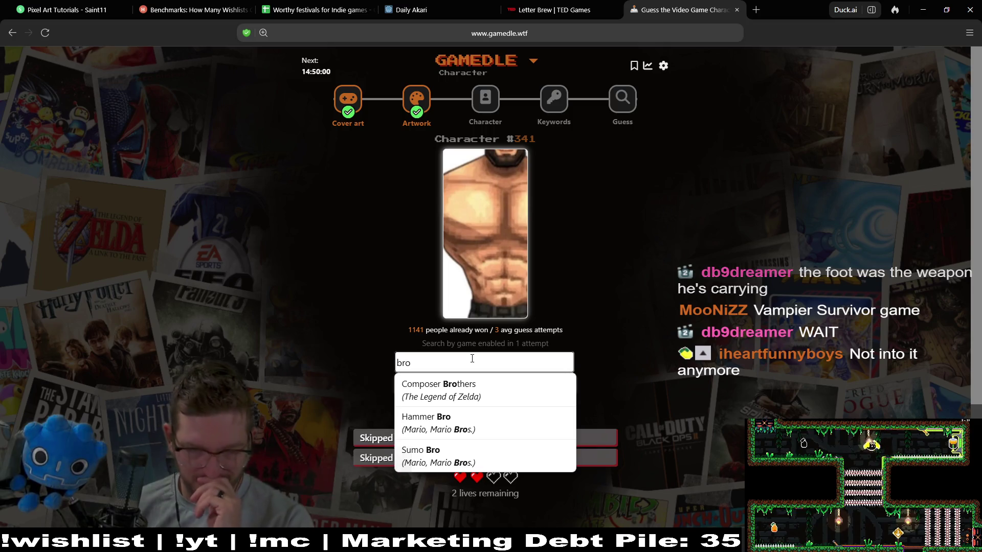
pyautogui.scroll(-3, 493, 427)
pyautogui.scroll(3, 496, 252)
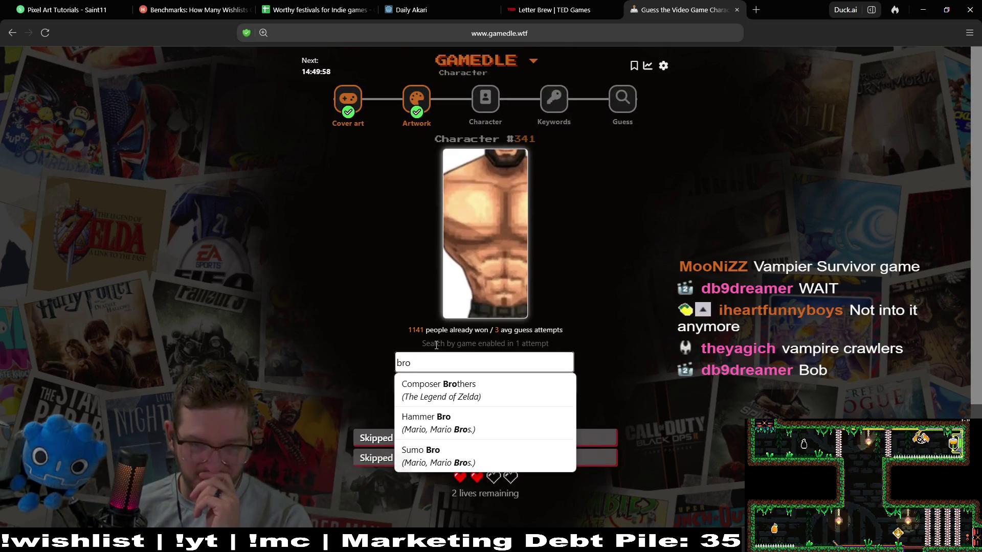
pyautogui.press('BackSpace')
pyautogui.press('BackSpace')
pyautogui.press('BackSpace')
pyautogui.write('big')
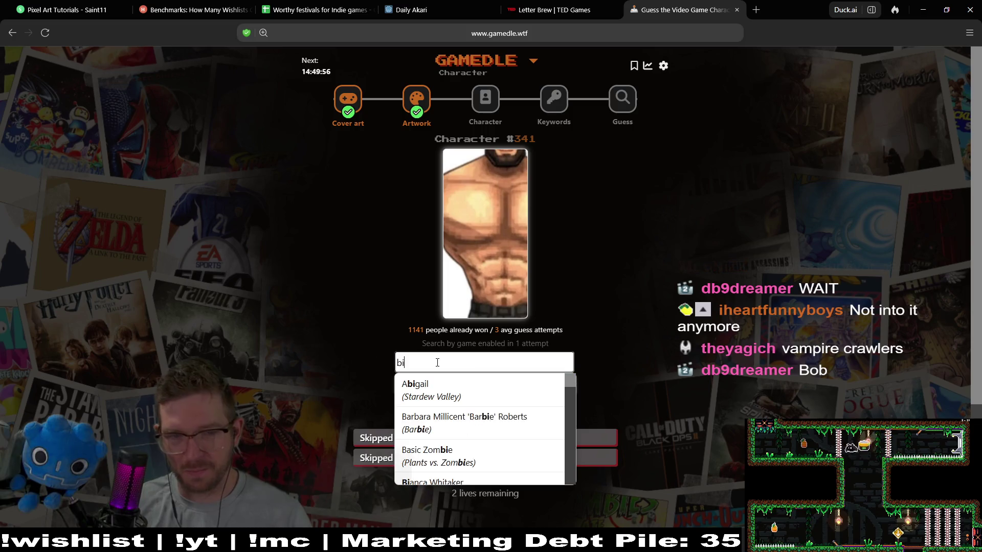
pyautogui.scroll(-2, 443, 402)
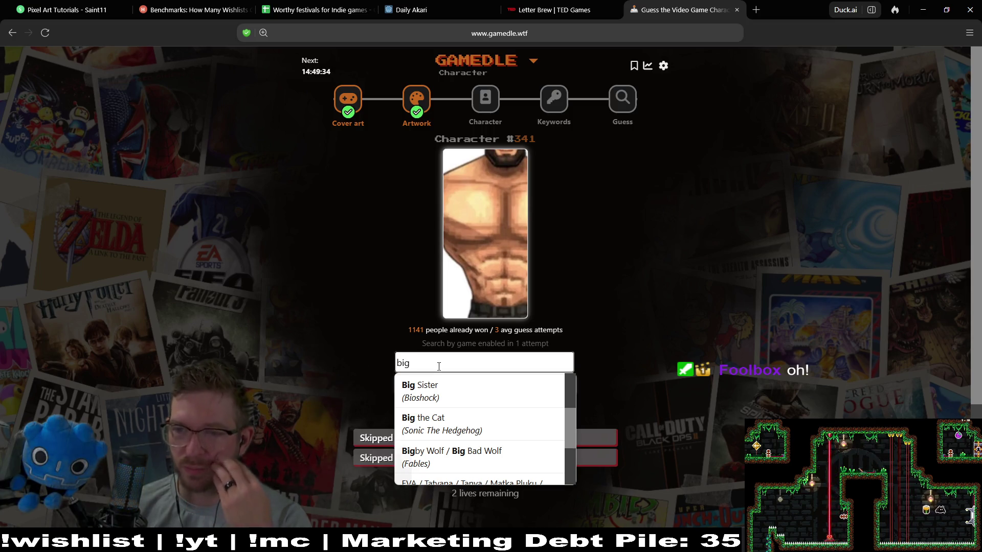
pyautogui.press('BackSpace')
pyautogui.press('BackSpace')
pyautogui.press('BackSpace')
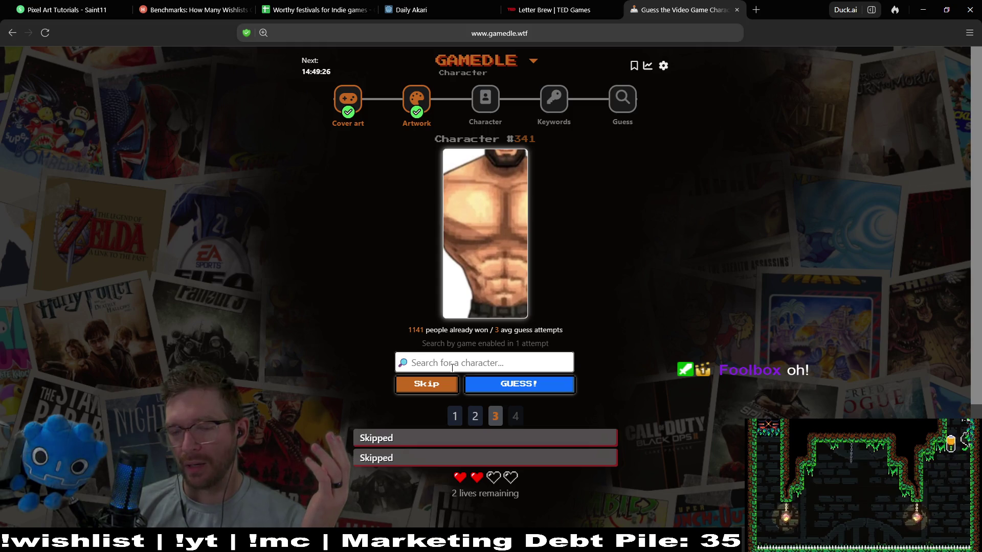
# Search 'mega', choose Megachad from the suggestions and submit it as the guess
pyautogui.write('sur')
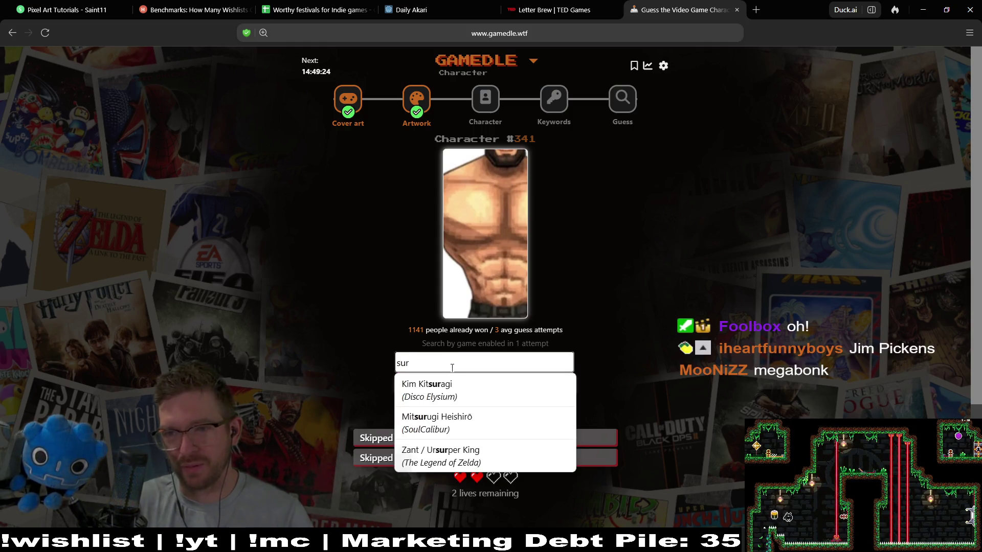
pyautogui.press('BackSpace')
pyautogui.press('BackSpace')
pyautogui.press('BackSpace')
pyautogui.write('me')
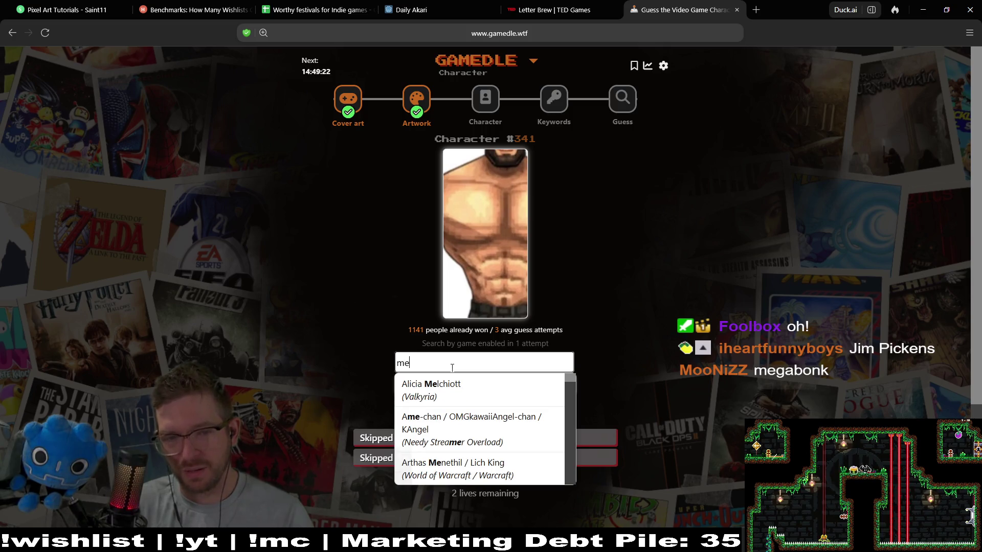
pyautogui.write('ga')
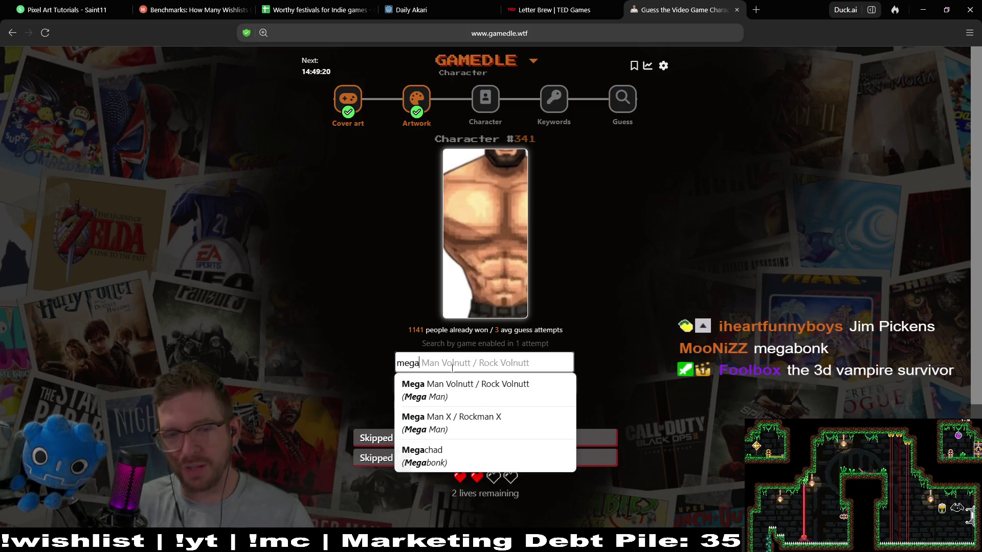
pyautogui.press('Down')
pyautogui.press('Down')
pyautogui.press('Down')
pyautogui.press('Return')
pyautogui.click(516, 384)
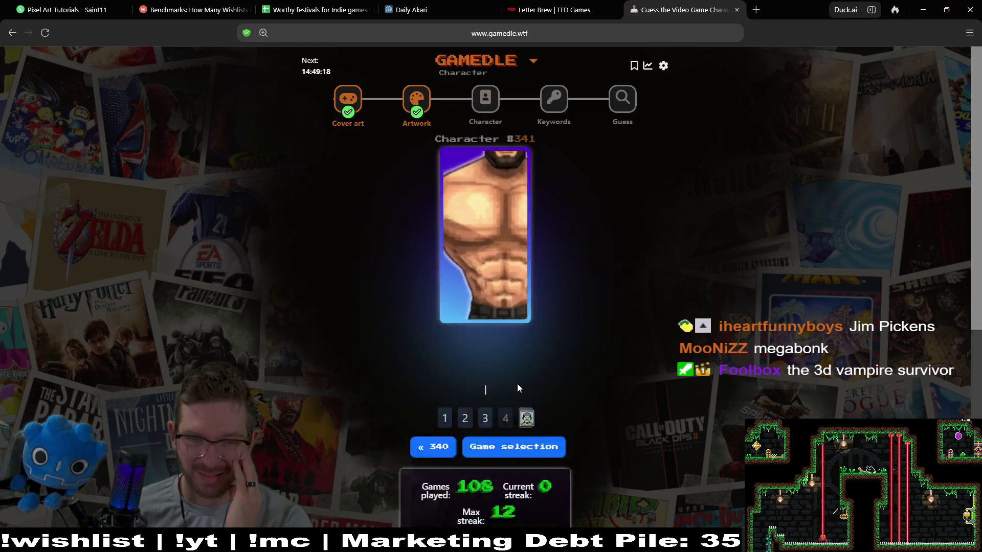
# Scroll back to the top and open the Keywords round for game #1049
pyautogui.scroll(-1, 724, 280)
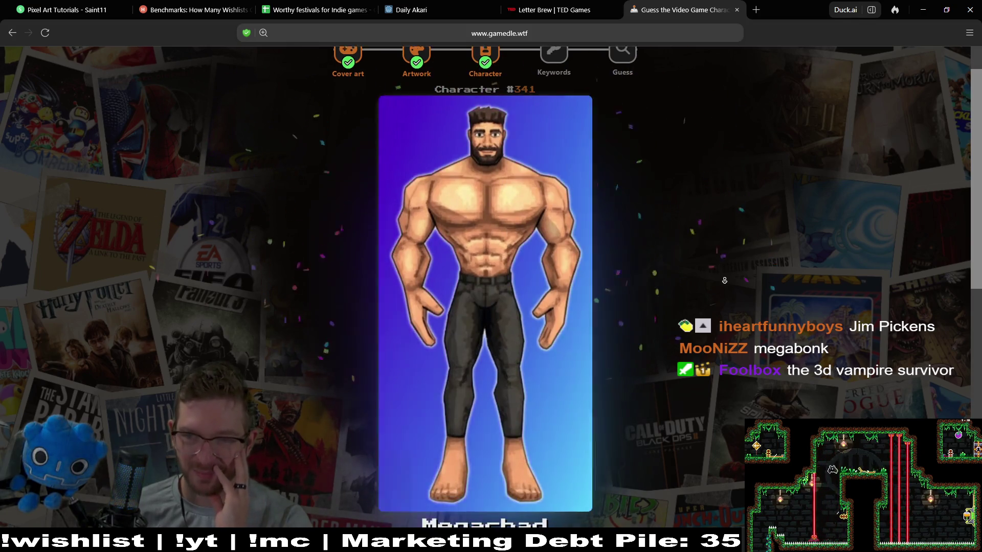
pyautogui.scroll(-1, 725, 278)
pyautogui.scroll(2, 726, 265)
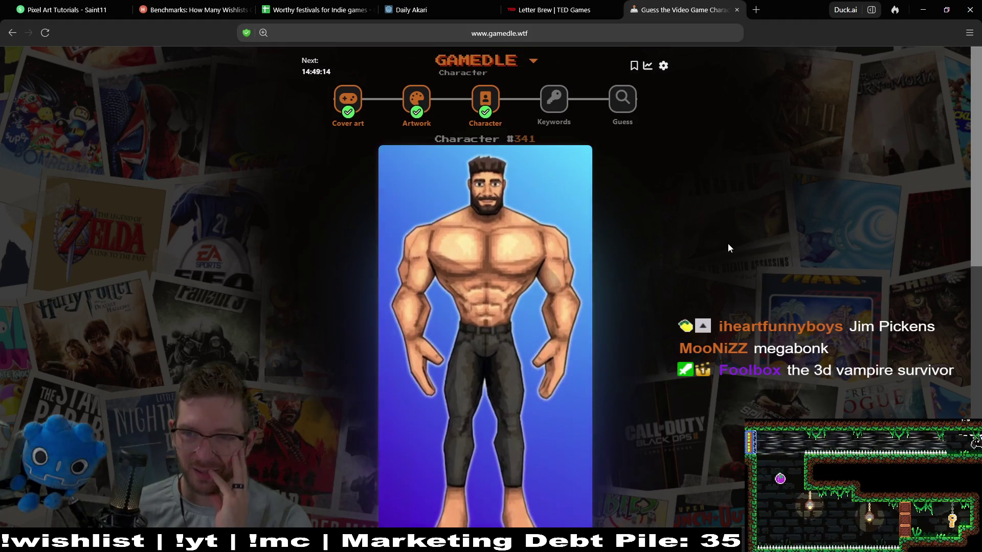
pyautogui.click(545, 109)
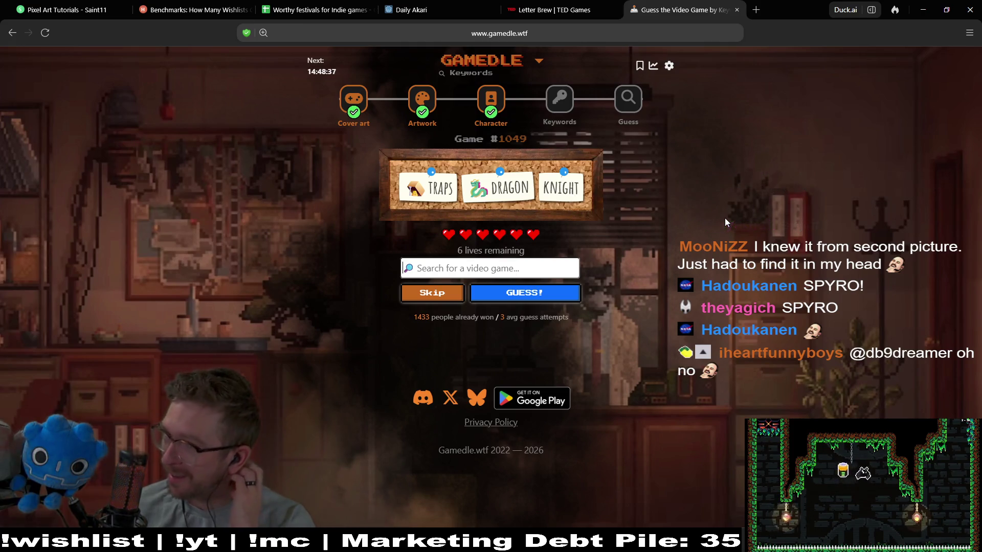
# Search 'spy' and submit Spyro 2: Ripto's Rage! as a keyword guess
pyautogui.click(553, 261)
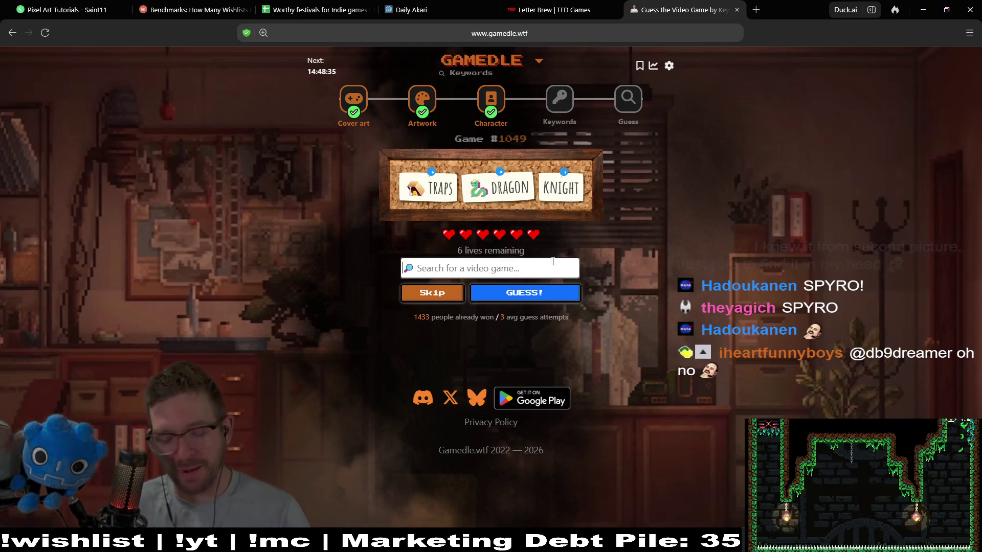
pyautogui.write('spyro')
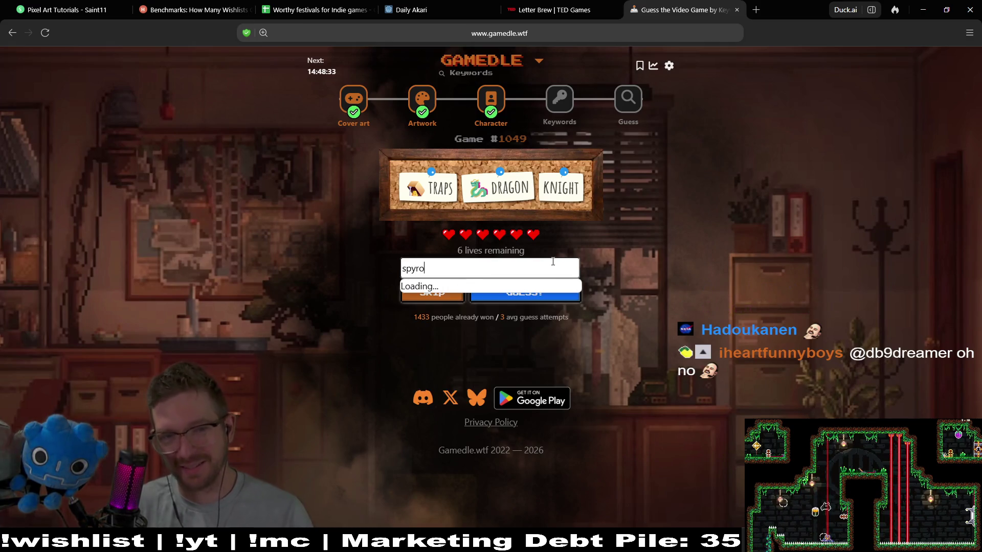
pyautogui.click(539, 290)
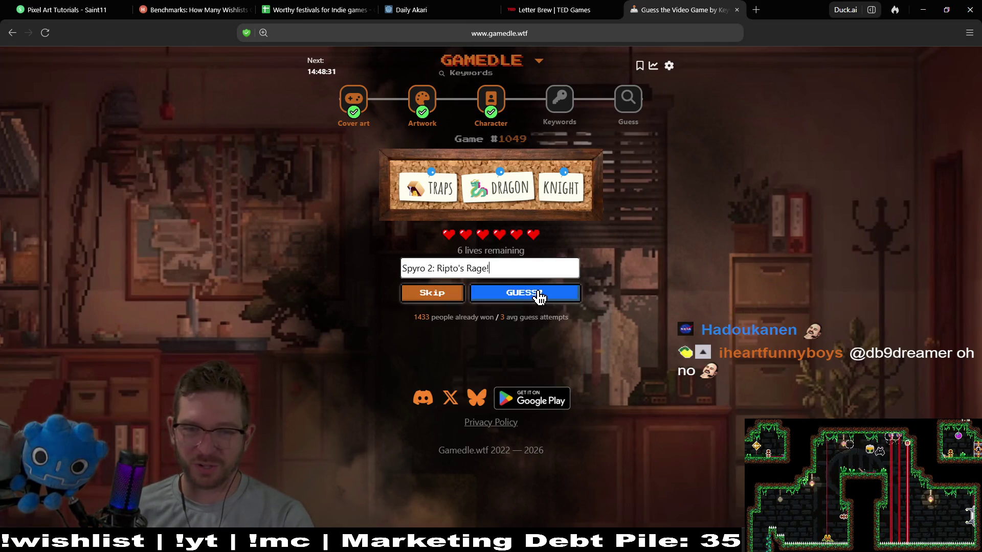
pyautogui.click(539, 290)
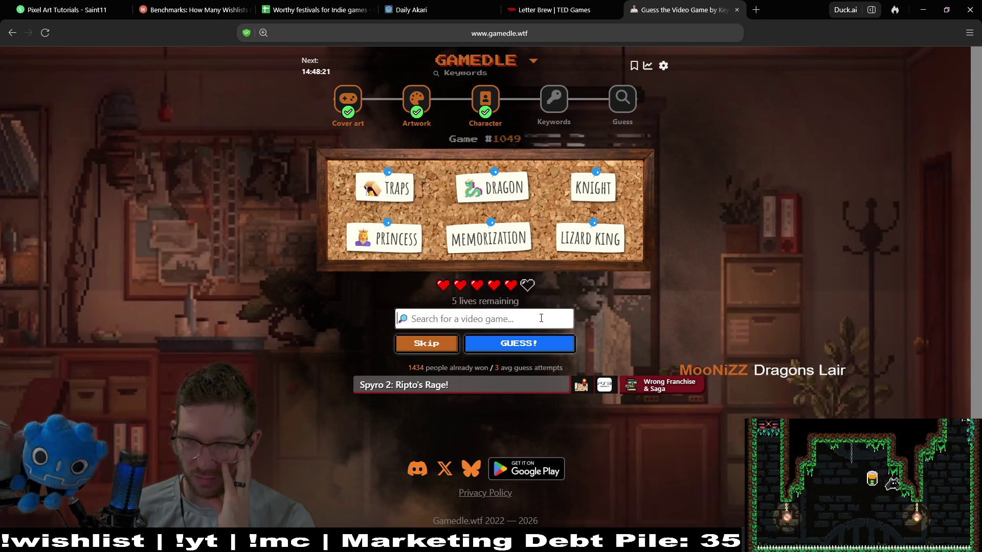
# Correct the search to 'dragons' and submit Dragon's Lair as the guess
pyautogui.write('dragons')
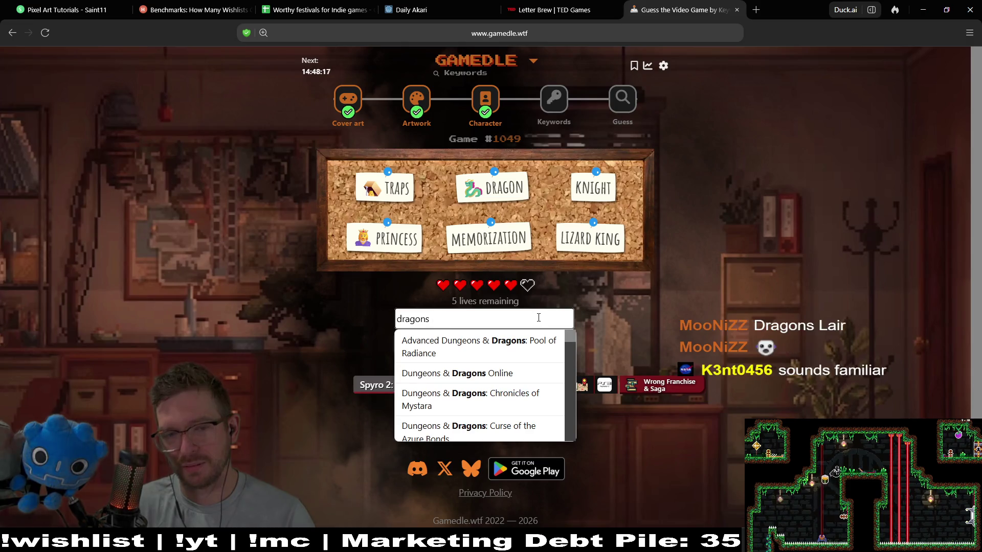
pyautogui.write(' lay')
pyautogui.press('BackSpace')
pyautogui.press('BackSpace')
pyautogui.press('BackSpace')
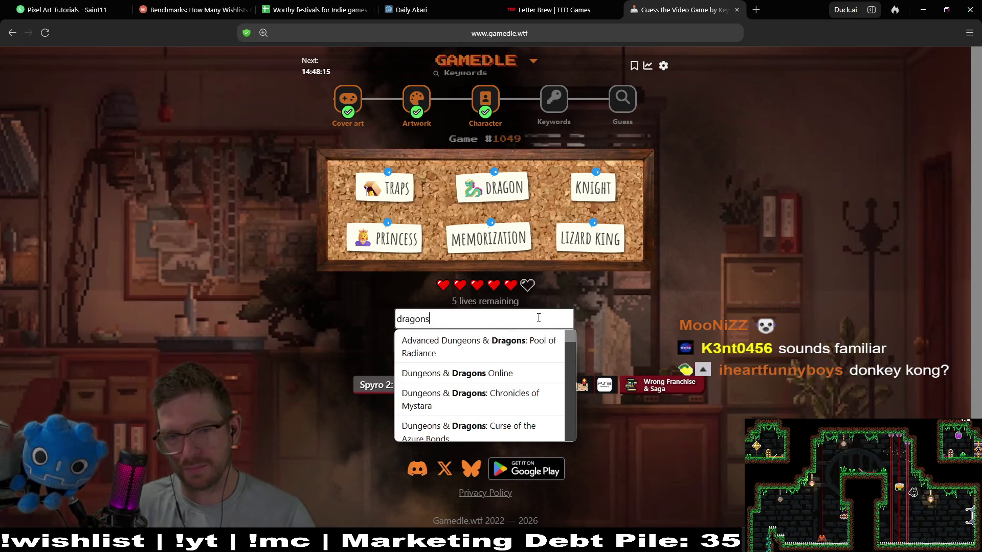
pyautogui.write("'s layer")
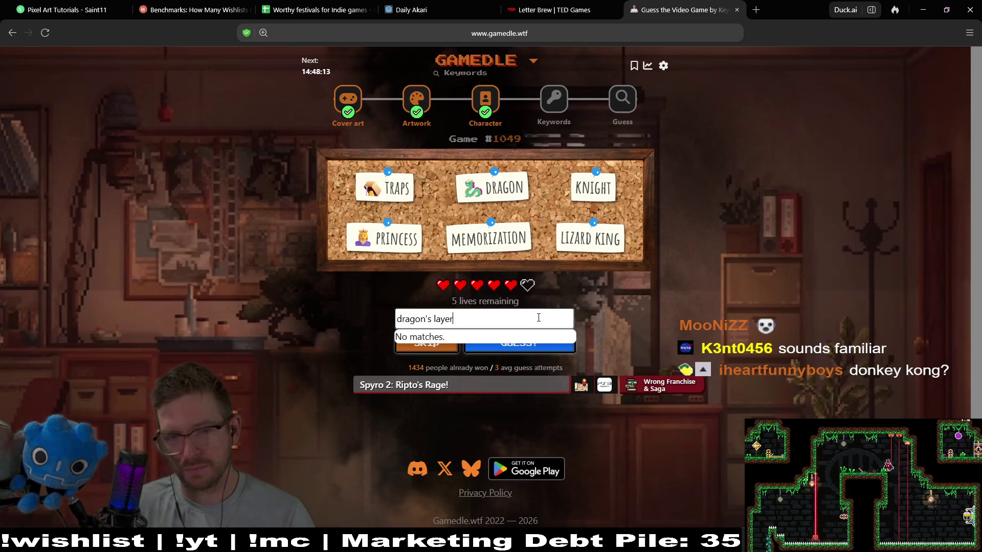
pyautogui.press('BackSpace')
pyautogui.press('BackSpace')
pyautogui.press('BackSpace')
pyautogui.press('BackSpace')
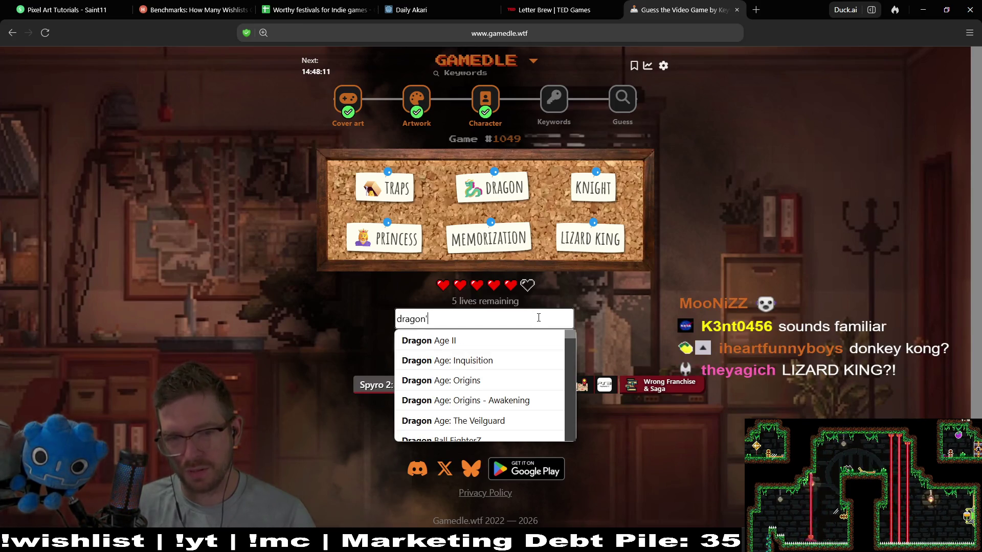
pyautogui.write('s')
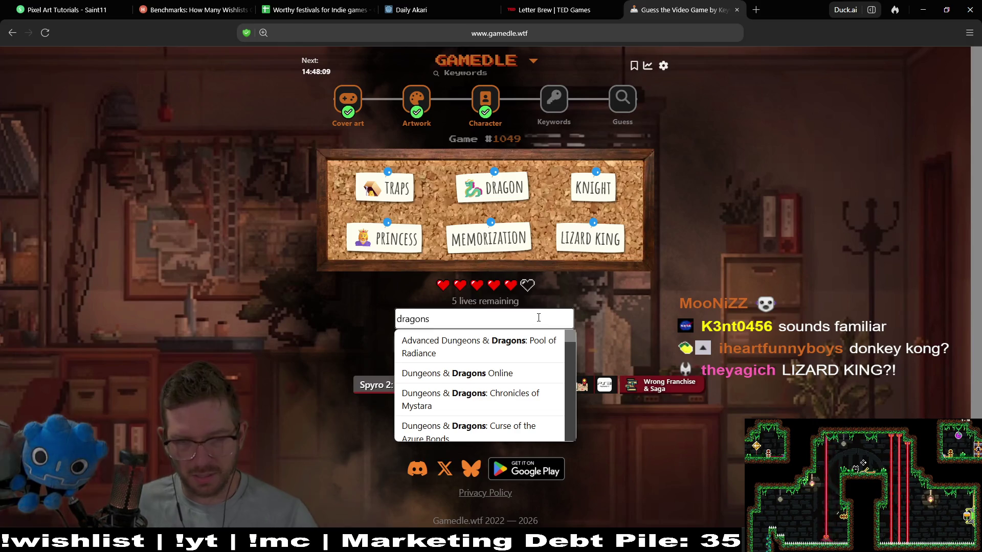
pyautogui.moveTo(566, 340); pyautogui.dragTo(566, 362)
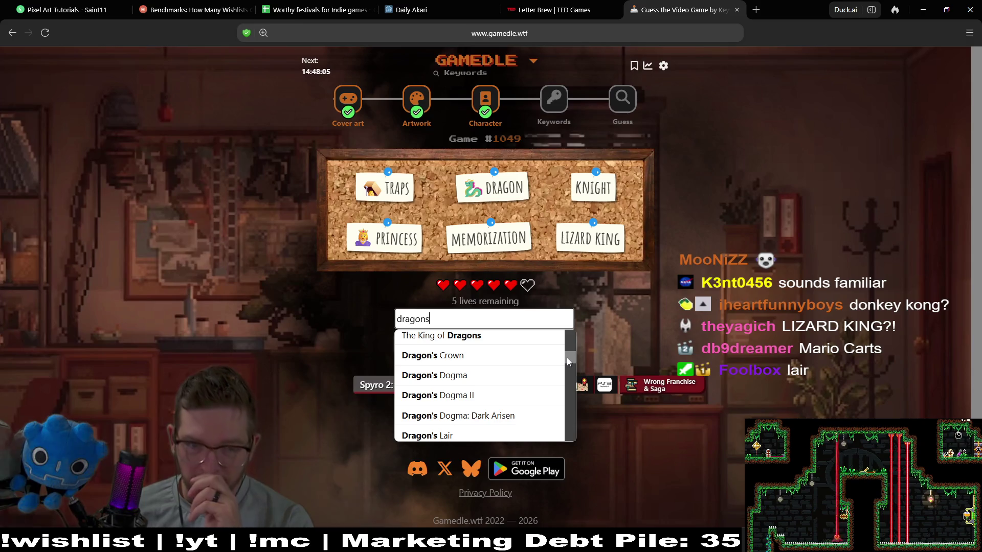
pyautogui.click(447, 436)
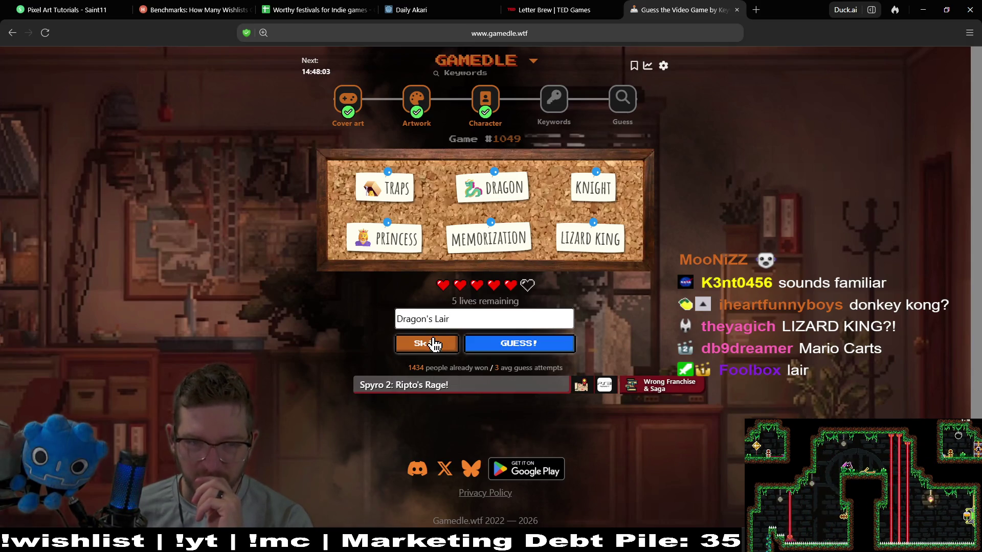
pyautogui.click(506, 339)
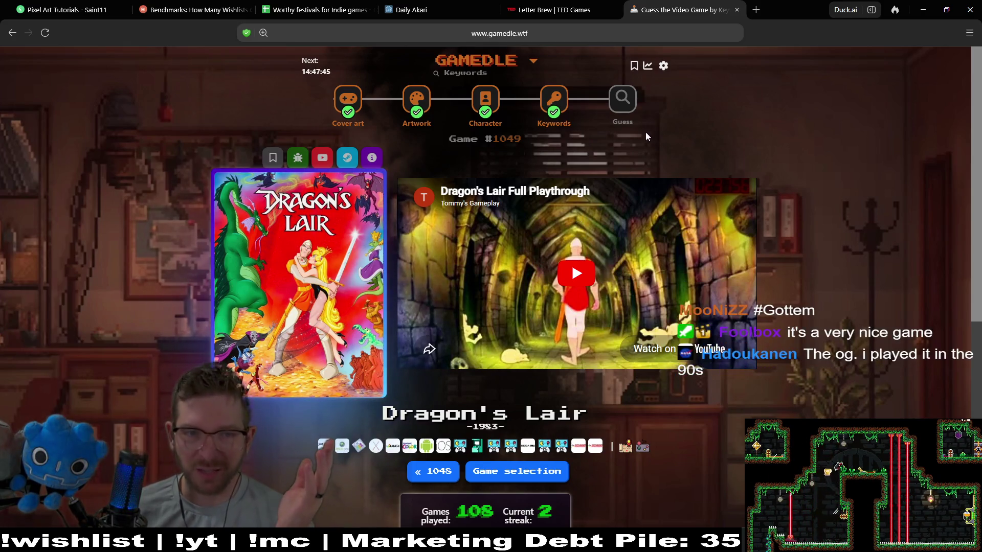
# Move on to the Guess mode puzzle for game #1302
pyautogui.click(627, 104)
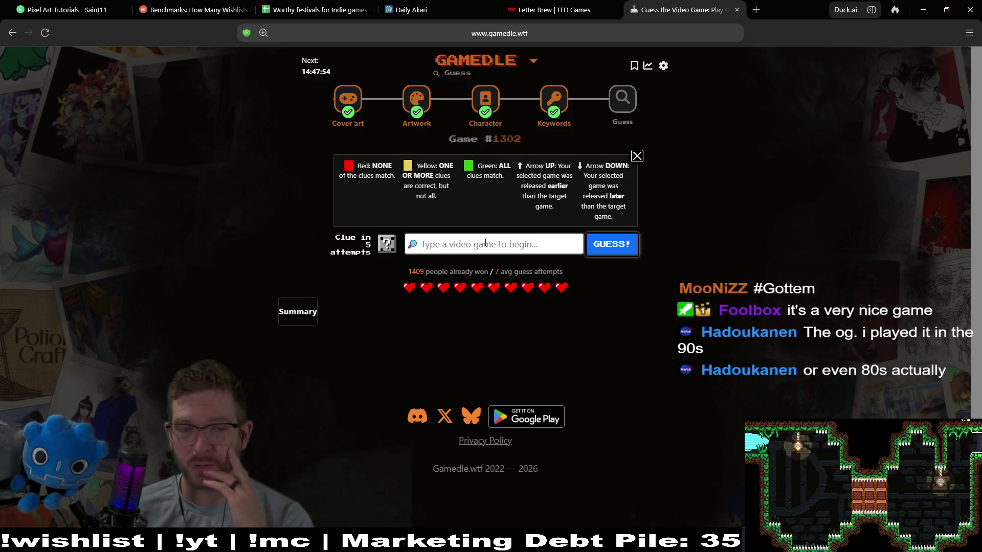
# Search 'stellar blade' and submit Stellar Blade as the first guess
pyautogui.write('ste')
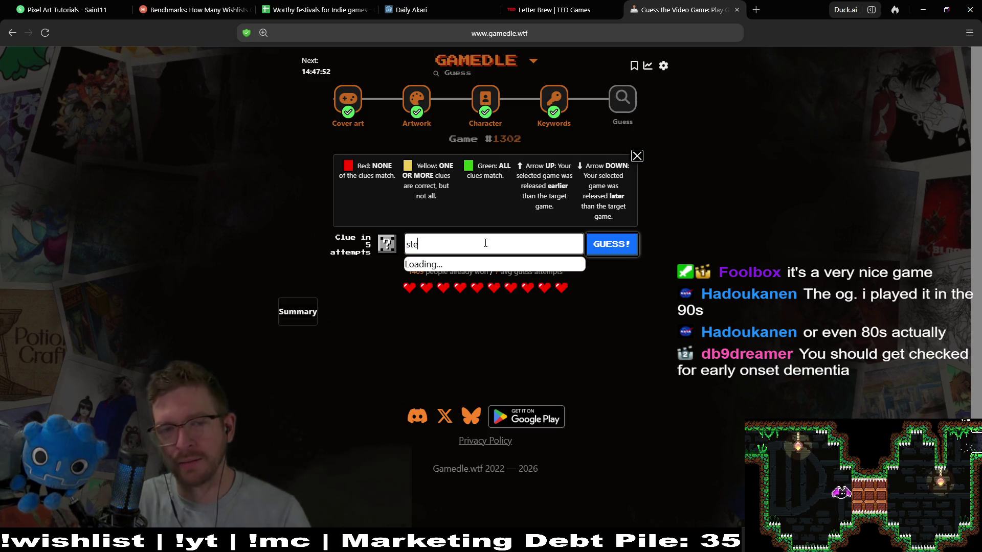
pyautogui.write('llar blade')
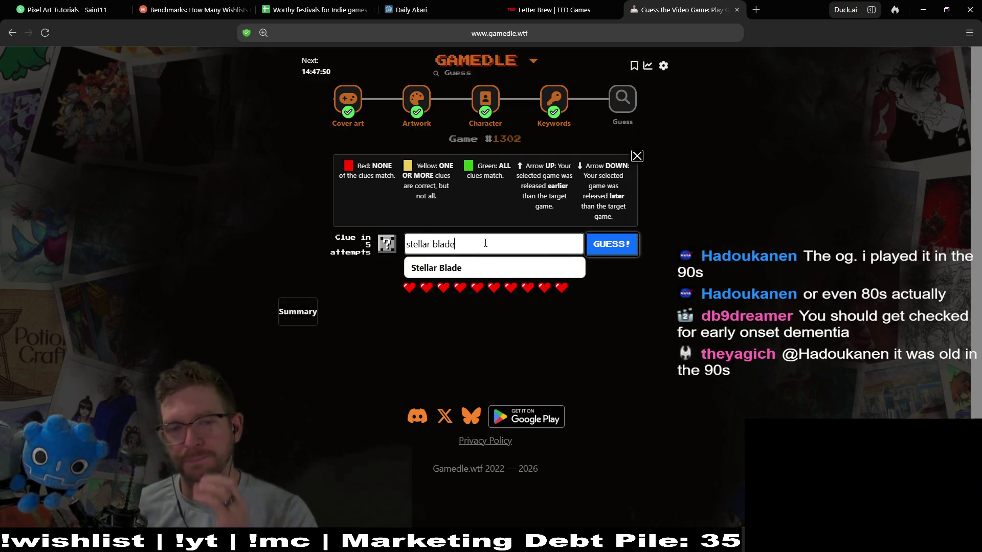
pyautogui.click(460, 268)
pyautogui.click(611, 245)
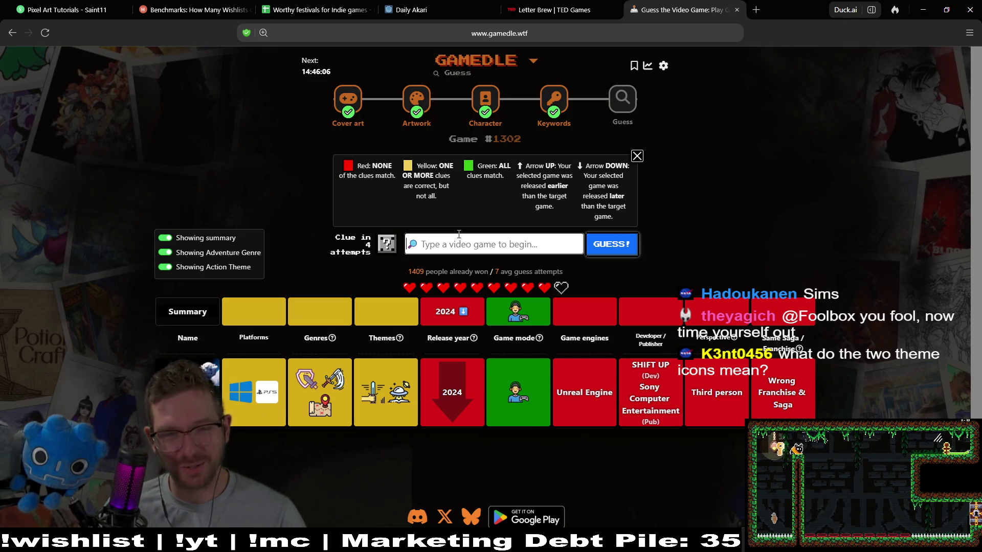
pyautogui.moveTo(515, 392)
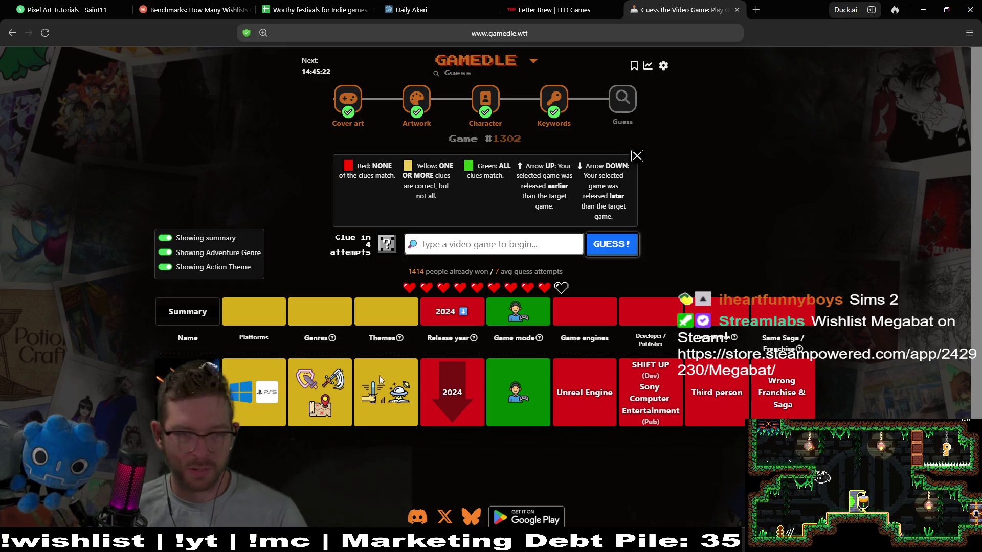
pyautogui.moveTo(310, 380)
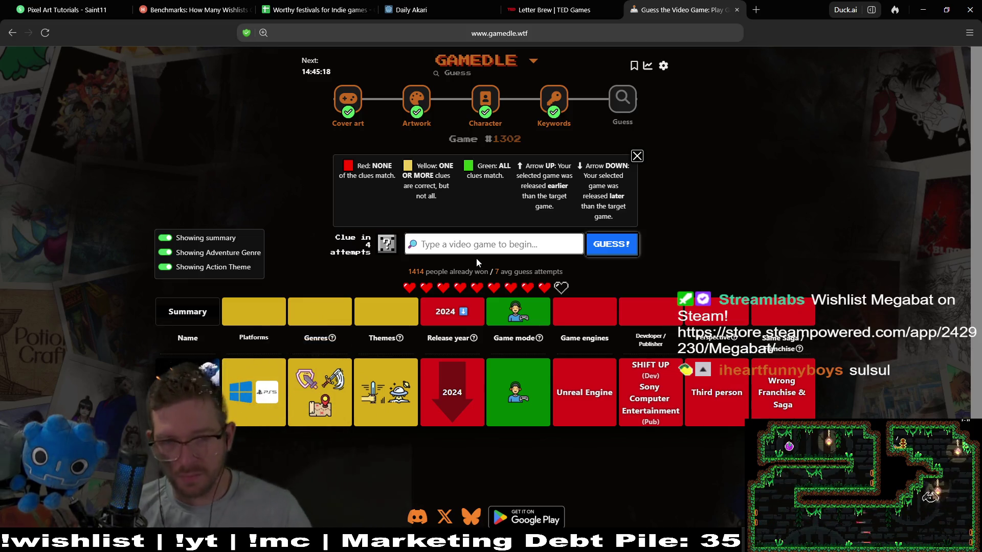
# Search 'sims 3' and submit The Sims 3 as the next guess
pyautogui.click(492, 250)
pyautogui.write('sim')
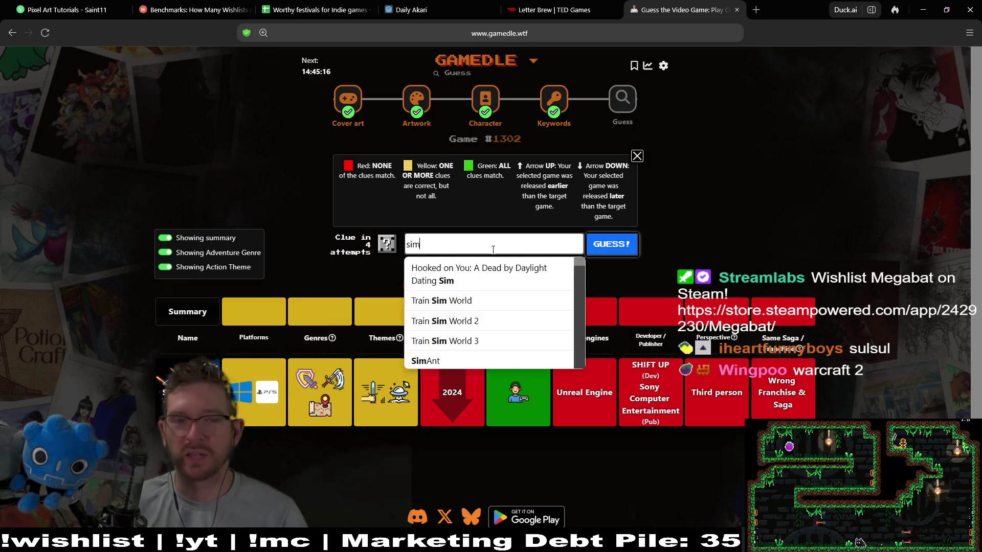
pyautogui.write('s 3')
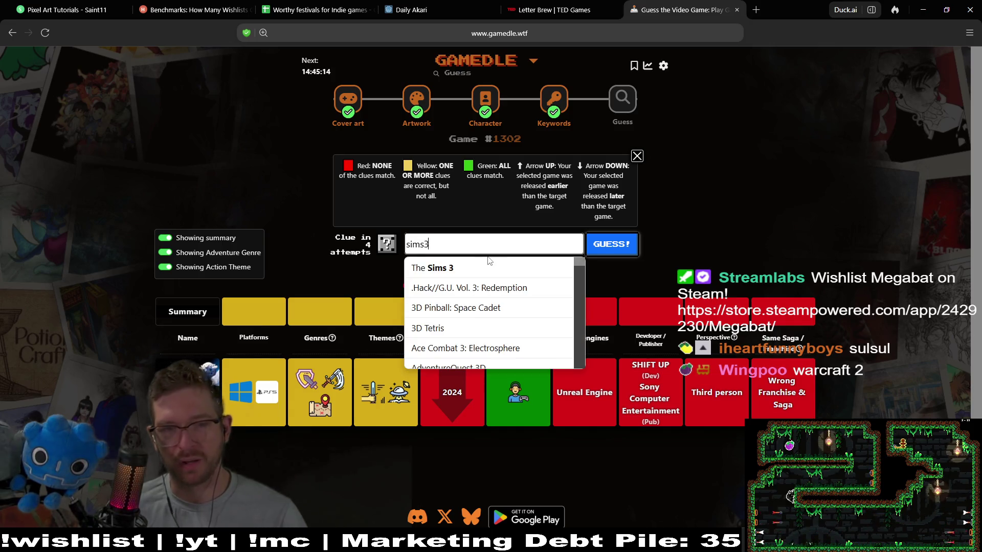
pyautogui.click(476, 268)
pyautogui.click(604, 247)
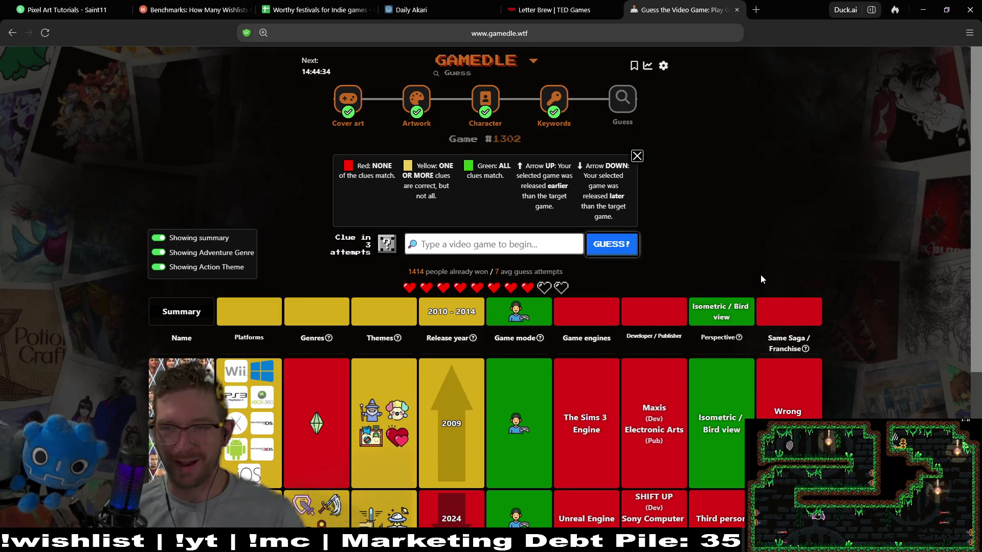
pyautogui.scroll(-2, 877, 240)
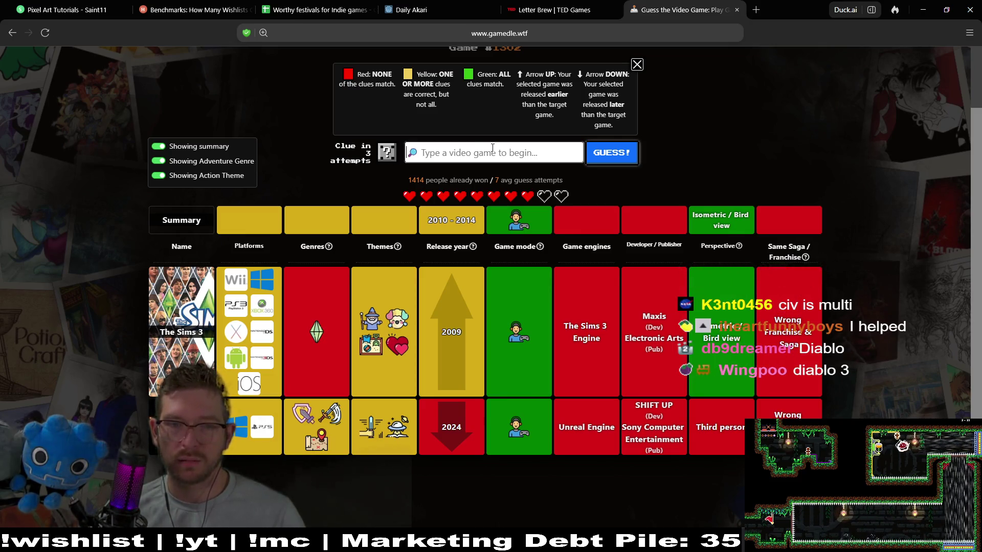
# Search 'diablo 3' and submit Diablo III as the third guess
pyautogui.write('diablo 3')
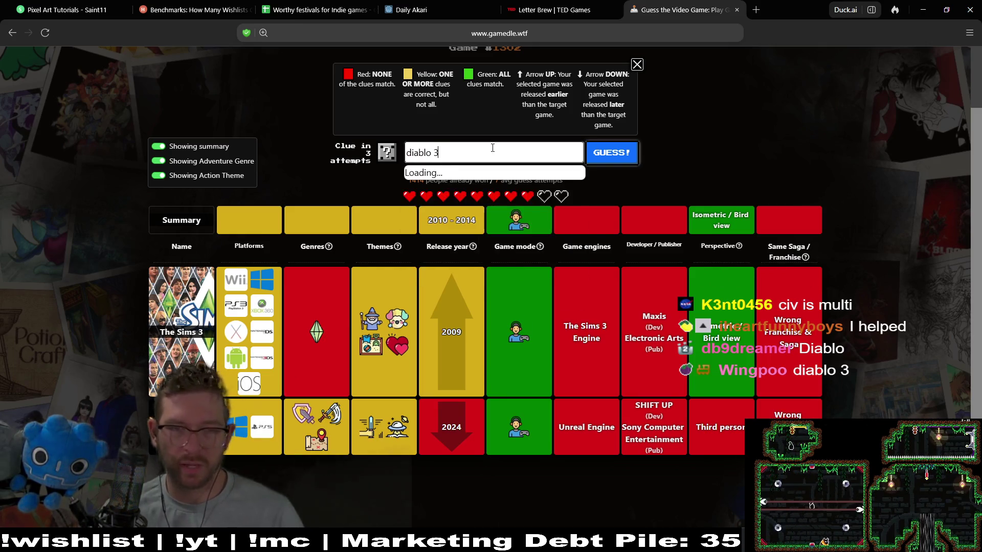
pyautogui.click(459, 235)
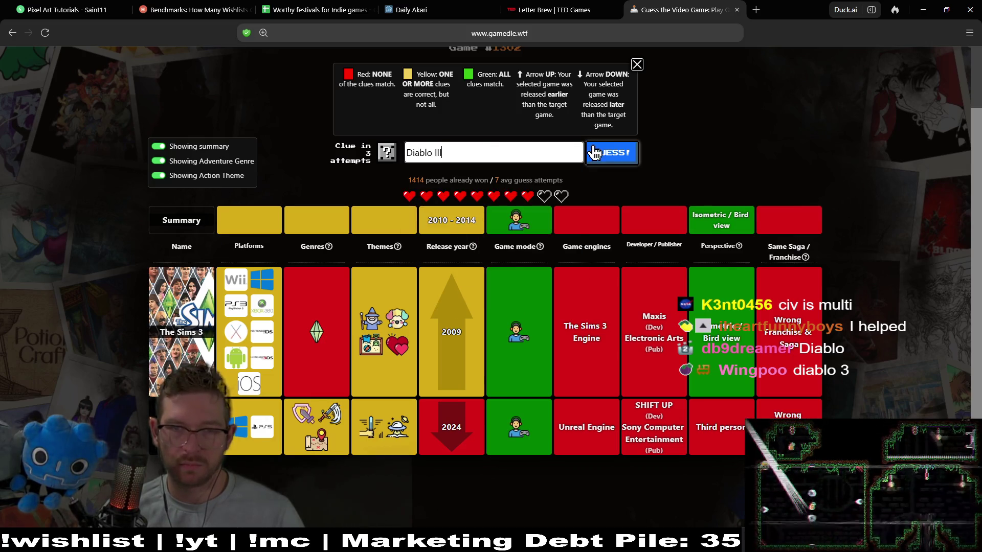
pyautogui.click(597, 152)
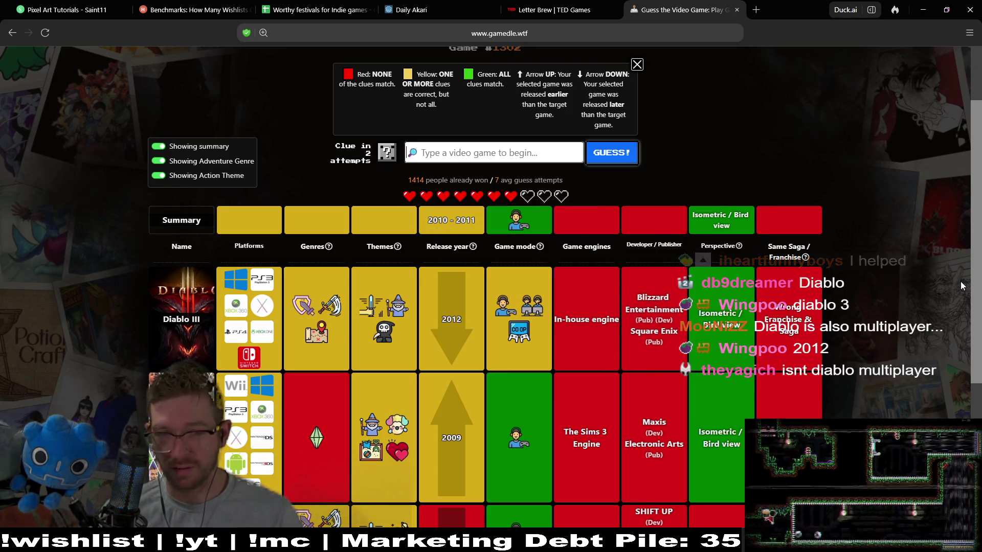
pyautogui.moveTo(540, 319)
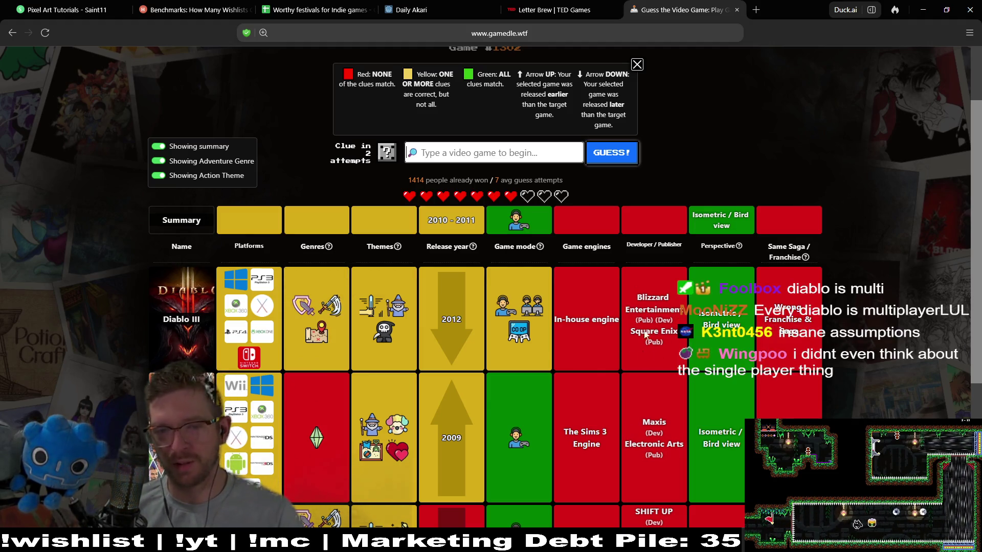
pyautogui.scroll(-2, 645, 335)
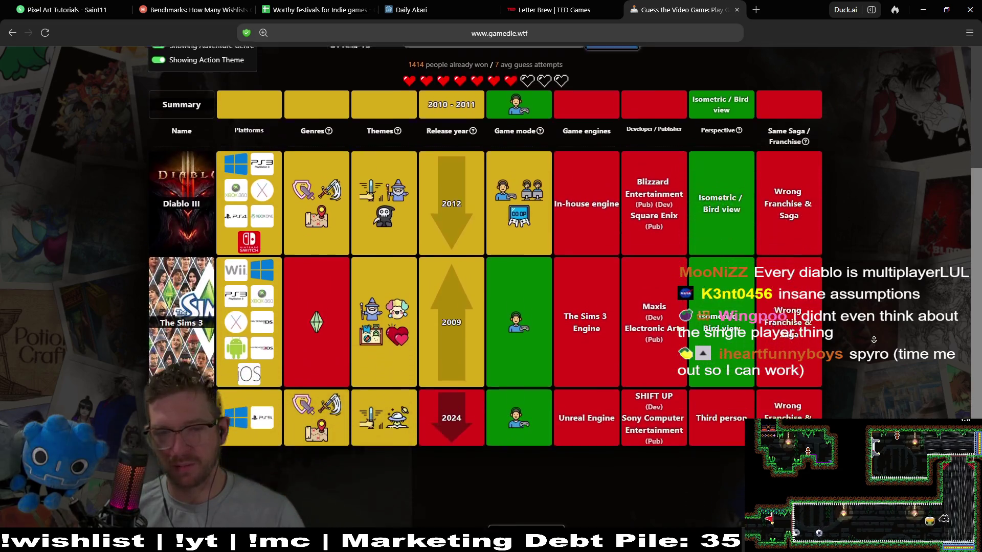
pyautogui.scroll(2, 879, 322)
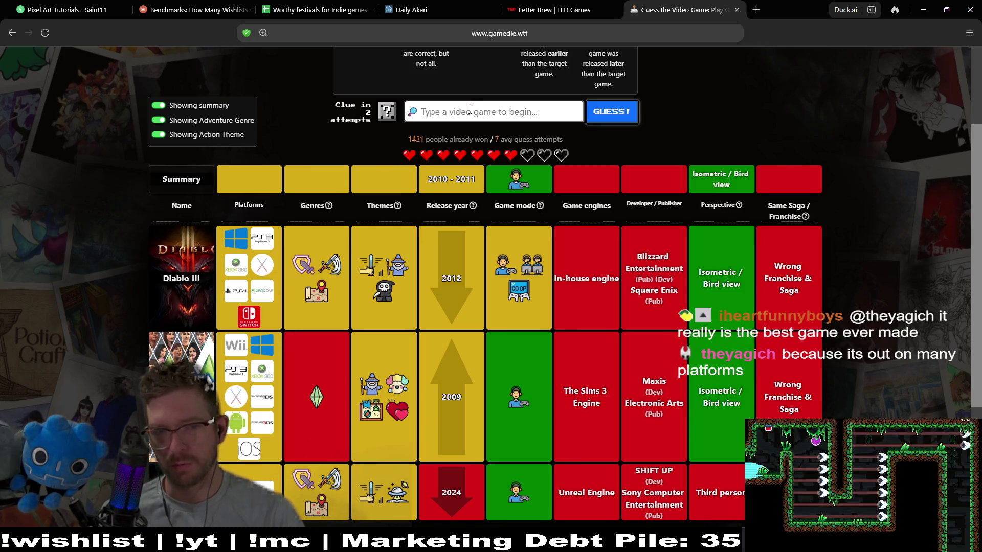
pyautogui.moveTo(389, 292)
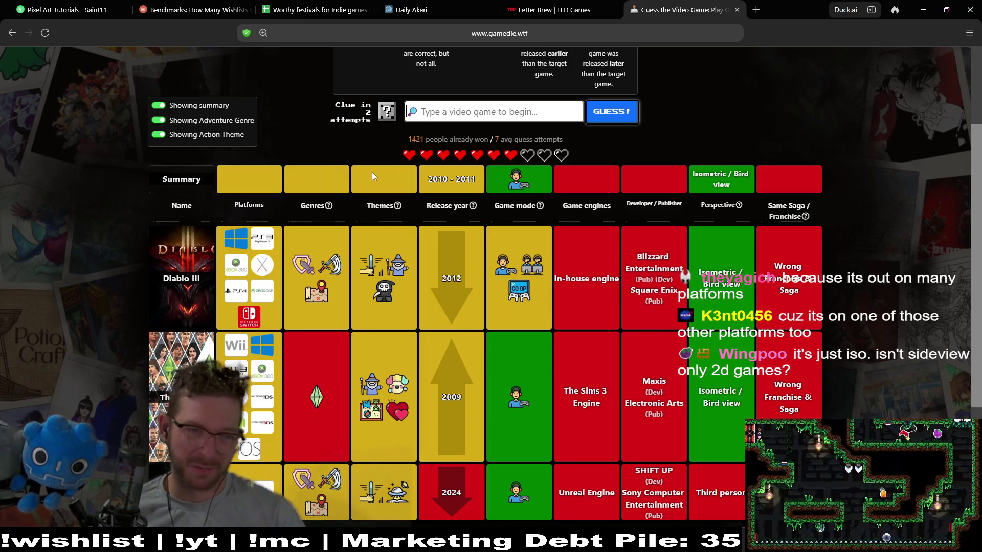
pyautogui.click(463, 112)
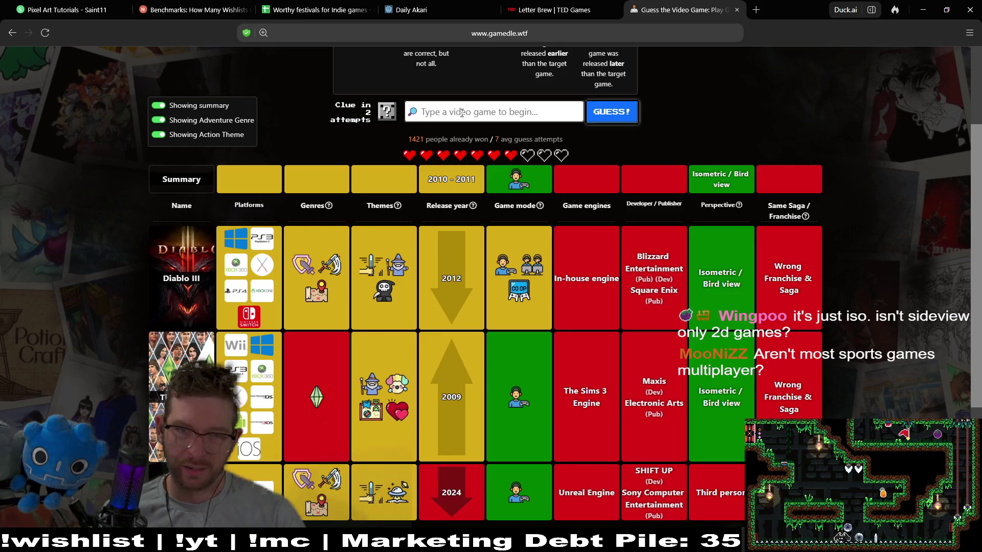
# Type 'ma nfl' in the guess box and browse the Madden suggestions
pyautogui.write('madden')
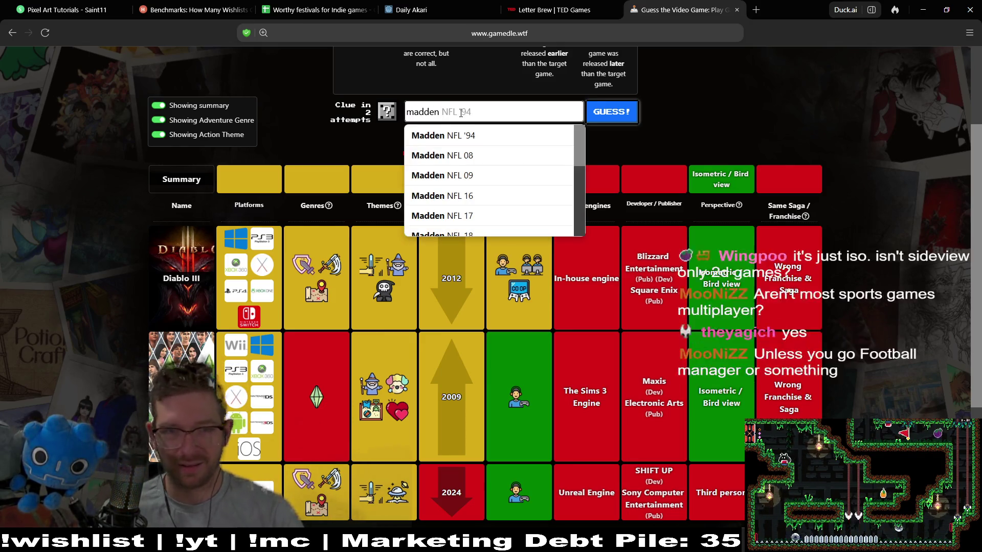
pyautogui.scroll(-3, 505, 222)
pyautogui.scroll(3, 506, 225)
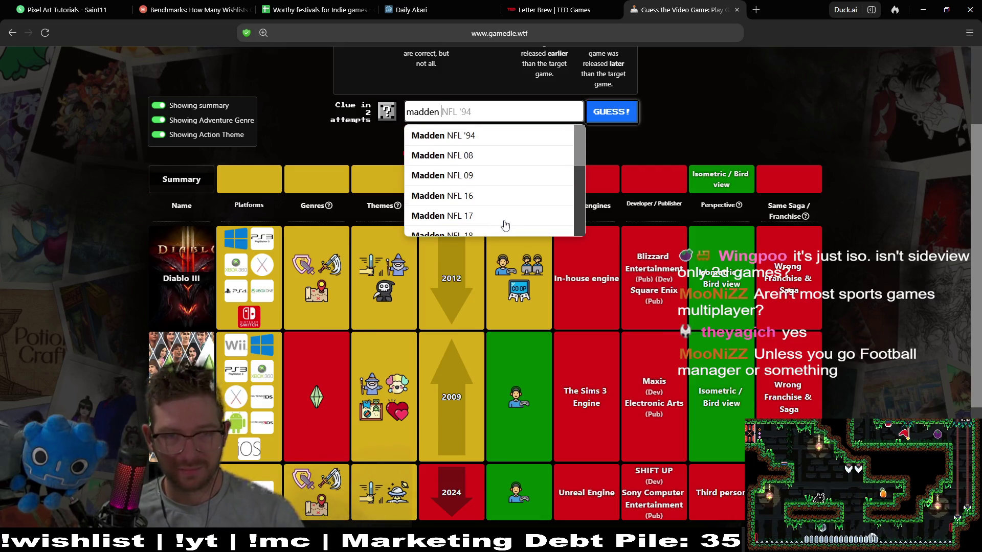
pyautogui.scroll(-5, 505, 225)
pyautogui.scroll(5, 504, 226)
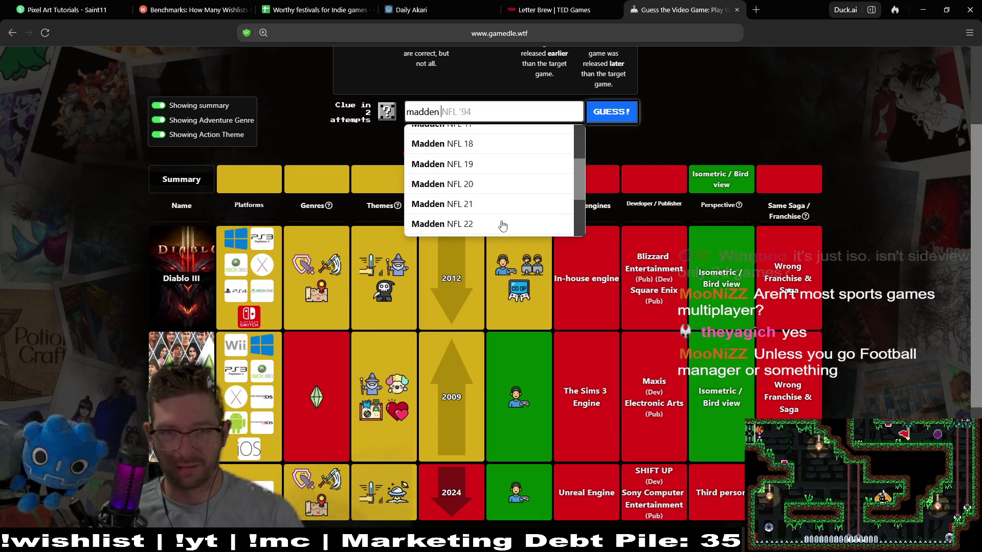
pyautogui.scroll(1, 503, 226)
pyautogui.scroll(2, 502, 225)
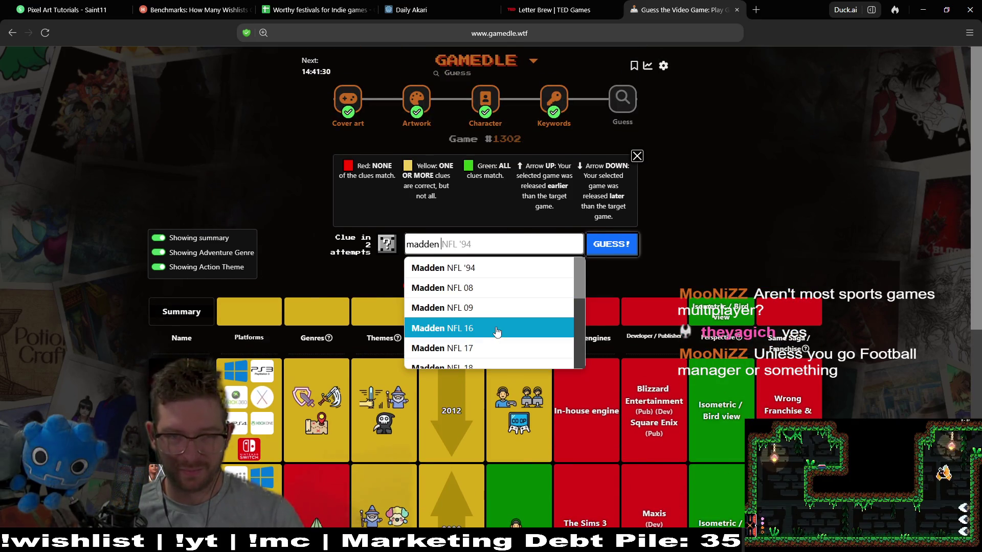
pyautogui.write('nfl')
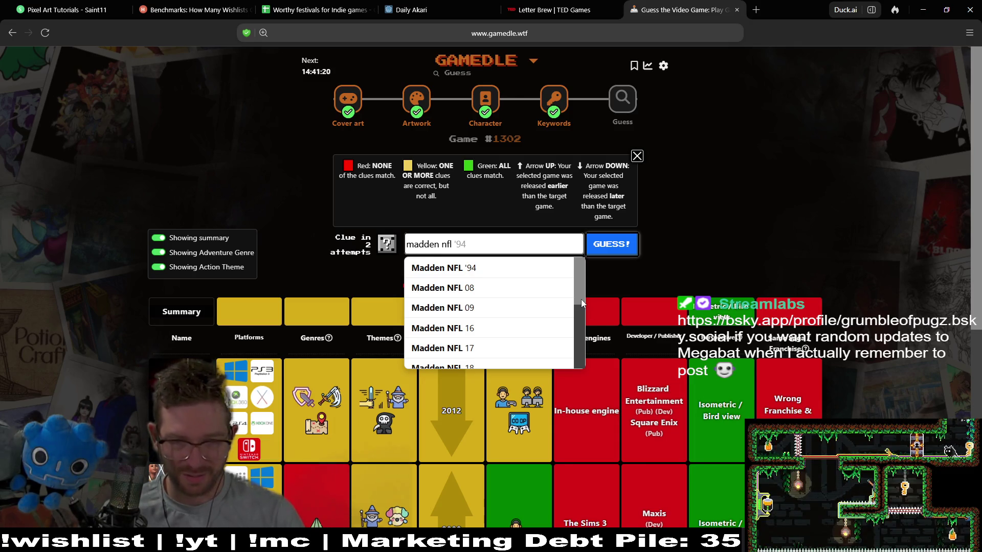
pyautogui.moveTo(579, 305)
pyautogui.mouseDown()
pyautogui.moveTo(588, 399)
pyautogui.moveTo(584, 278)
pyautogui.moveTo(576, 379)
pyautogui.moveTo(584, 292)
pyautogui.mouseUp()
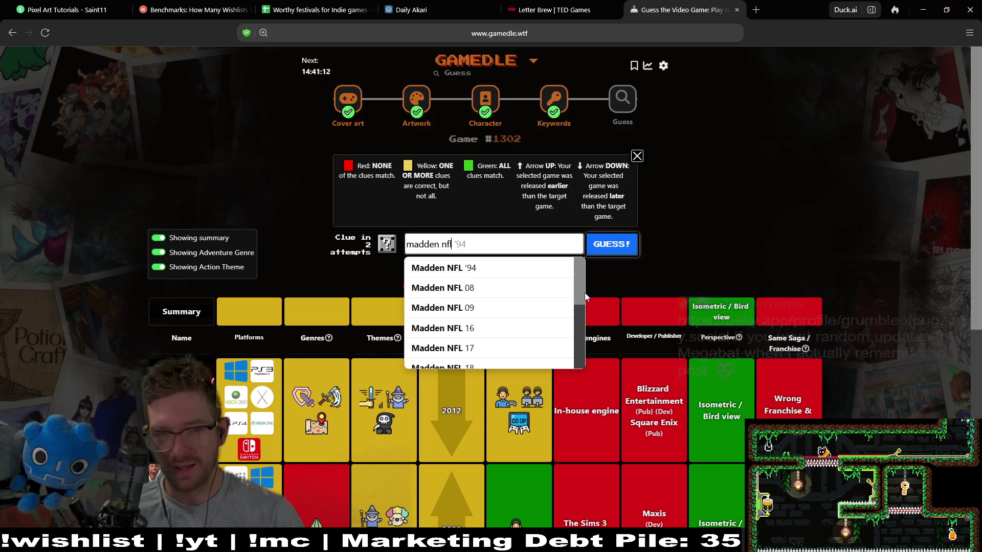
# Add '10' to the search, scan the suggestions, then clear the guess field
pyautogui.write(' 10')
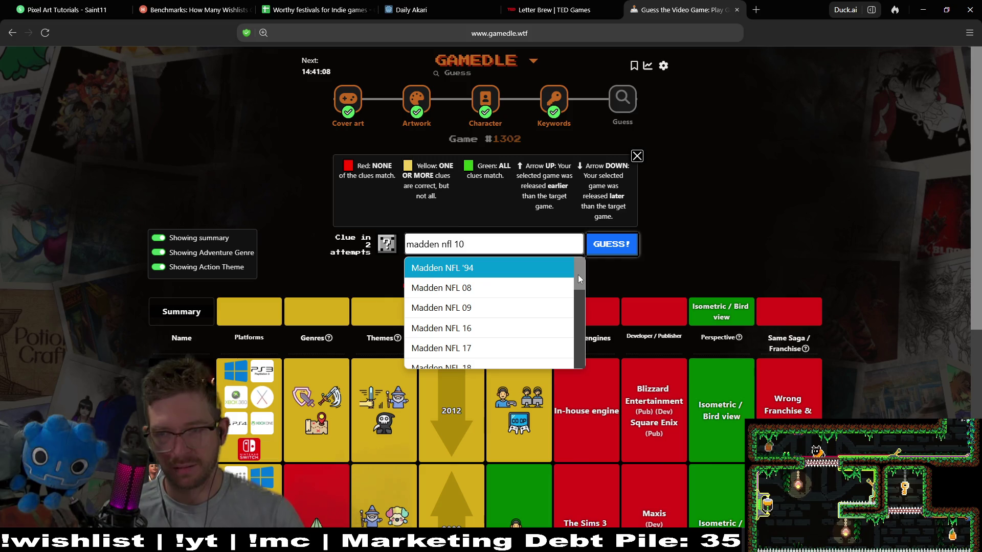
pyautogui.moveTo(578, 275); pyautogui.dragTo(588, 371)
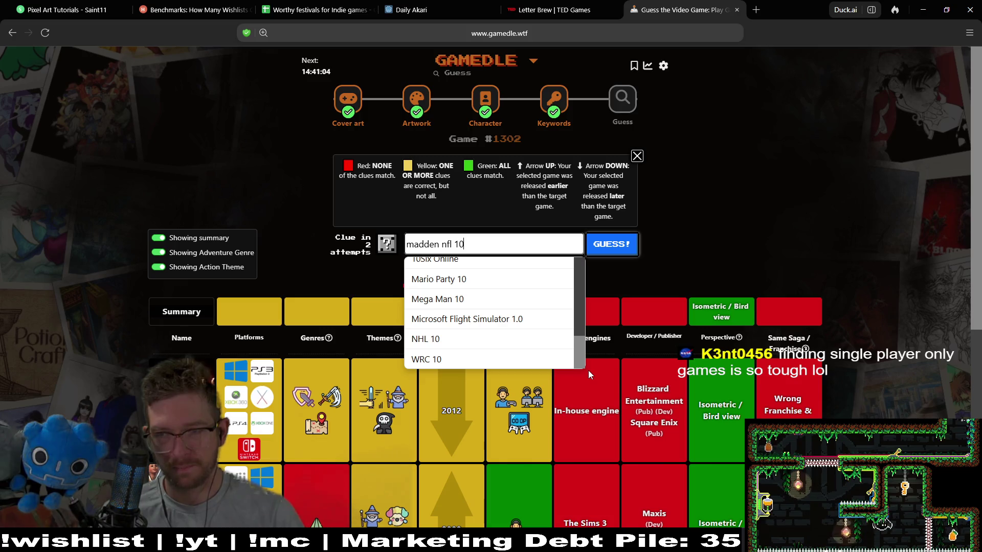
pyautogui.moveTo(588, 370); pyautogui.dragTo(605, 311)
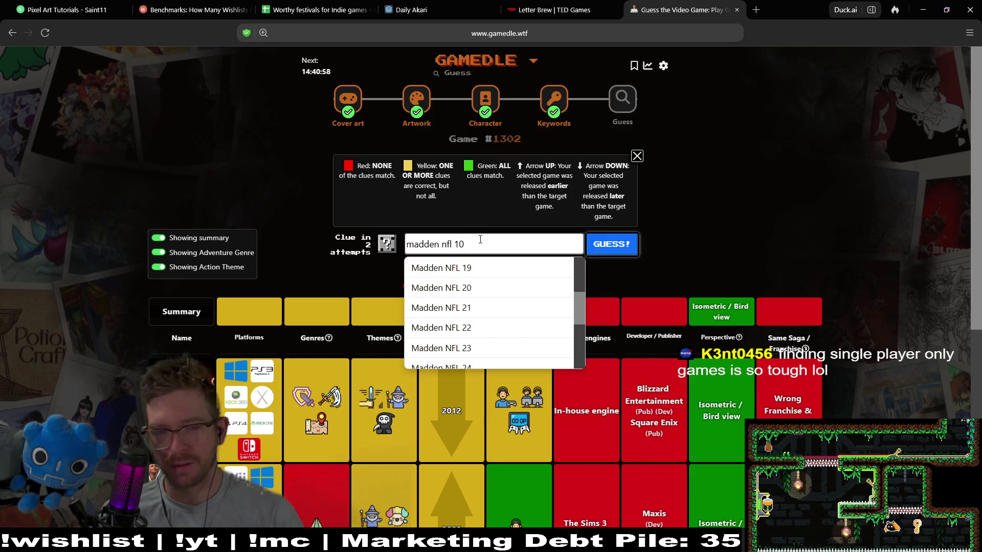
pyautogui.hotkey('ctrl', 'a')
pyautogui.press('BackSpace')
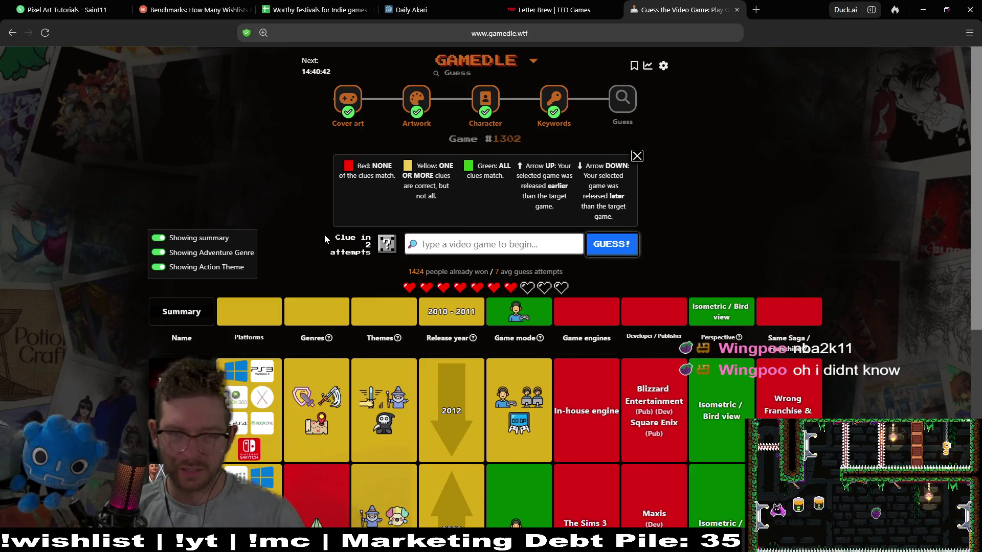
# Search 'football manager' and submit Football Manager 2011 as a guess
pyautogui.write('fo')
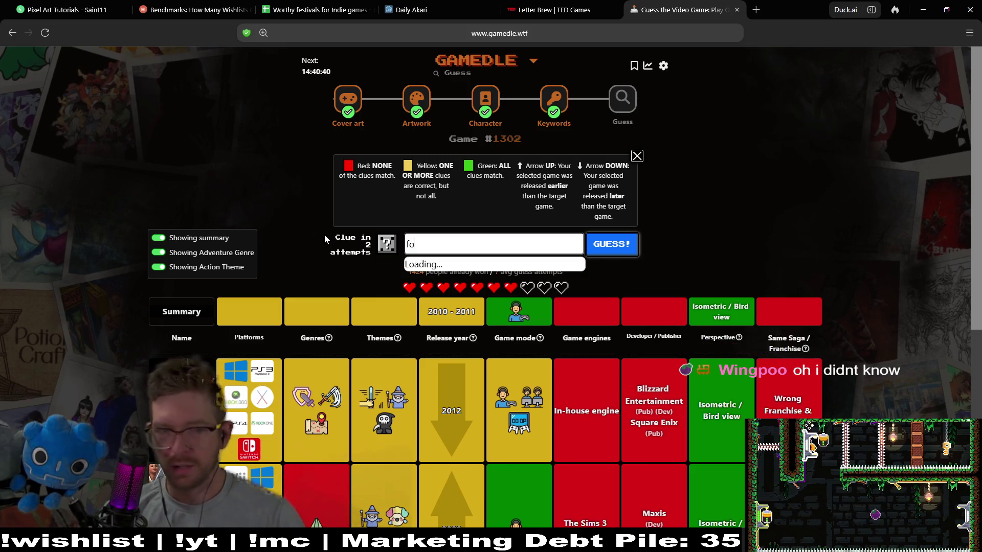
pyautogui.write('otball manager')
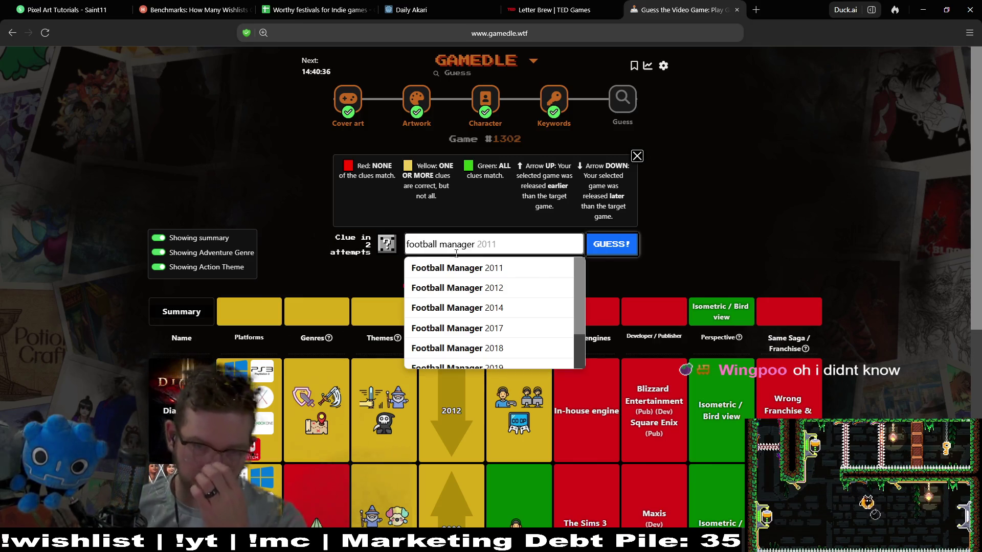
pyautogui.click(546, 265)
pyautogui.click(604, 251)
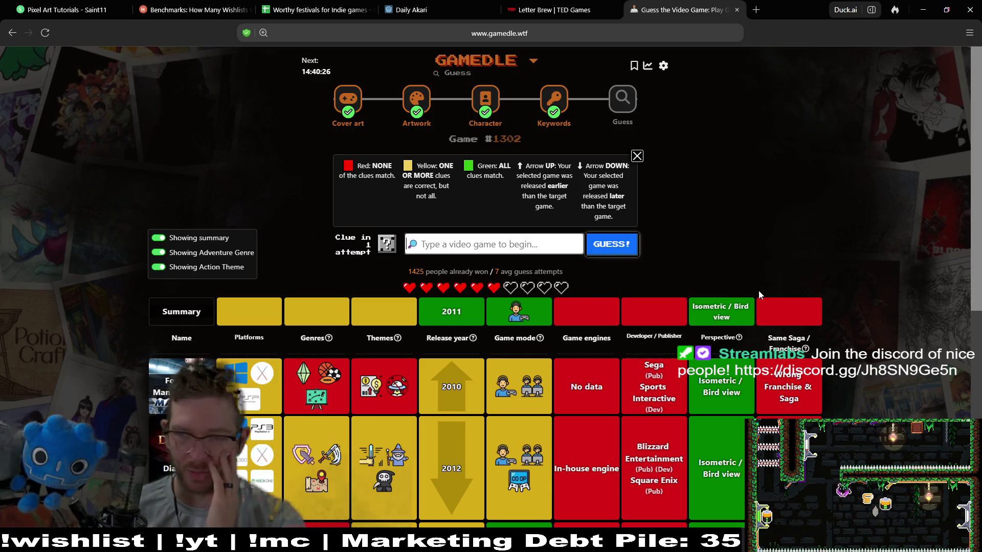
pyautogui.scroll(-2, 855, 215)
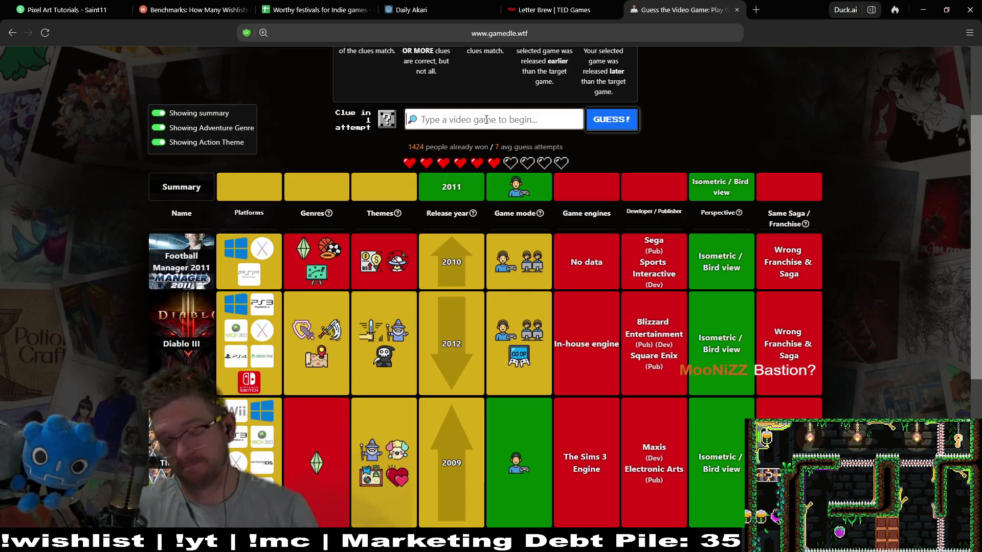
# Submit Bastion as a guess in Gamedle's Game #1302
pyautogui.write('bastion')
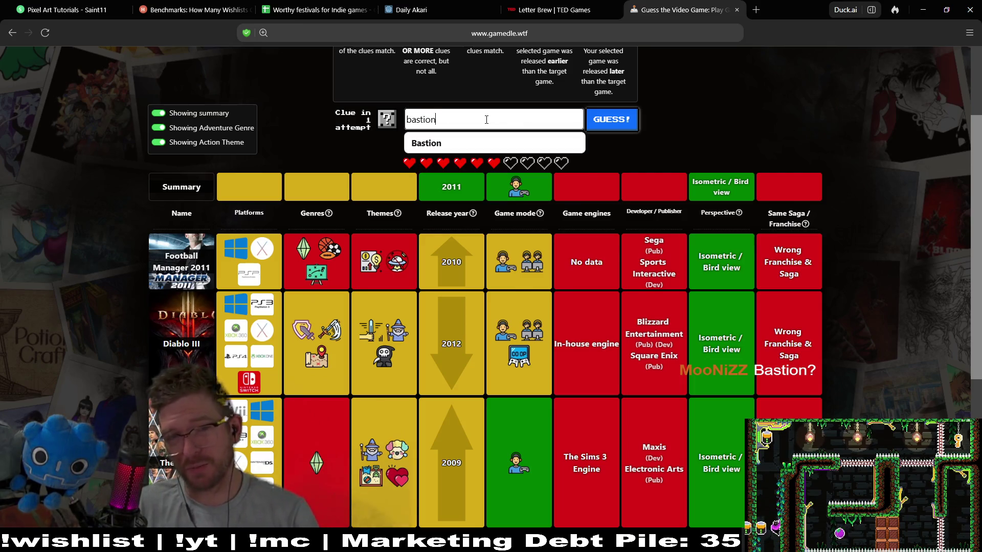
pyautogui.click(427, 143)
pyautogui.click(628, 128)
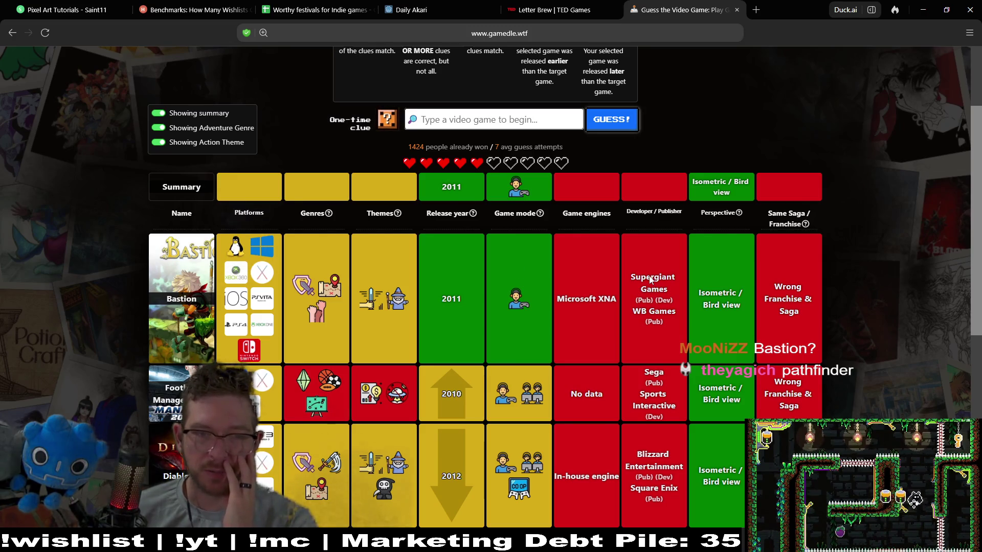
# Spend a life on the one-time clue to reveal the four theme icons
pyautogui.moveTo(395, 297)
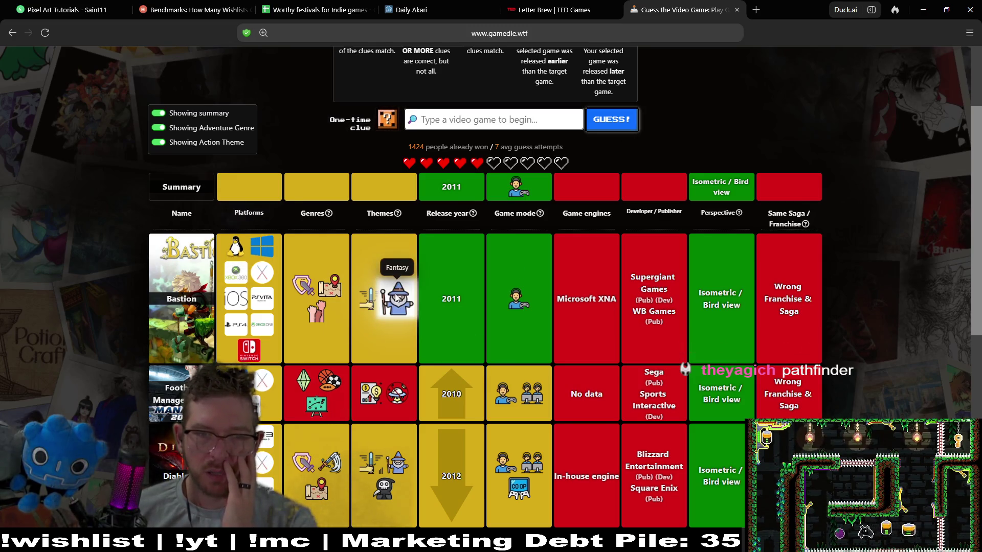
pyautogui.click(387, 120)
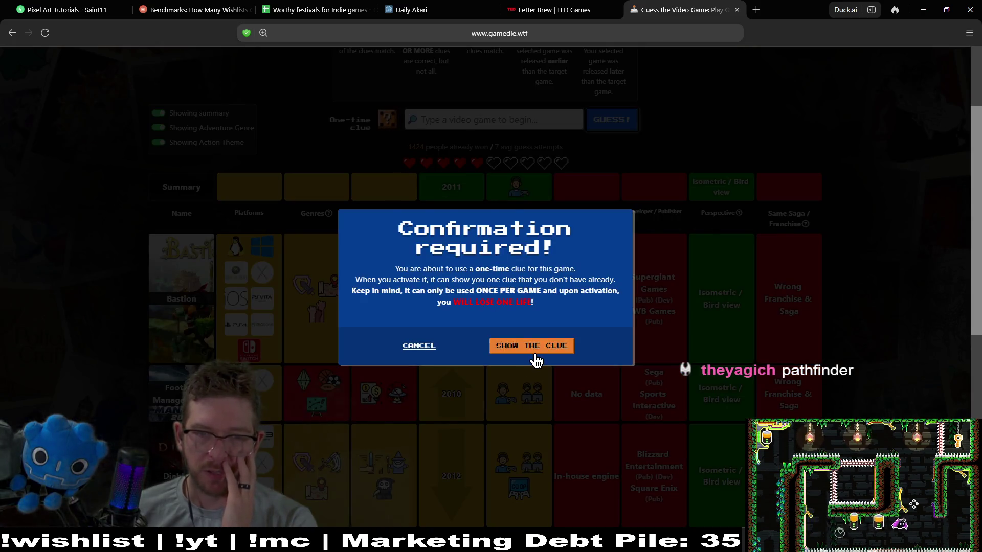
pyautogui.click(532, 349)
pyautogui.moveTo(380, 332)
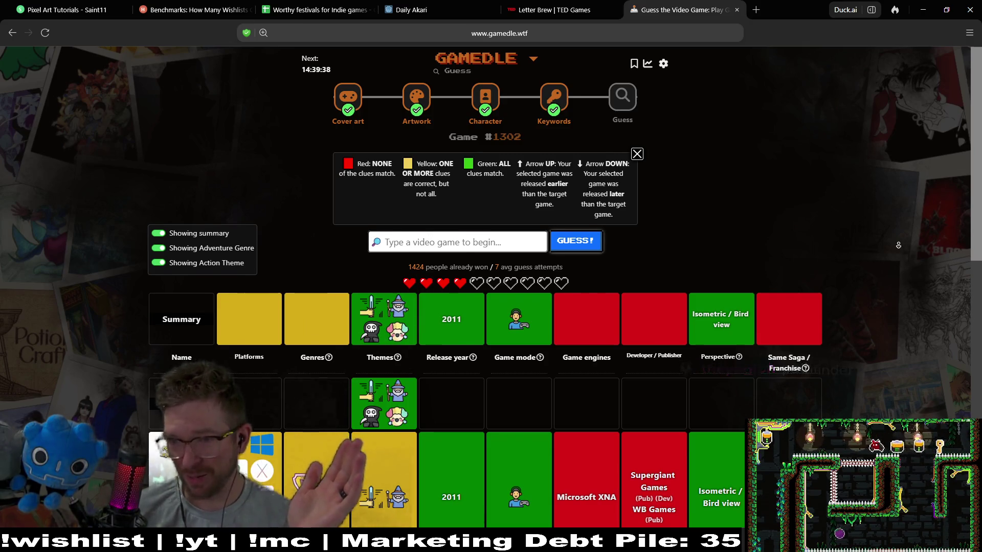
pyautogui.scroll(-3, 902, 241)
pyautogui.scroll(1, 900, 246)
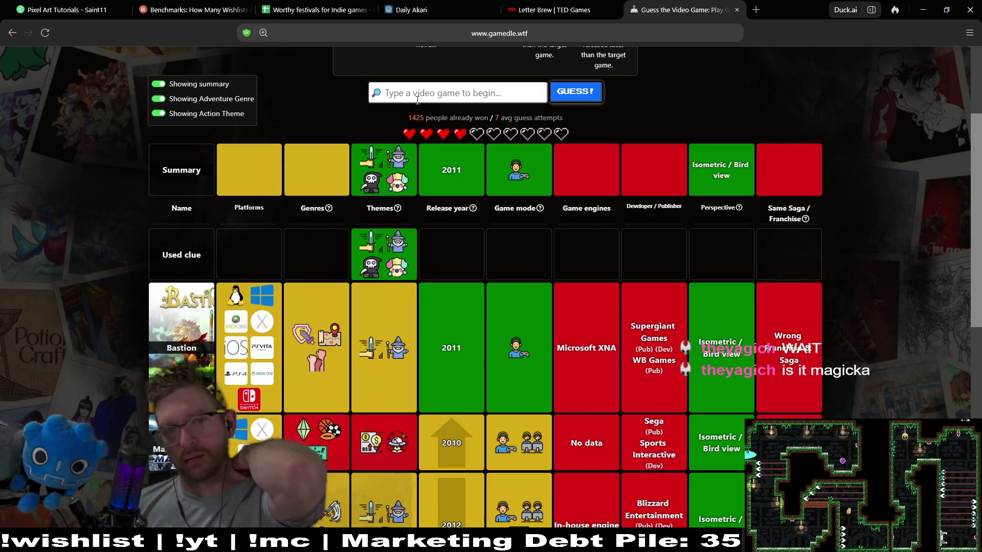
pyautogui.write('m')
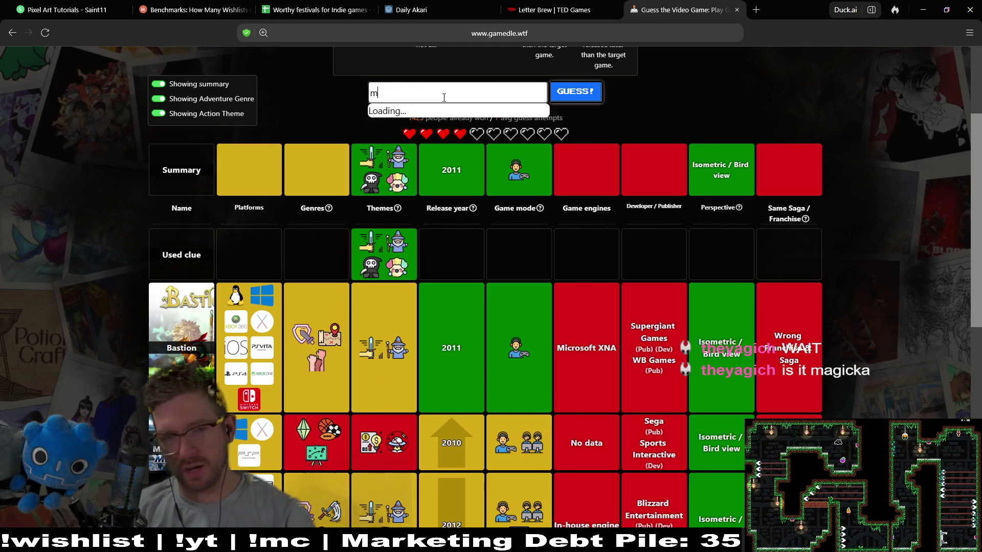
pyautogui.write('agicka')
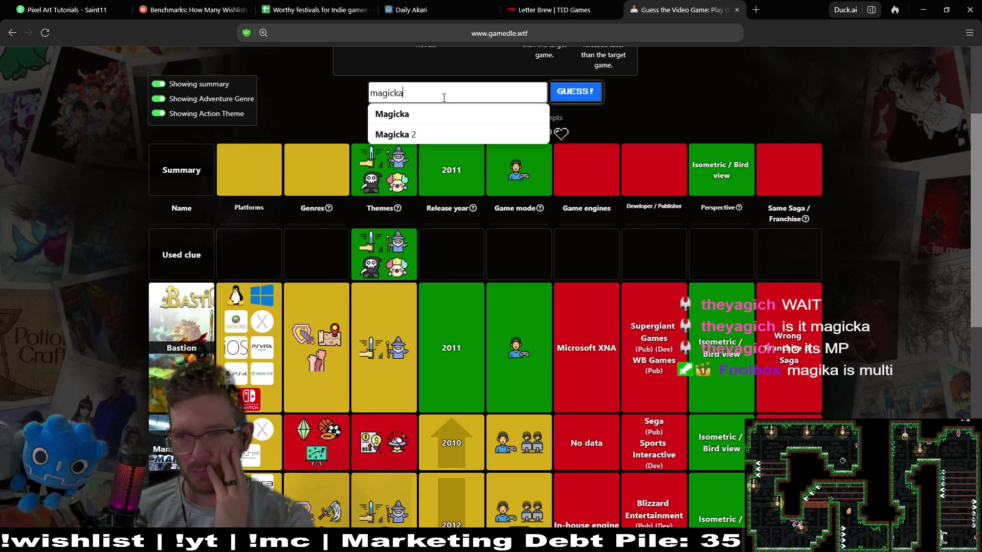
pyautogui.hotkey('ctrl', 'a')
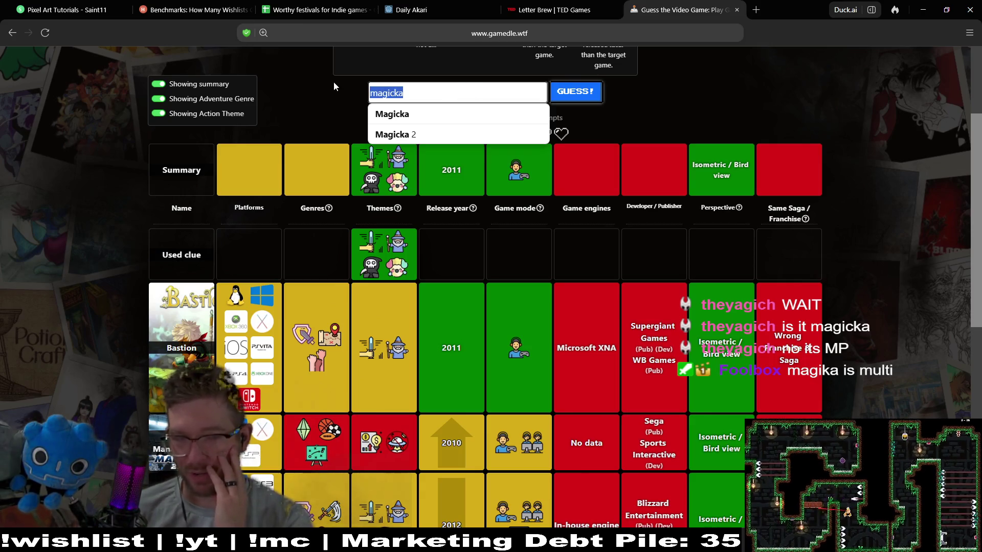
pyautogui.press('BackSpace')
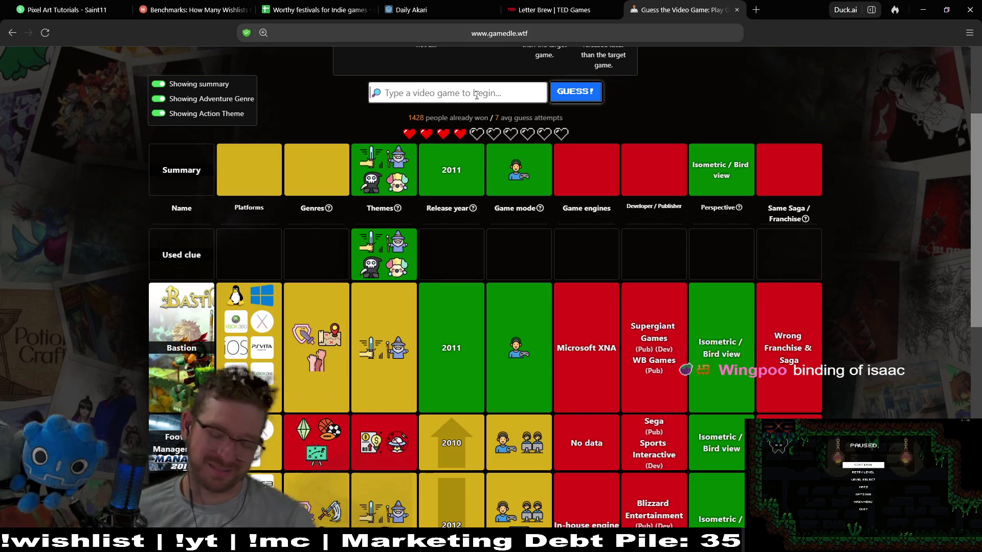
pyautogui.write('bindin')
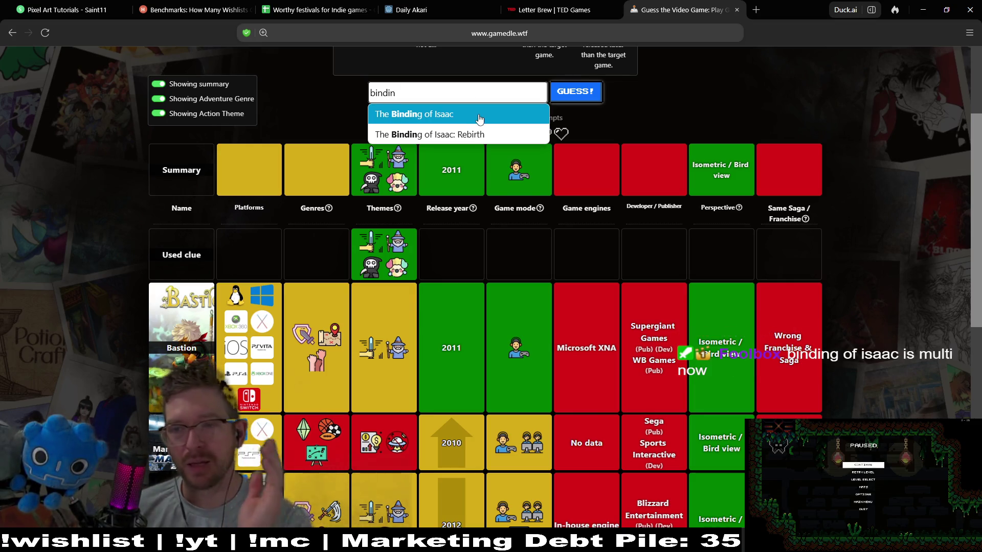
# Guess The Binding of Isaac to solve Game #1302, then review its results page
pyautogui.click(479, 119)
pyautogui.click(575, 92)
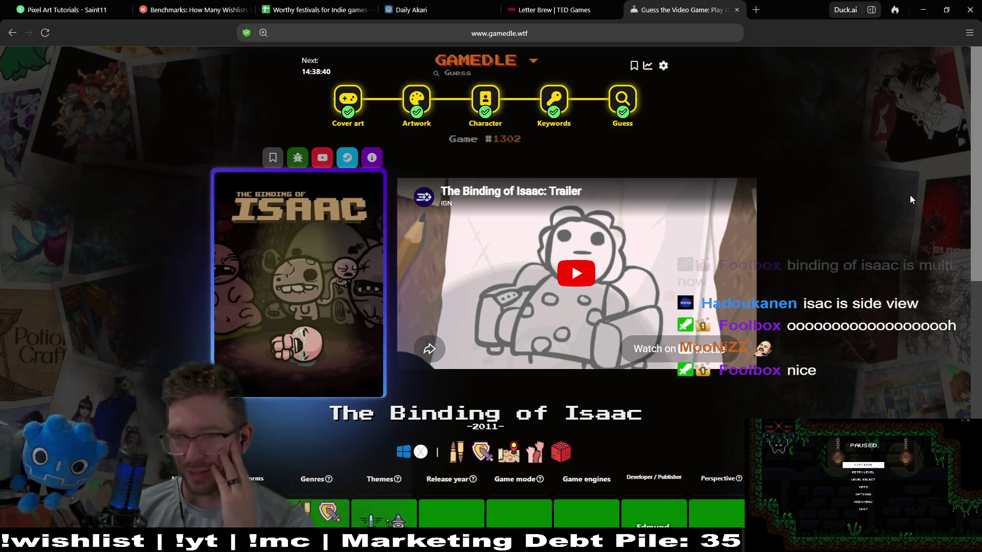
pyautogui.scroll(-1, 919, 262)
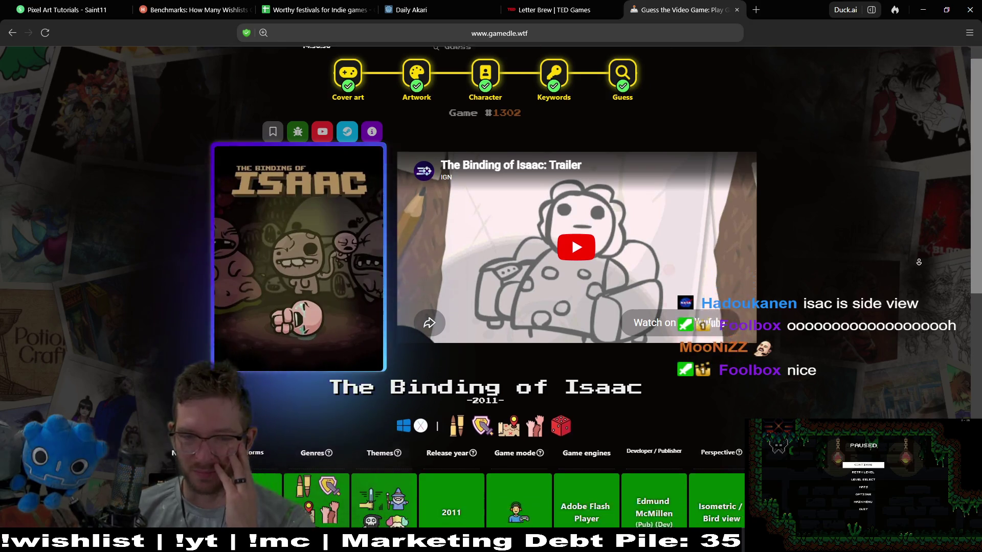
pyautogui.scroll(-2, 919, 262)
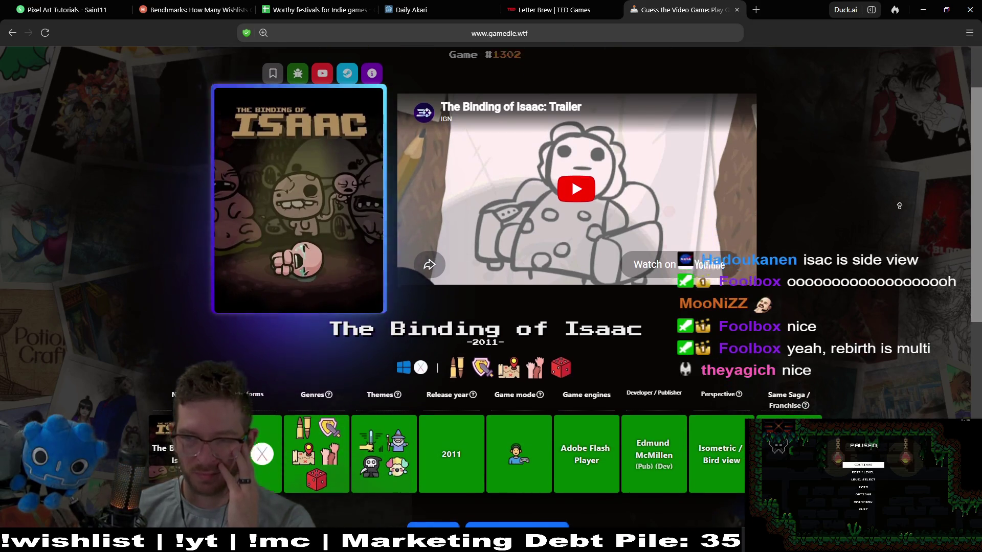
pyautogui.scroll(3, 900, 205)
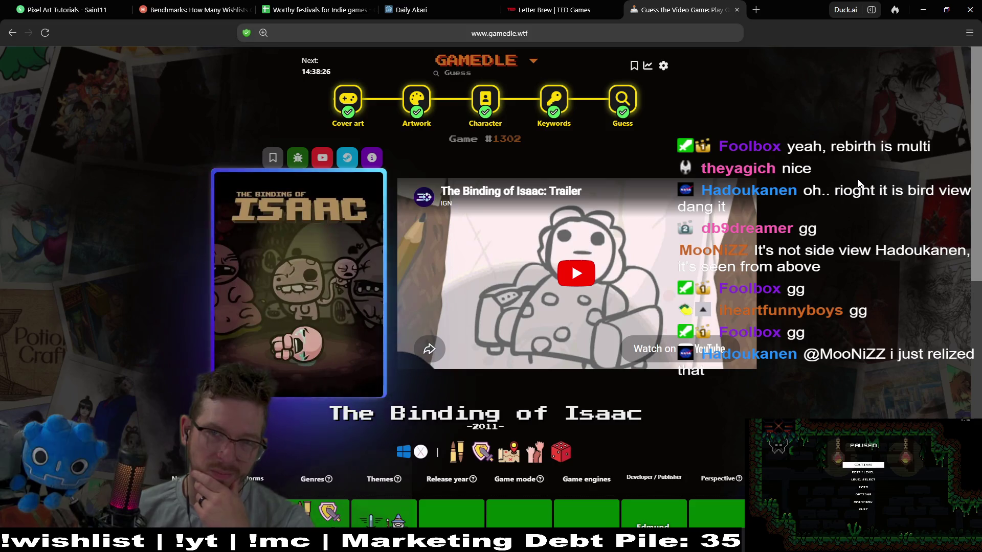
# Back in Godot, replace the brown dirt column with wall tiles on WorldTileMapLayer
pyautogui.hotkey('alt', 'Tab')
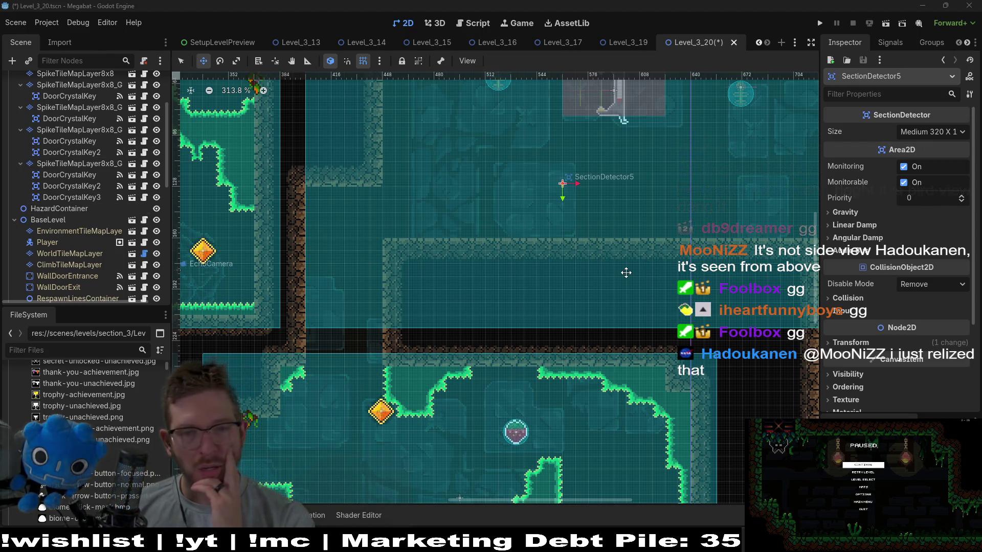
pyautogui.scroll(-5, 663, 251)
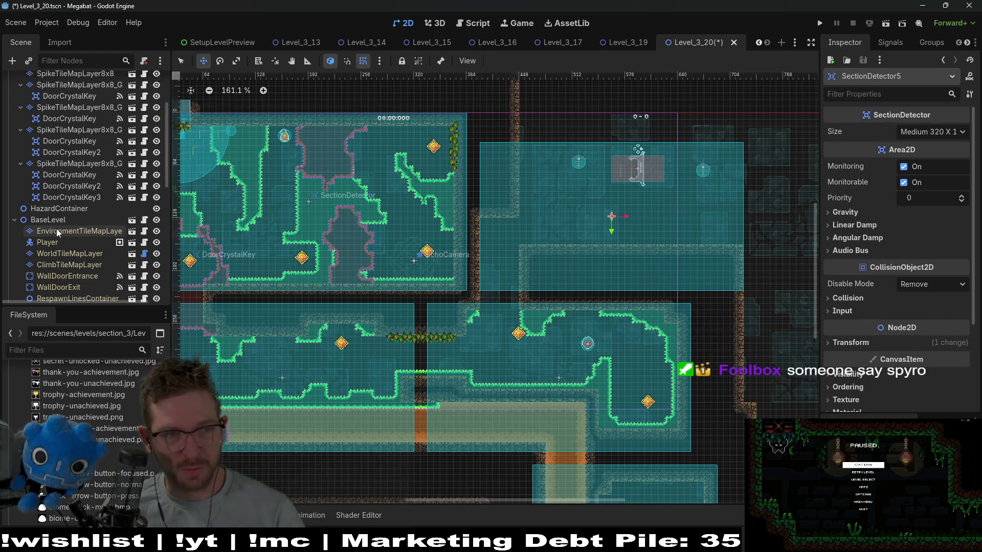
pyautogui.scroll(5, 59, 232)
pyautogui.scroll(-5, 87, 153)
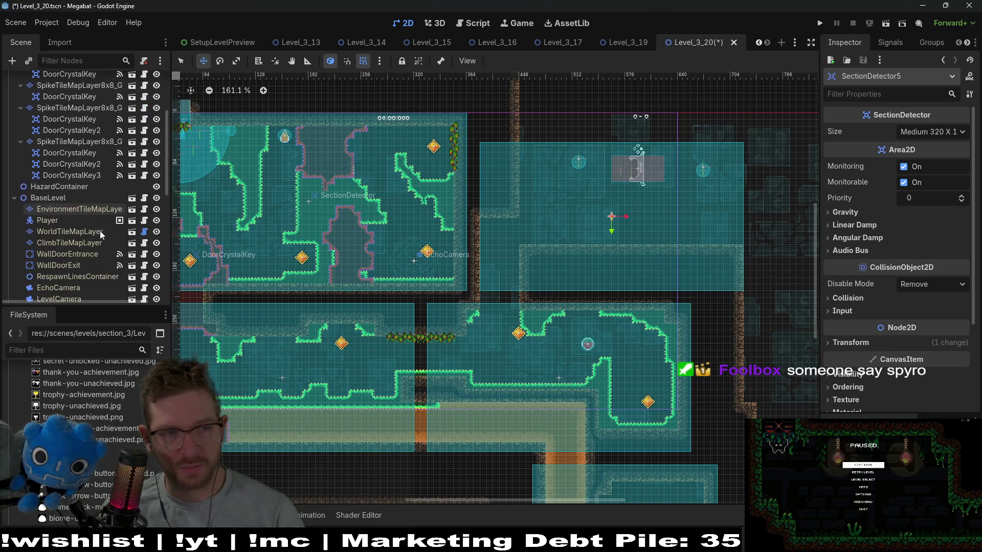
pyautogui.click(69, 231)
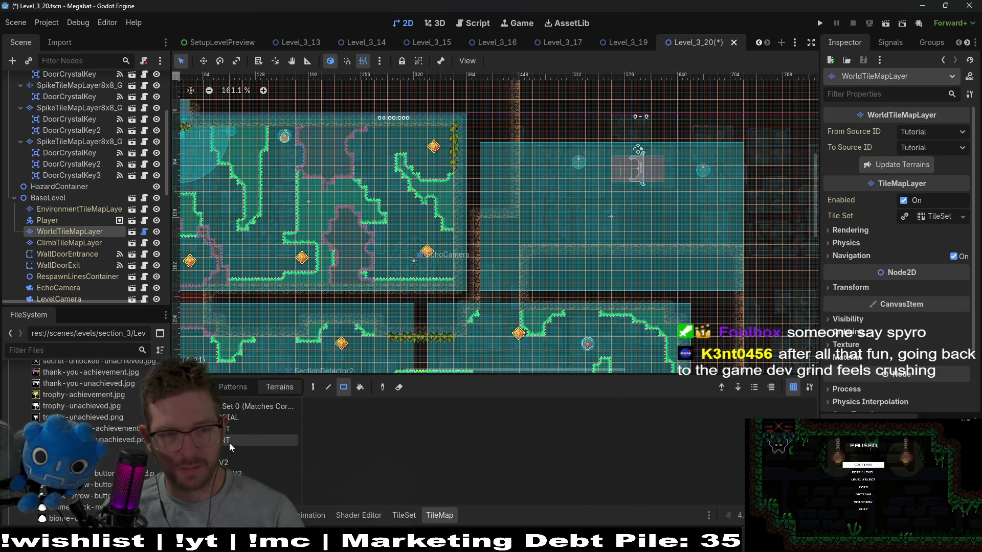
pyautogui.scroll(4, 532, 294)
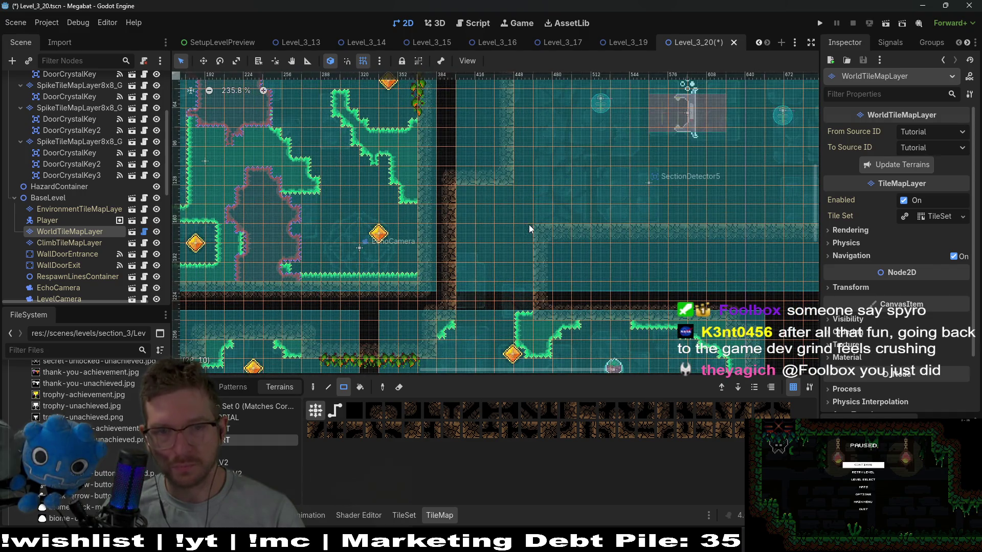
pyautogui.scroll(3, 497, 289)
pyautogui.scroll(-4, 462, 154)
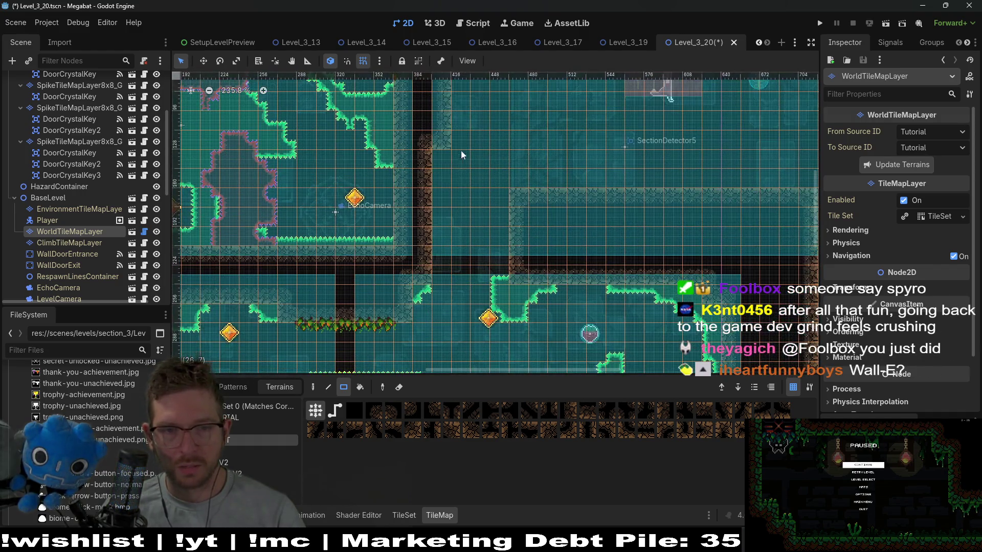
pyautogui.moveTo(449, 184); pyautogui.dragTo(444, 281)
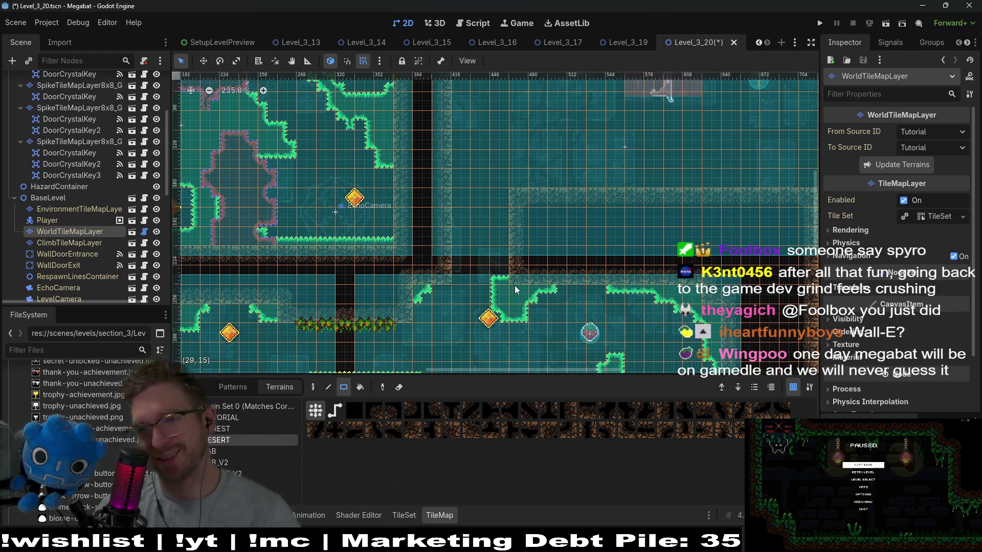
# Paint a wide rectangle of wall tiles across the upper area
pyautogui.hscroll(5, 518, 241)
pyautogui.scroll(3, 429, 241)
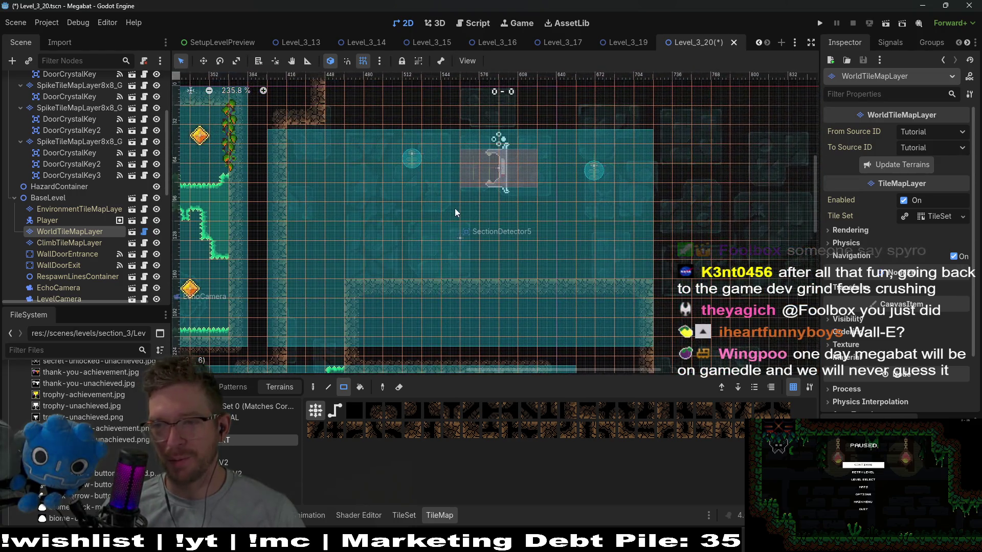
pyautogui.scroll(-3, 456, 212)
pyautogui.scroll(-1, 457, 212)
pyautogui.scroll(2, 365, 195)
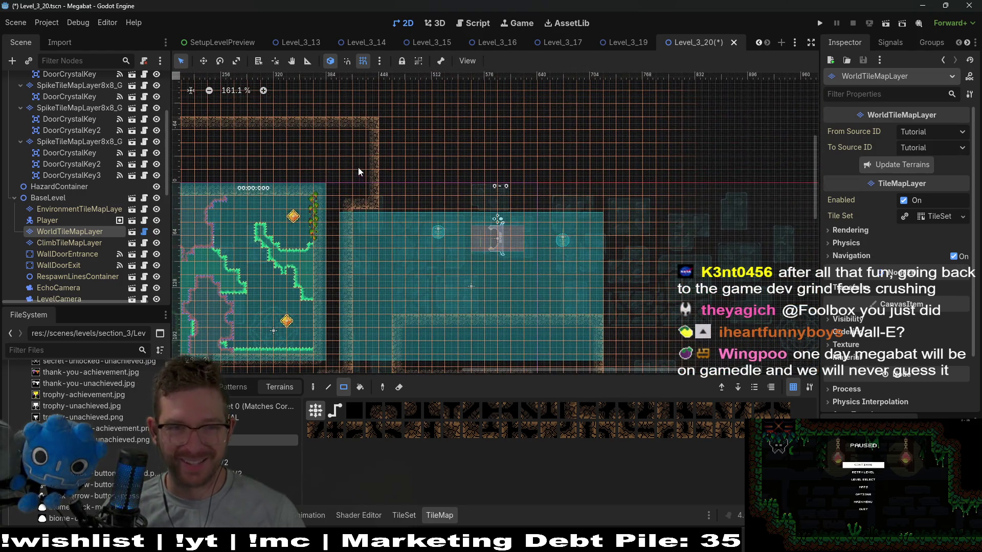
pyautogui.moveTo(352, 158)
pyautogui.mouseDown()
pyautogui.moveTo(612, 209)
pyautogui.moveTo(612, 218)
pyautogui.mouseUp()
# Paint a tall wall column and a 3x11 wall column beside it
pyautogui.scroll(-1, 577, 223)
pyautogui.hscroll(1, 577, 224)
pyautogui.scroll(-1, 518, 149)
pyautogui.hscroll(2, 518, 150)
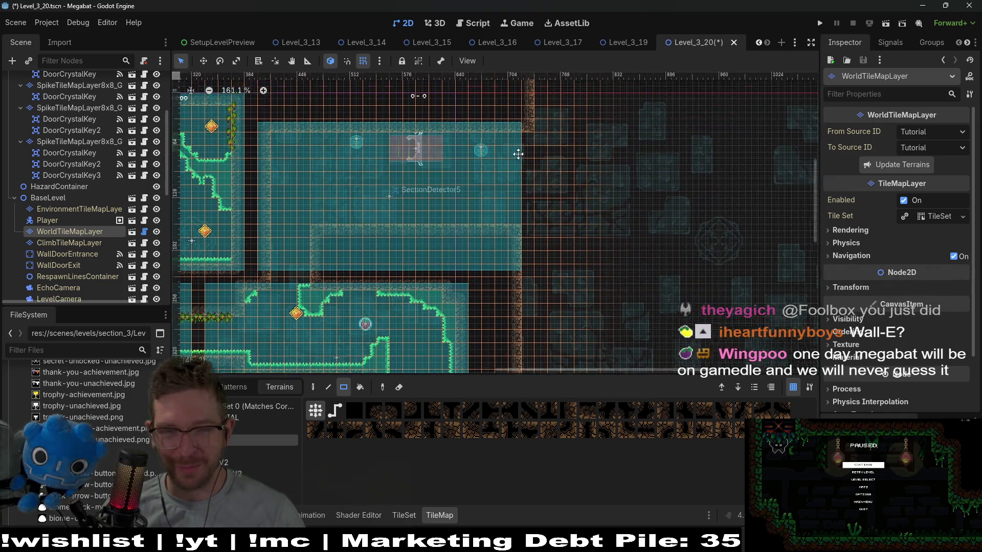
pyautogui.moveTo(515, 138); pyautogui.dragTo(529, 346)
pyautogui.scroll(-2, 529, 347)
pyautogui.moveTo(528, 221)
pyautogui.mouseDown()
pyautogui.moveTo(559, 347)
pyautogui.moveTo(565, 339)
pyautogui.mouseUp()
# Repaint the horizontal wall one tile row lower
pyautogui.scroll(3, 549, 269)
pyautogui.hscroll(-2, 439, 241)
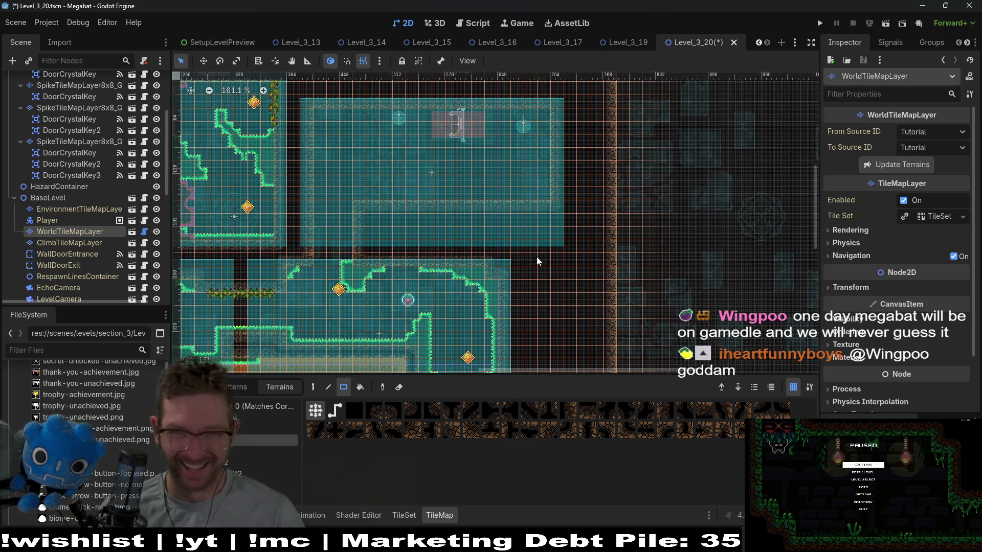
pyautogui.scroll(4, 385, 225)
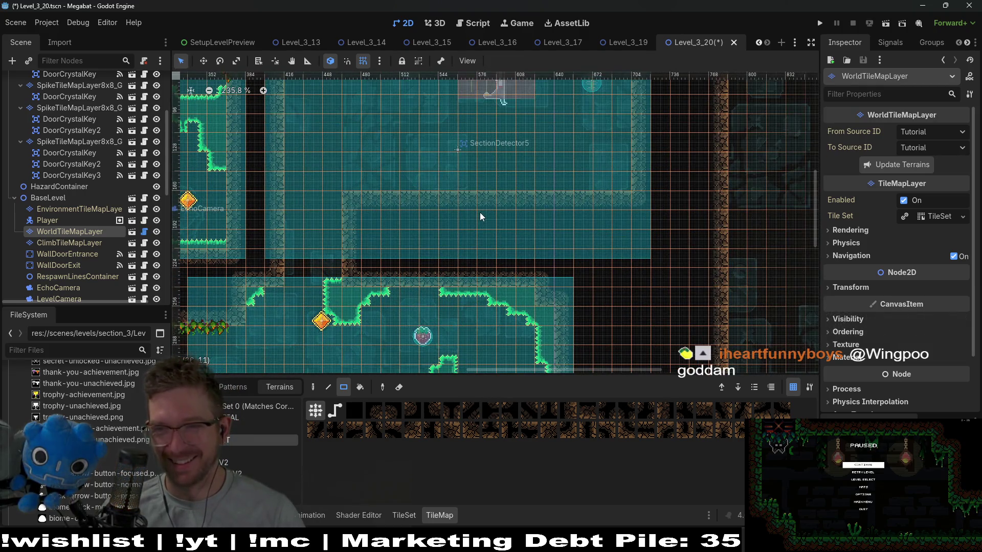
pyautogui.moveTo(357, 199)
pyautogui.mouseDown()
pyautogui.moveTo(444, 220)
pyautogui.moveTo(618, 225)
pyautogui.mouseUp()
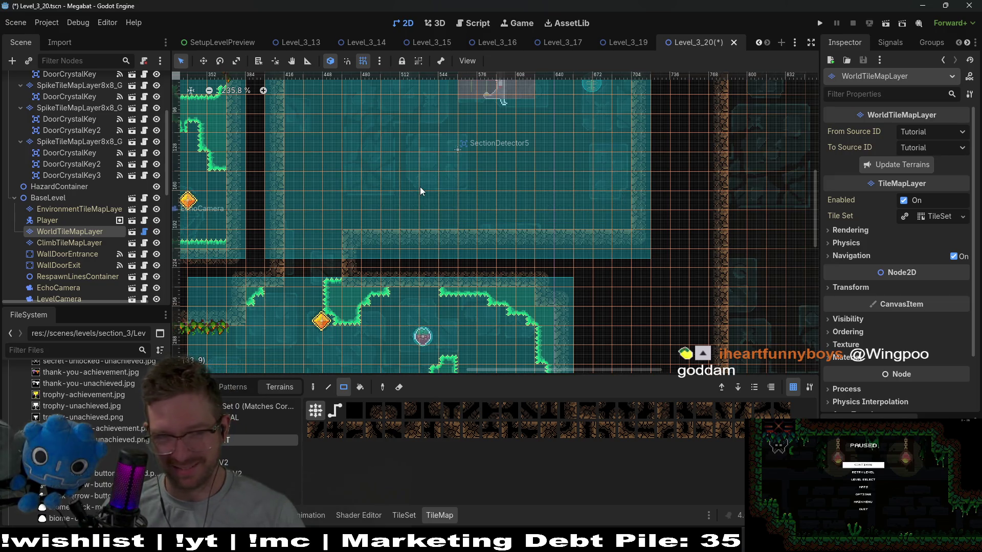
# Pan across Level_3_20 to review the lower rooms
pyautogui.moveTo(391, 189)
pyautogui.mouseDown()
pyautogui.moveTo(570, 232)
pyautogui.moveTo(432, 220)
pyautogui.mouseUp()
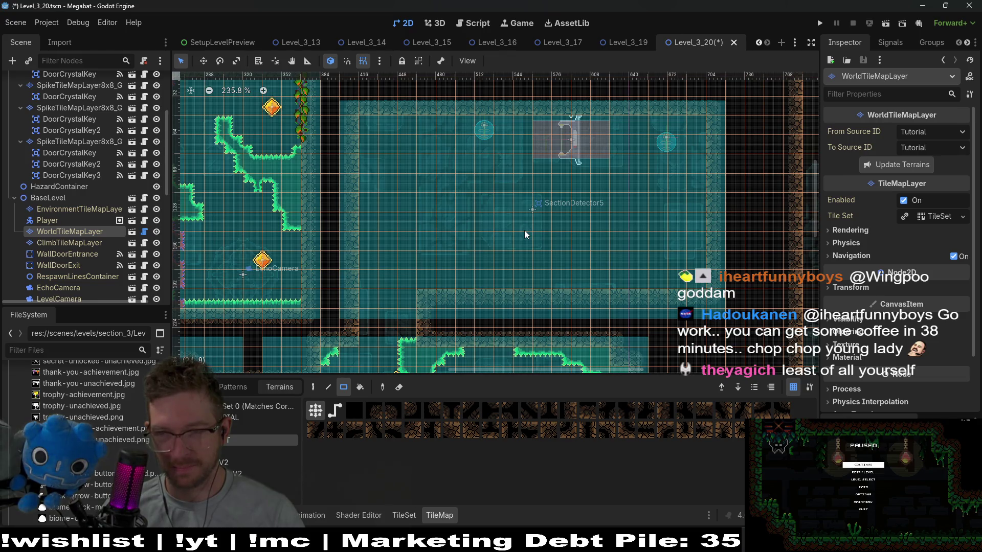
pyautogui.scroll(-1, 525, 231)
pyautogui.moveTo(578, 307)
pyautogui.mouseDown()
pyautogui.moveTo(522, 219)
pyautogui.moveTo(493, 147)
pyautogui.moveTo(476, 222)
pyautogui.mouseUp()
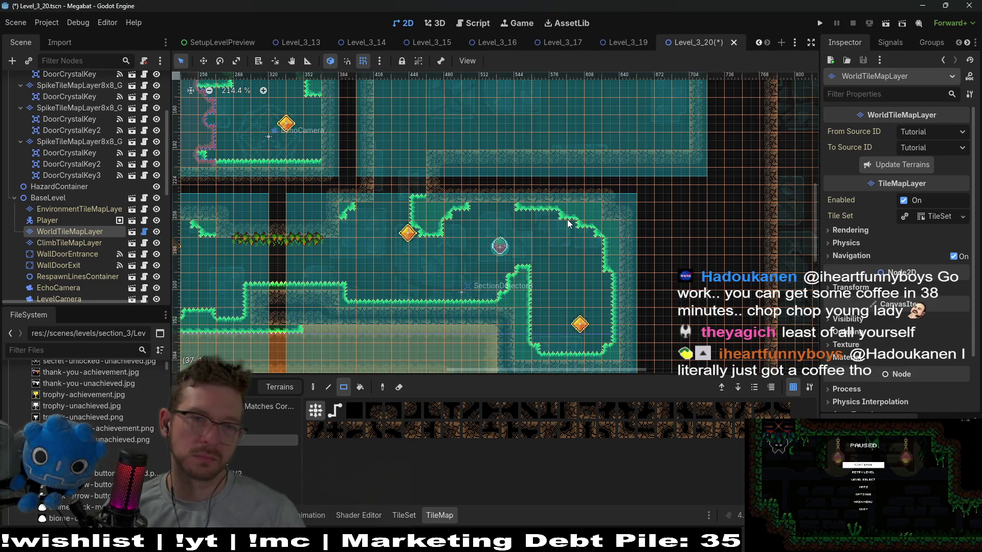
pyautogui.hscroll(-10, 568, 223)
pyautogui.scroll(5, 660, 313)
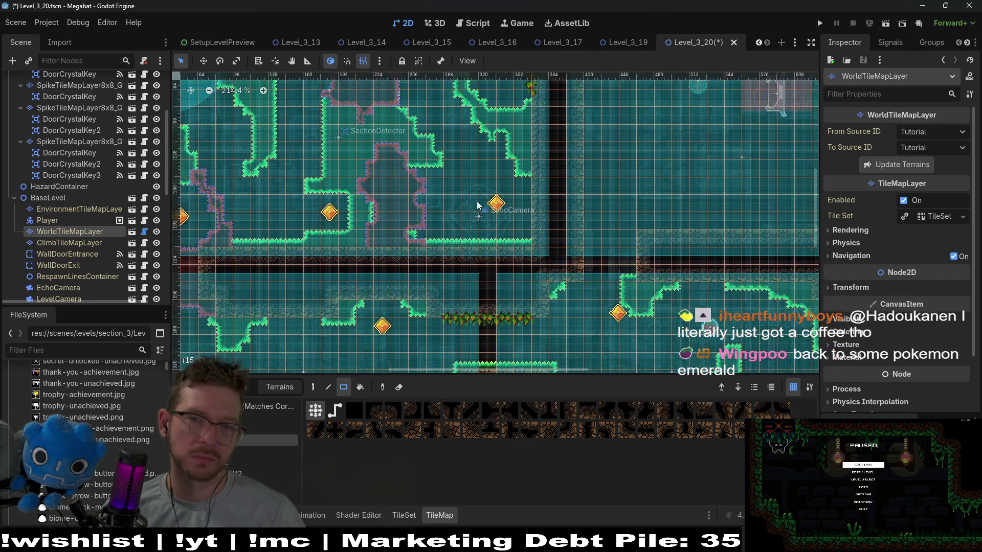
pyautogui.hscroll(7, 478, 204)
pyautogui.scroll(-3, 481, 193)
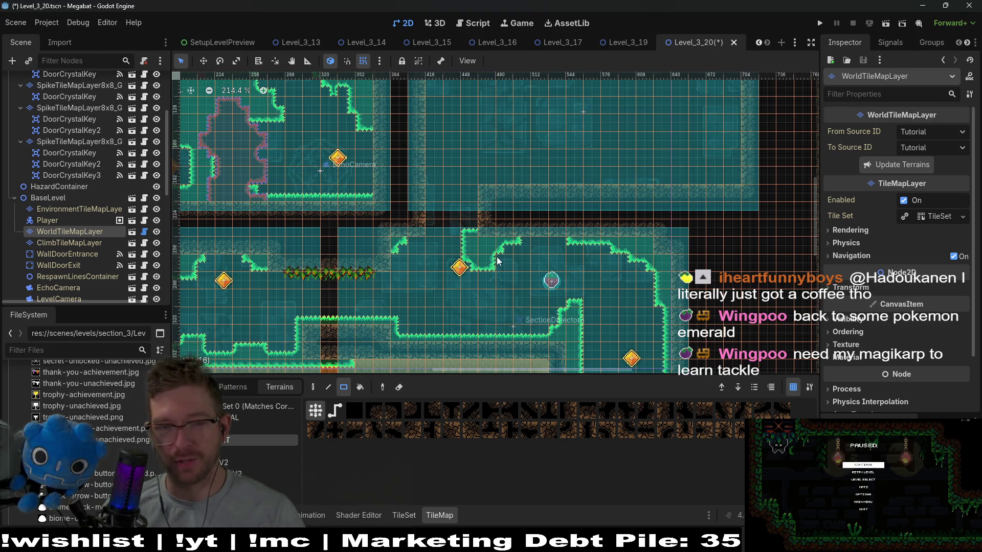
pyautogui.scroll(-3, 103, 220)
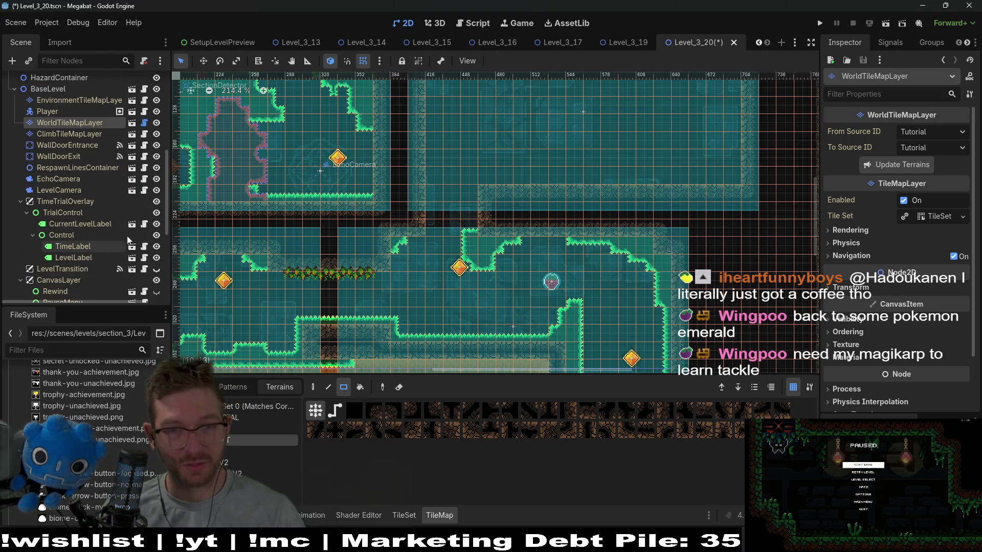
pyautogui.scroll(7, 84, 194)
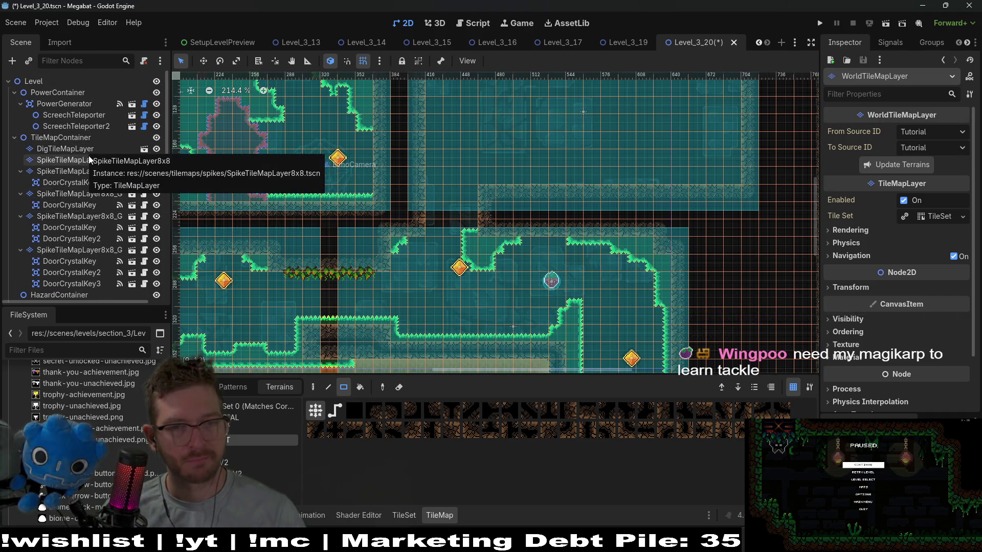
pyautogui.click(76, 160)
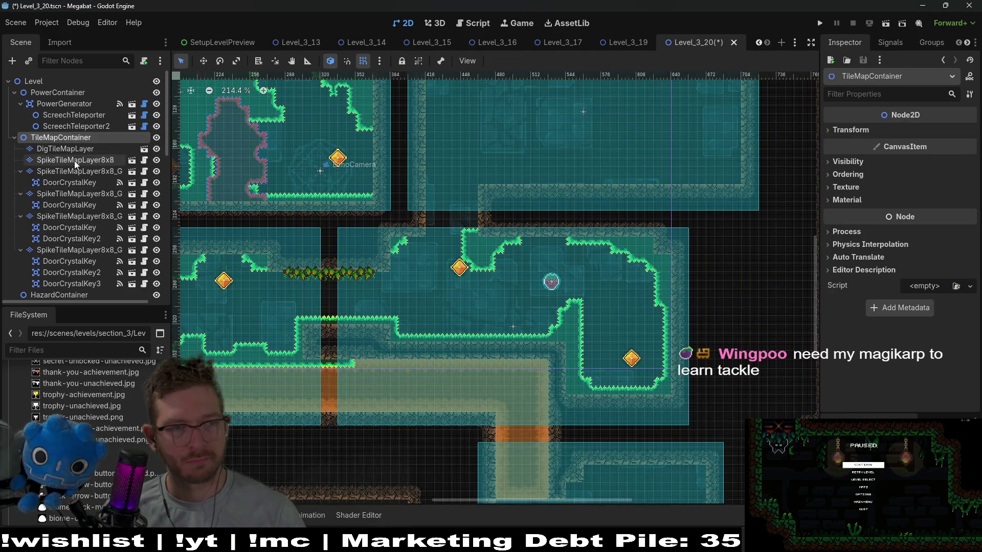
# On DigTileMapLayer, paint an orange dig-tile block between the upper and middle rooms
pyautogui.click(72, 148)
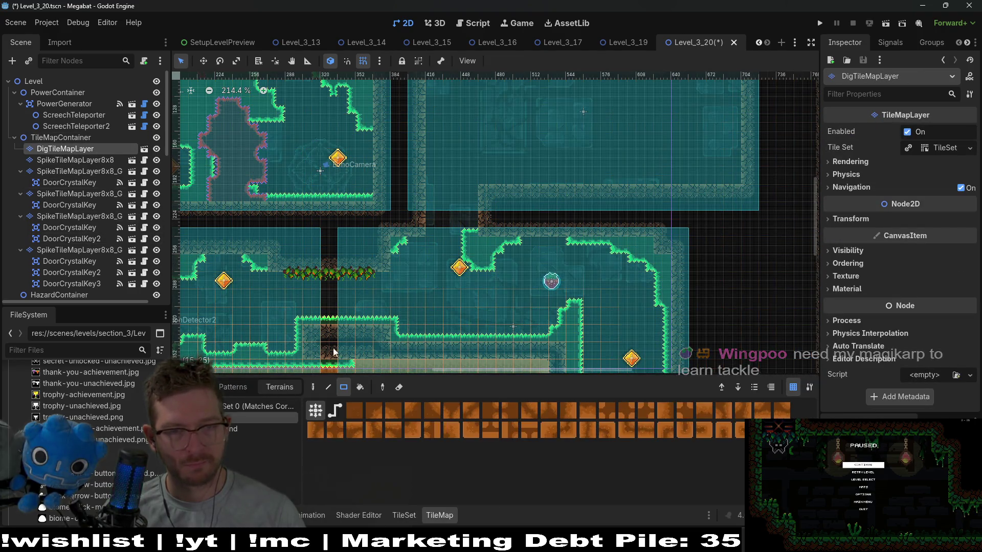
pyautogui.moveTo(428, 188)
pyautogui.mouseDown()
pyautogui.moveTo(460, 232)
pyautogui.moveTo(475, 235)
pyautogui.mouseUp()
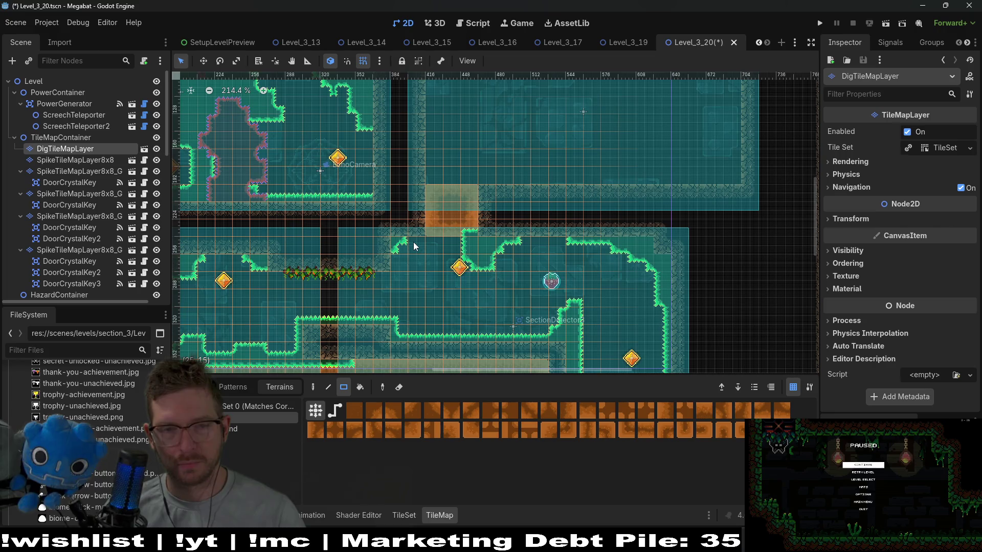
pyautogui.scroll(-3, 121, 210)
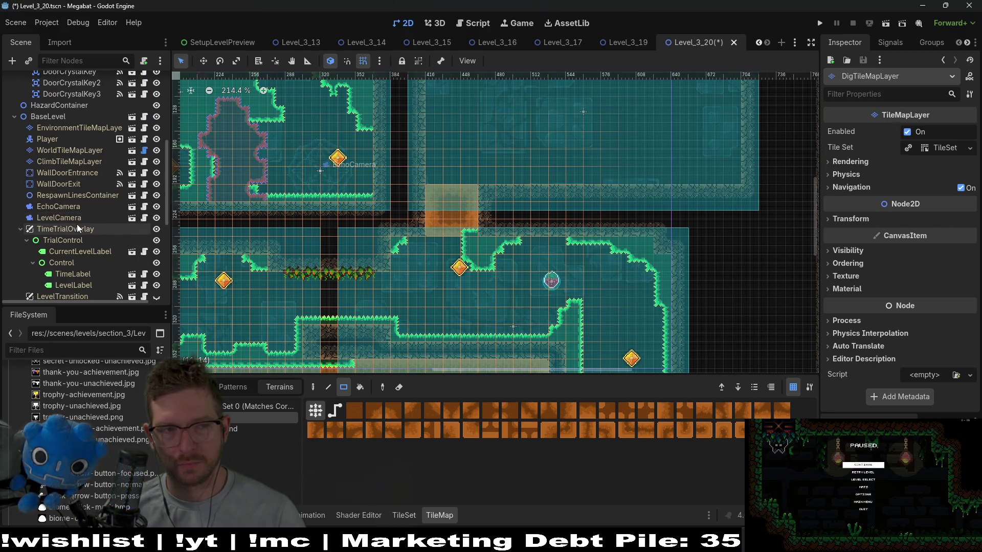
pyautogui.scroll(2, 78, 223)
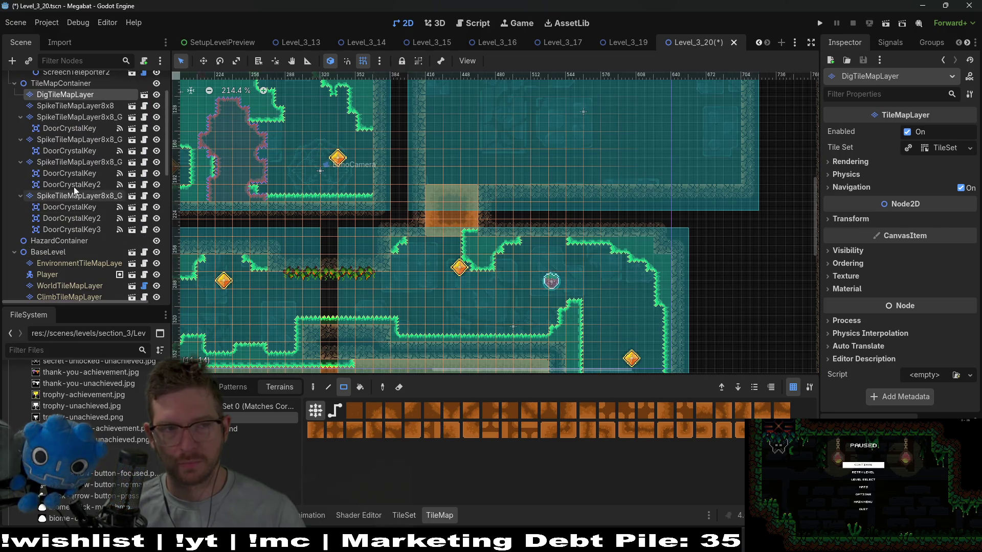
# On SpikeTileMapLayer8x8, erase two patches of spike tiles below the dig block
pyautogui.click(102, 116)
pyautogui.click(99, 106)
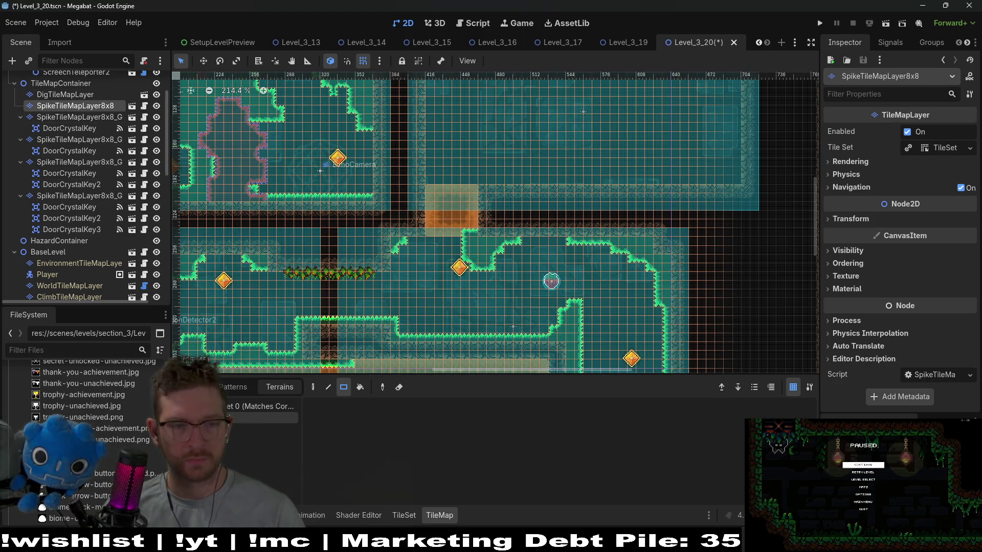
pyautogui.moveTo(459, 237); pyautogui.dragTo(483, 285)
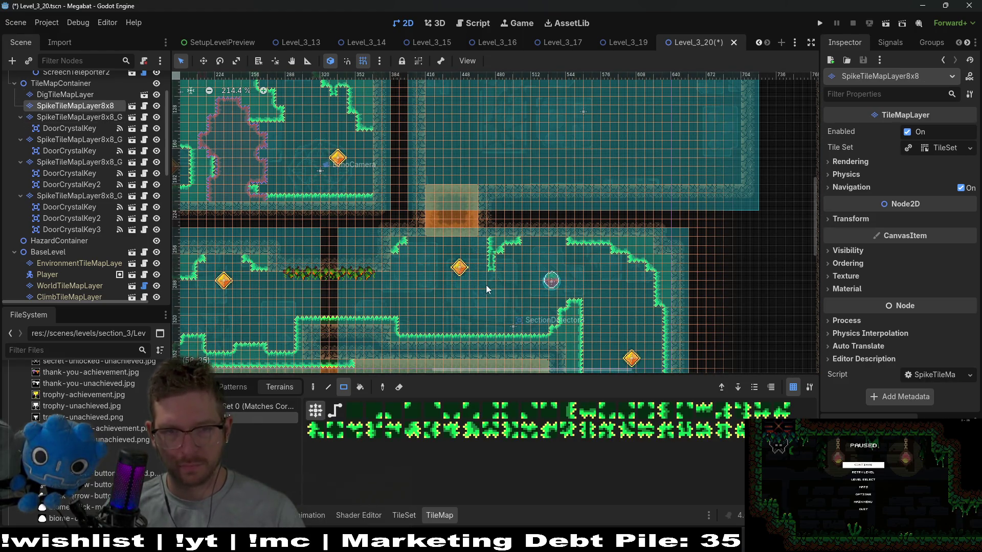
pyautogui.scroll(7, 492, 262)
pyautogui.moveTo(483, 225)
pyautogui.mouseDown()
pyautogui.moveTo(535, 285)
pyautogui.moveTo(514, 226)
pyautogui.moveTo(567, 243)
pyautogui.moveTo(614, 217)
pyautogui.moveTo(638, 218)
pyautogui.moveTo(583, 204)
pyautogui.mouseUp()
pyautogui.scroll(-6, 603, 204)
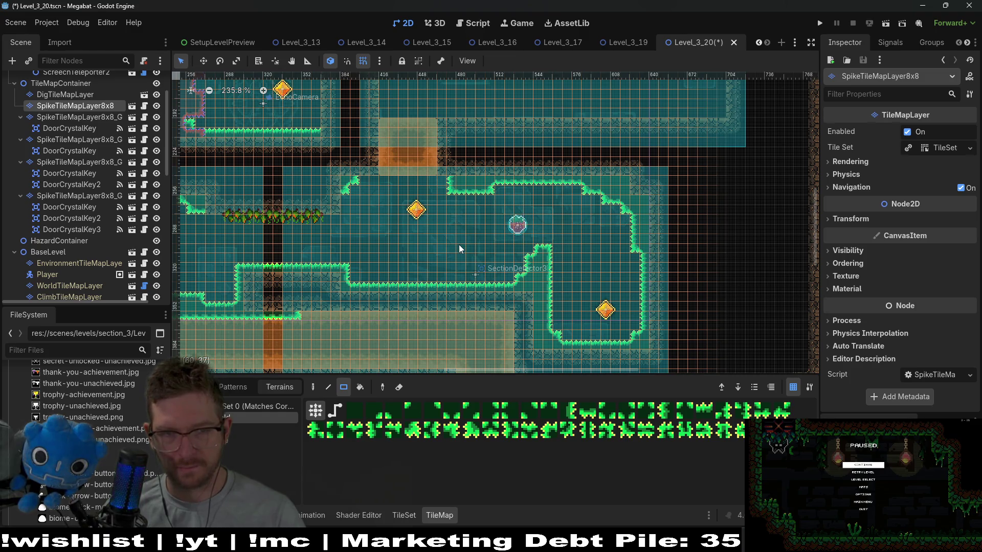
pyautogui.click(77, 219)
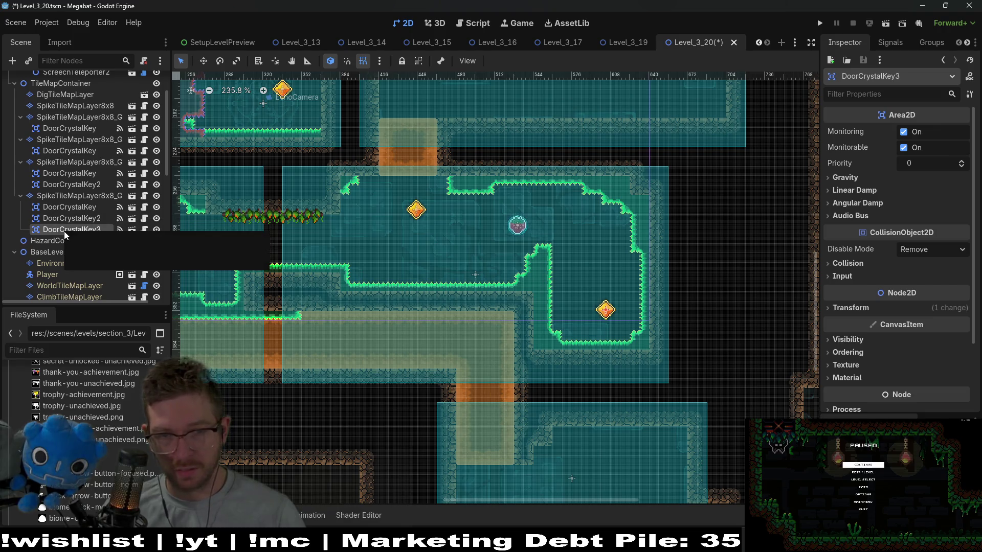
# Frame DoorCrystalKey2 and move it about 176 px right in the upper-right room
pyautogui.click(64, 231)
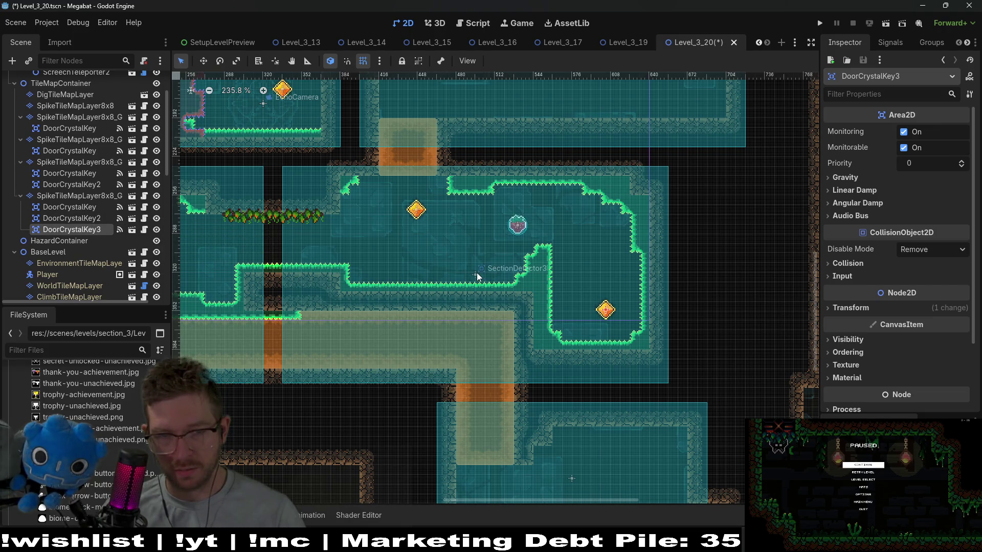
pyautogui.click(78, 219)
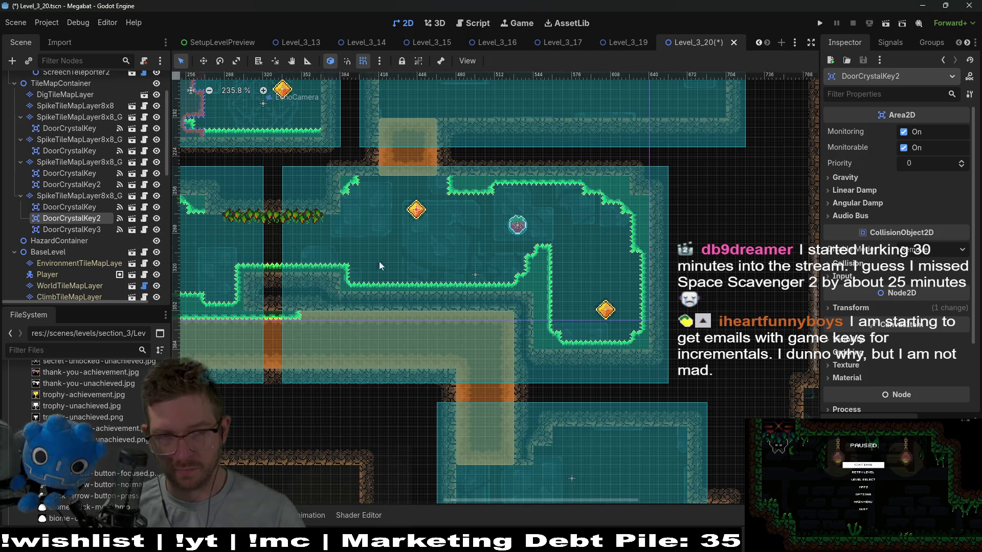
pyautogui.scroll(4, 419, 242)
pyautogui.moveTo(441, 237); pyautogui.dragTo(391, 275)
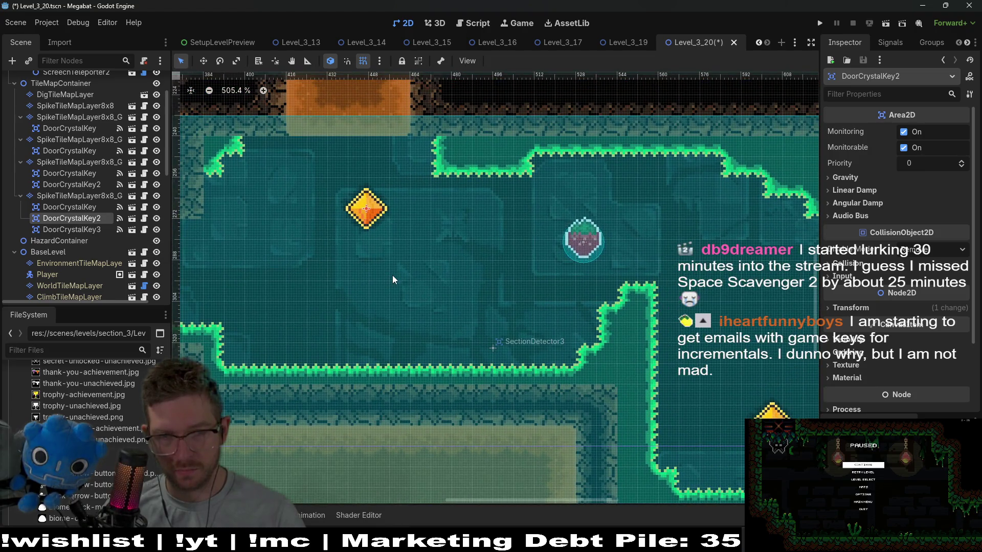
pyautogui.scroll(-5, 409, 373)
pyautogui.press('w')
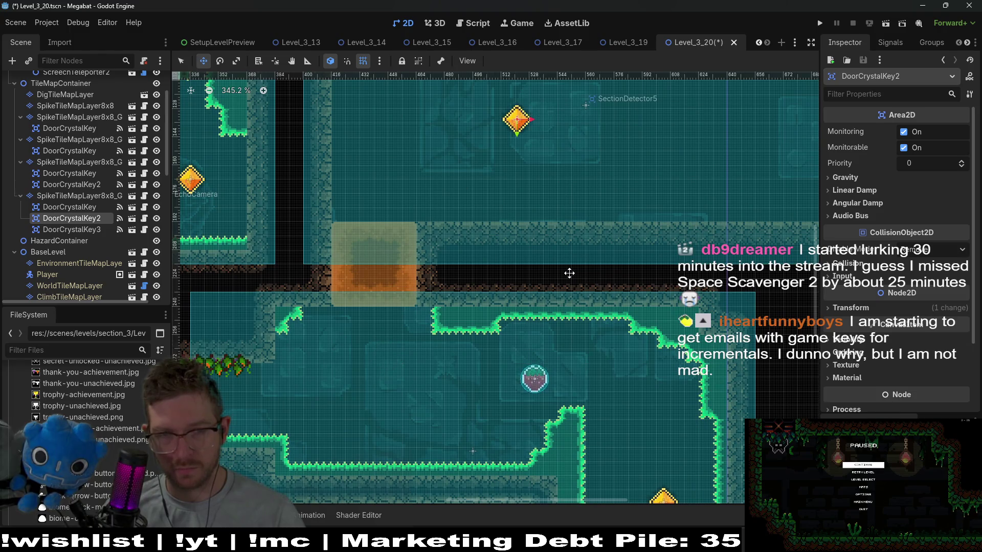
pyautogui.press('f')
pyautogui.moveTo(486, 247); pyautogui.dragTo(577, 244)
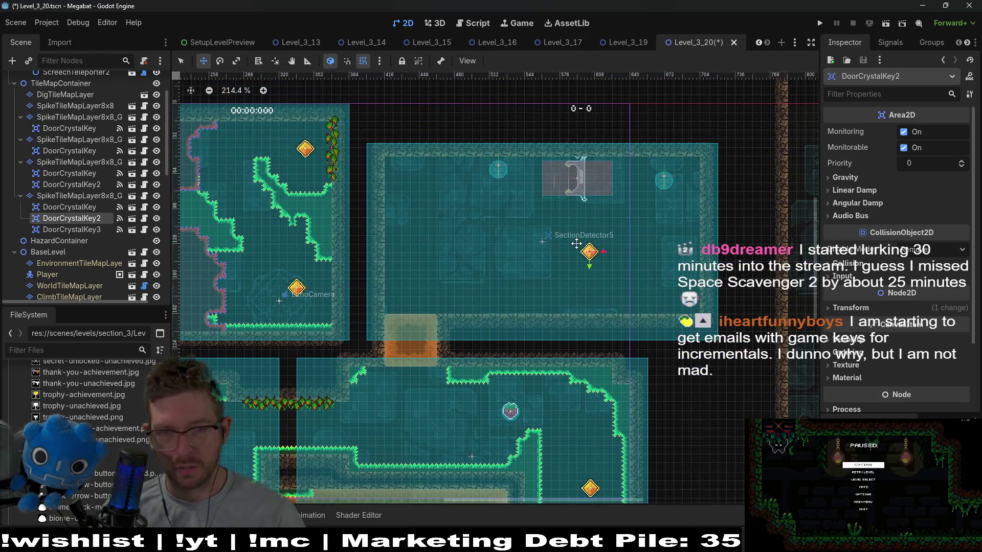
pyautogui.scroll(-3, 102, 239)
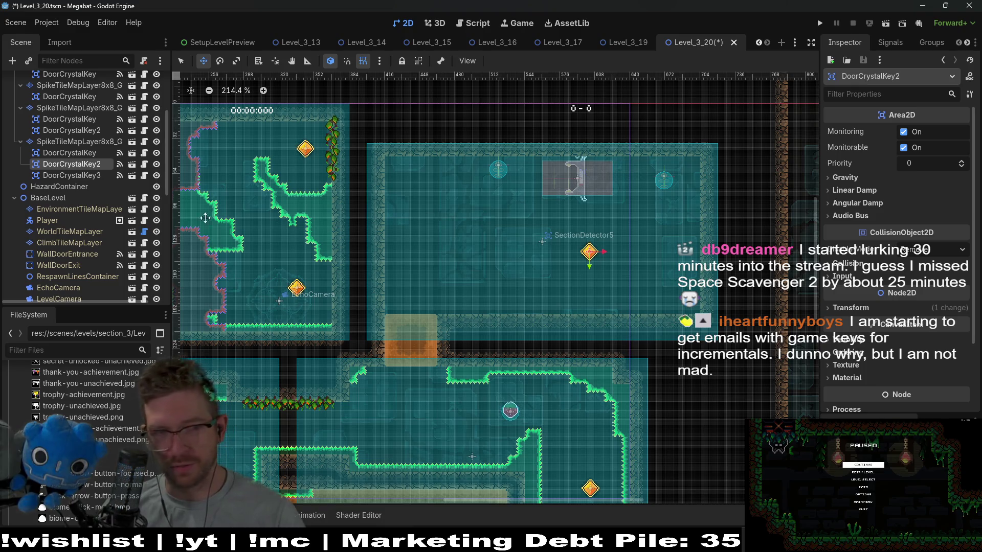
pyautogui.scroll(-2, 95, 219)
pyautogui.scroll(-10, 96, 219)
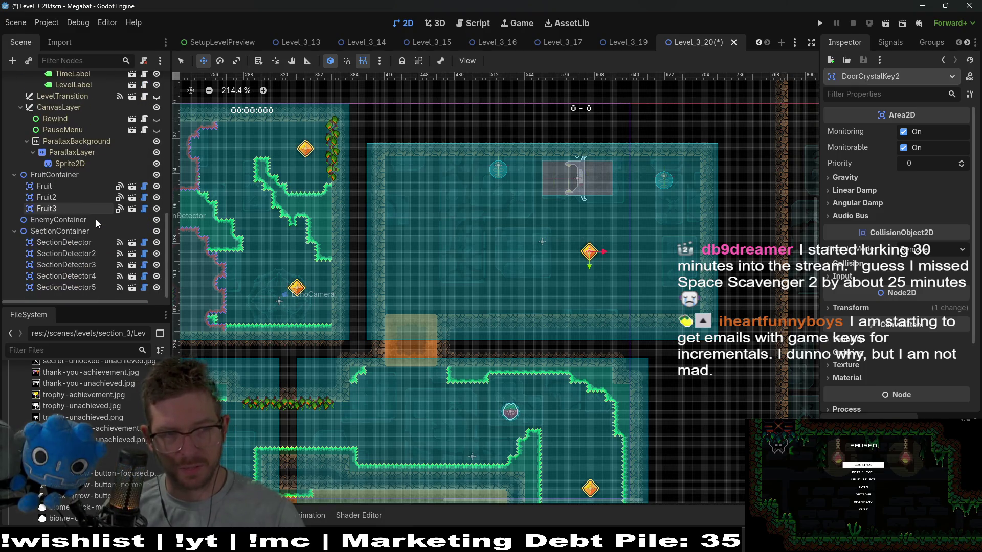
pyautogui.scroll(15, 66, 232)
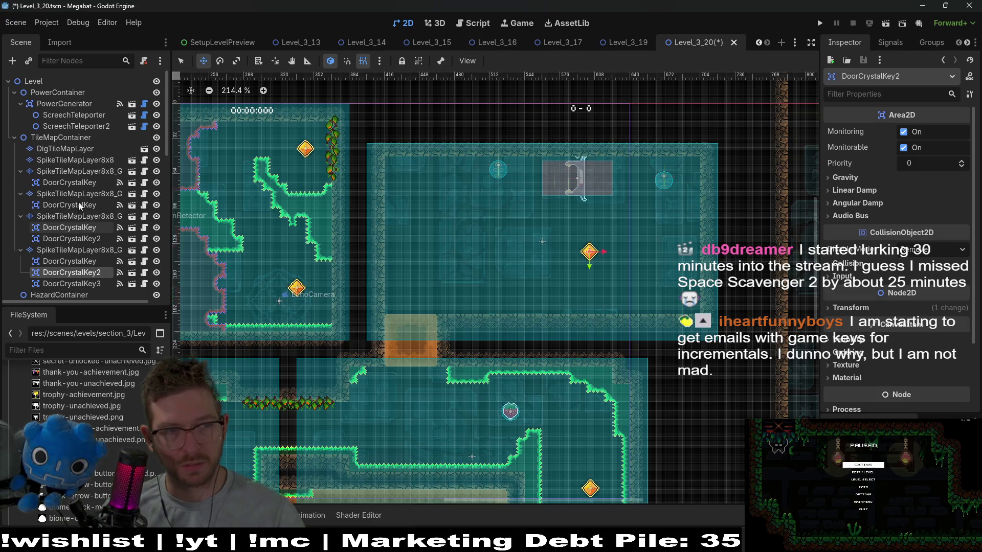
pyautogui.click(68, 105)
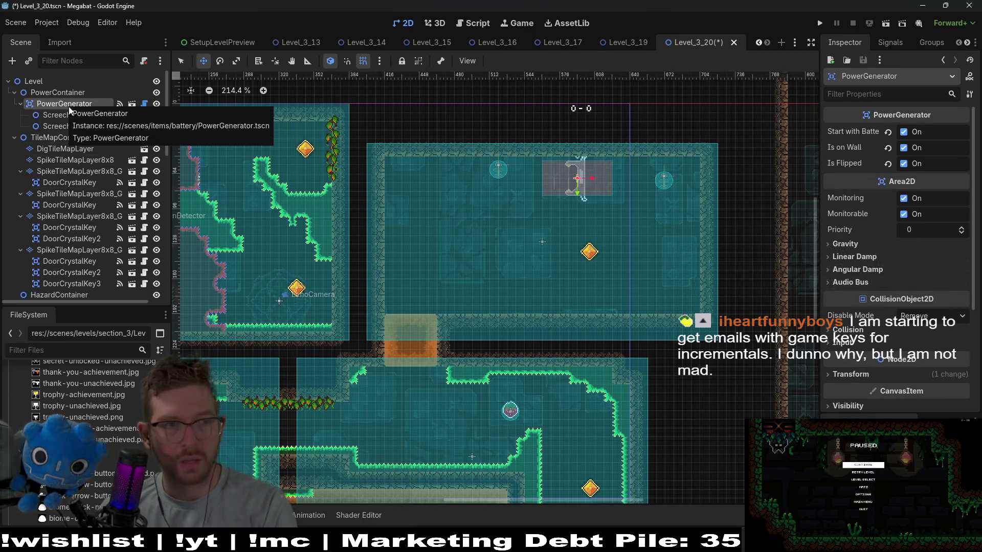
# Delete PowerContainer together with its PowerGenerator and teleporter children
pyautogui.click(40, 95)
pyautogui.press('Delete')
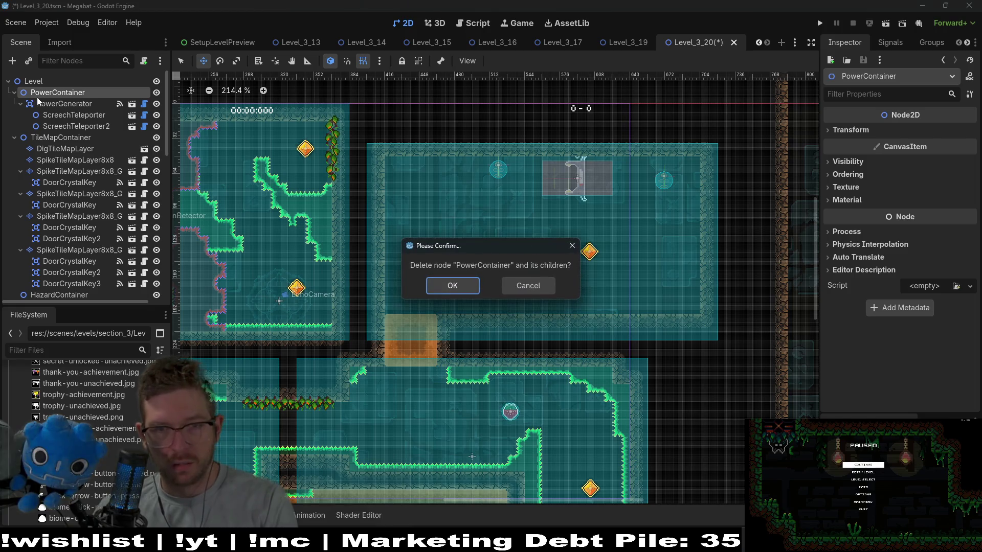
pyautogui.press('Return')
pyautogui.scroll(-3, 449, 317)
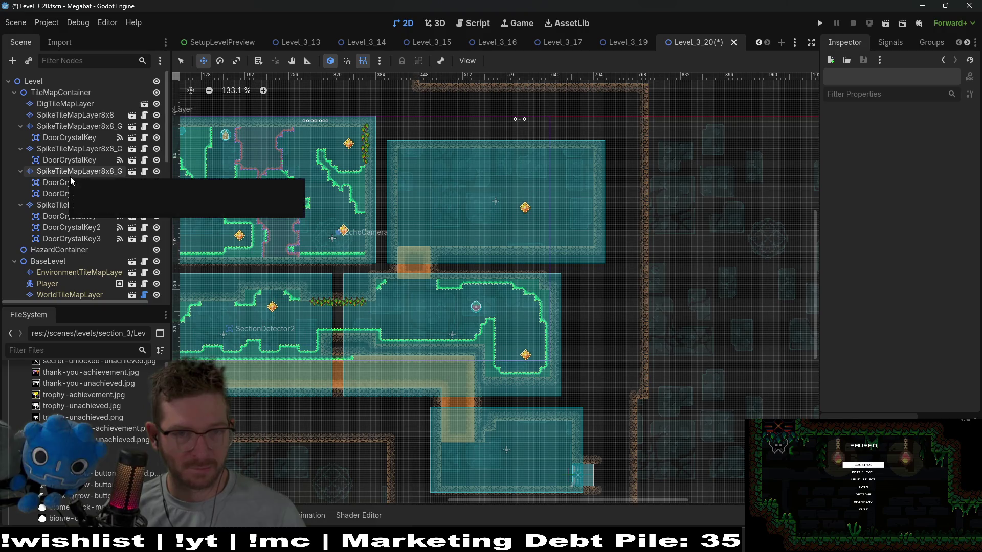
pyautogui.hscroll(-5, 480, 319)
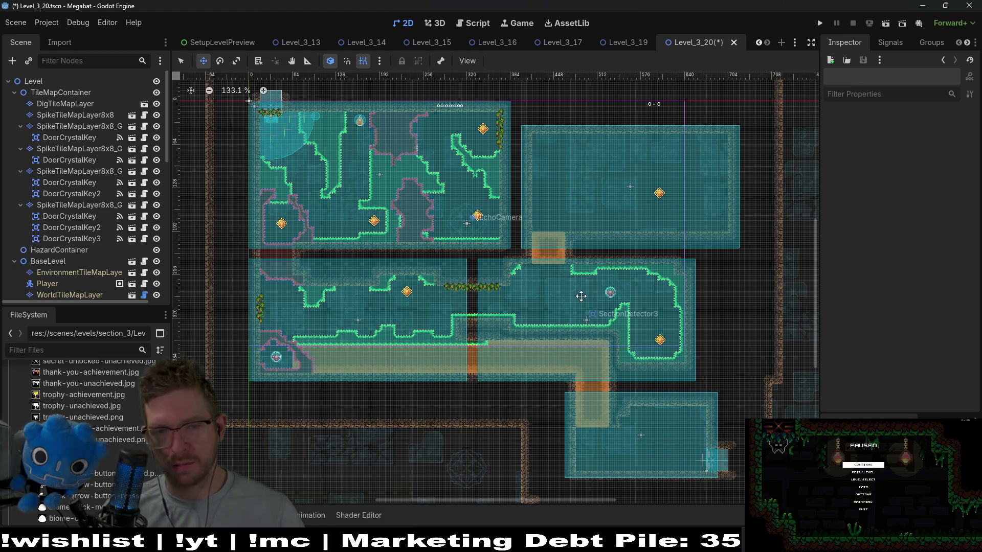
pyautogui.scroll(3, 661, 338)
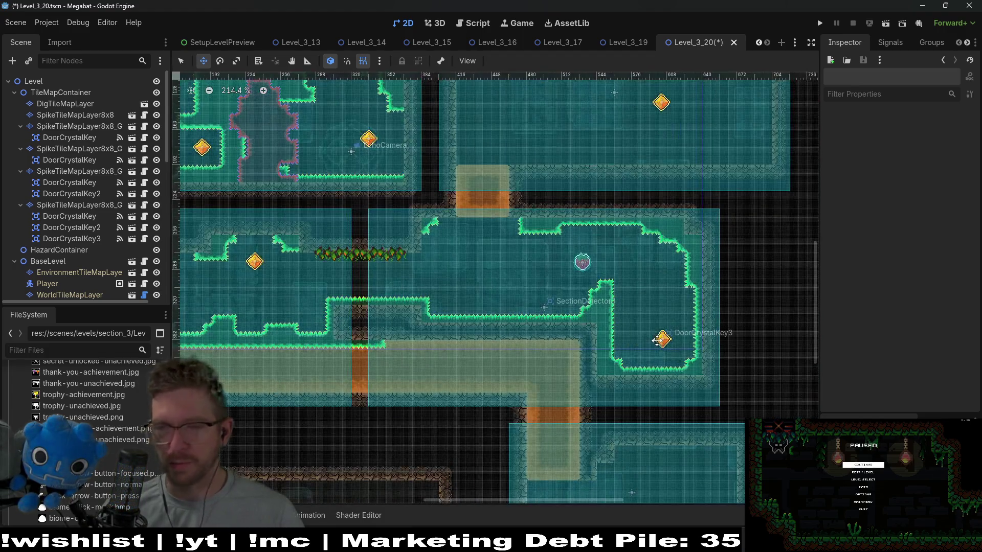
pyautogui.scroll(4, 624, 287)
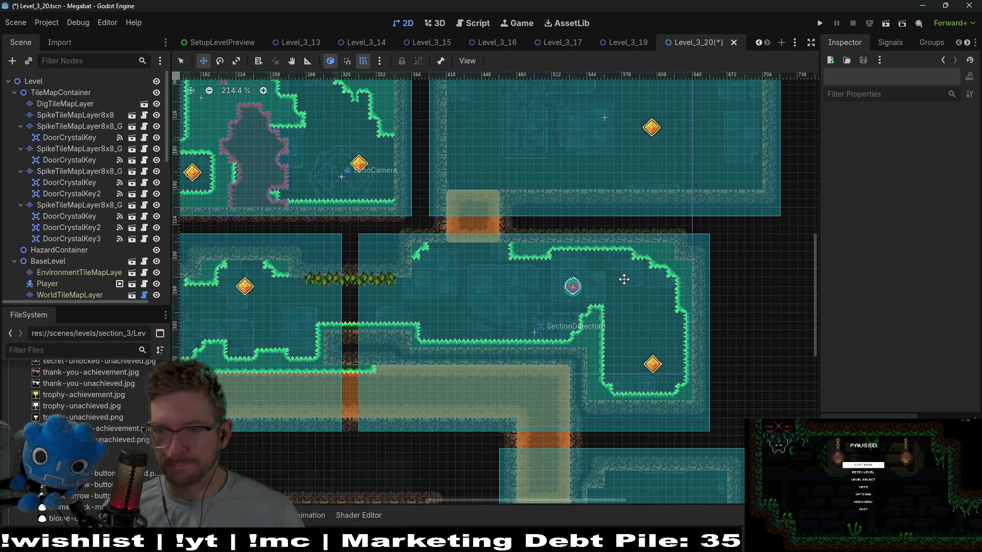
pyautogui.hscroll(2, 614, 297)
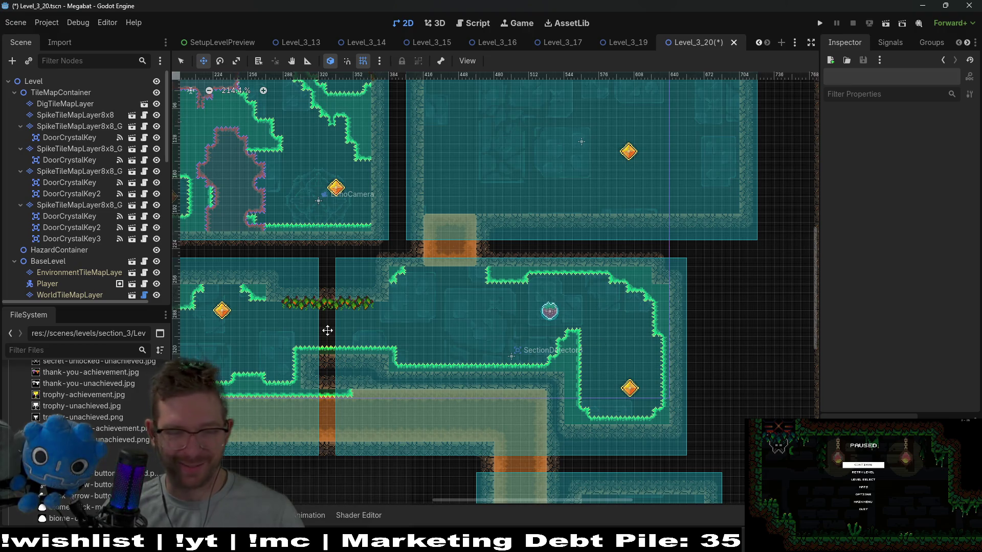
pyautogui.click(85, 228)
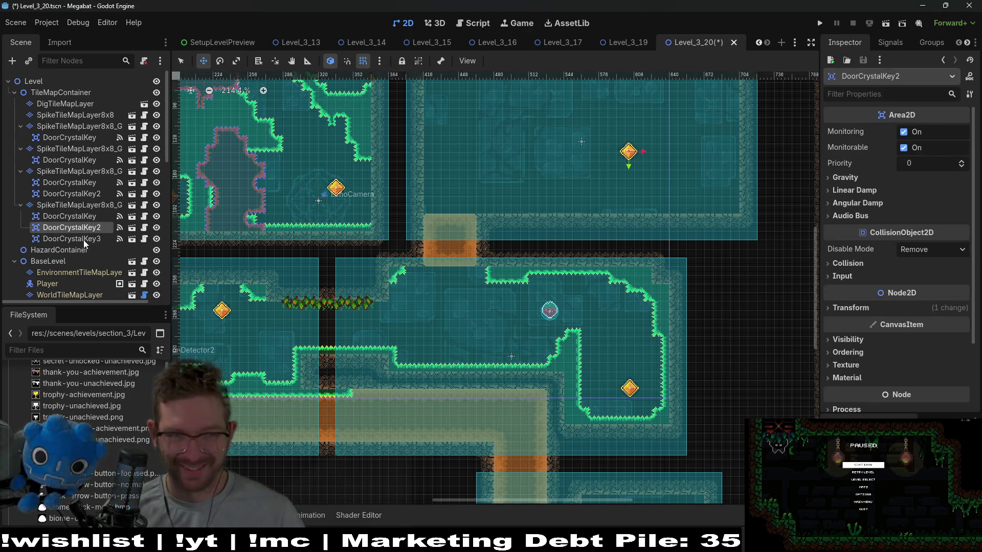
# Move DoorCrystalKey3 from the lower room's bottom corner up into the upper-right room
pyautogui.doubleClick(84, 238)
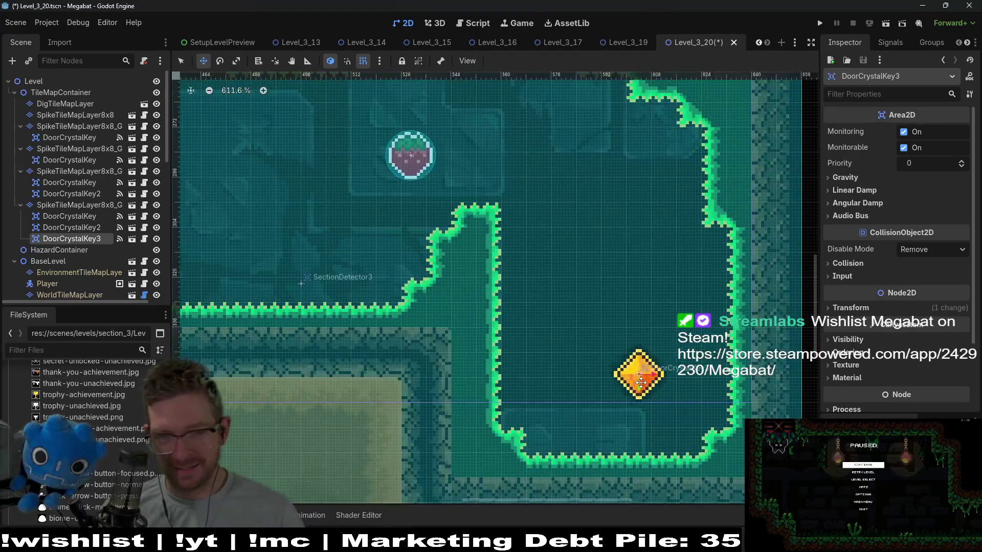
pyautogui.moveTo(641, 382); pyautogui.dragTo(608, 379)
pyautogui.scroll(-6, 608, 378)
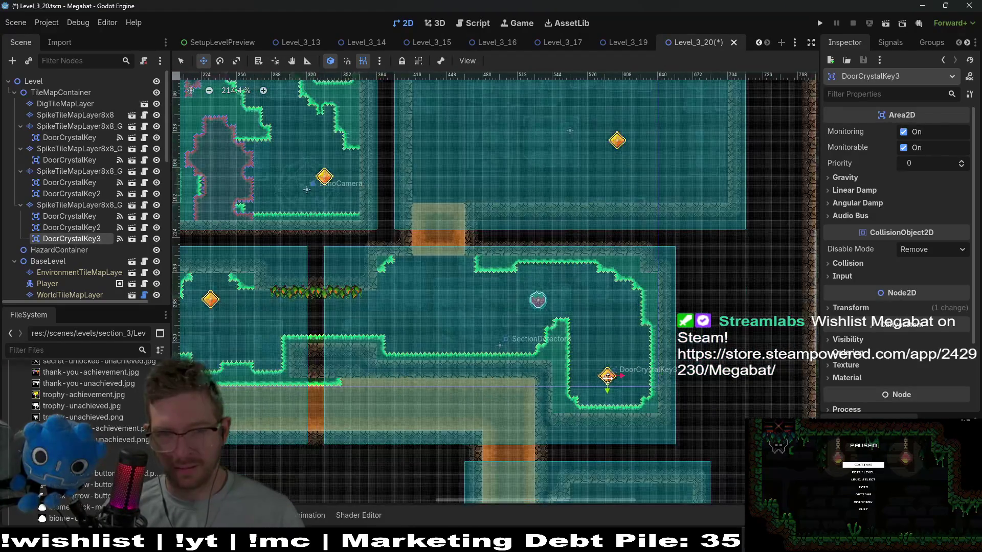
pyautogui.scroll(2, 607, 378)
pyautogui.hscroll(-5, 562, 368)
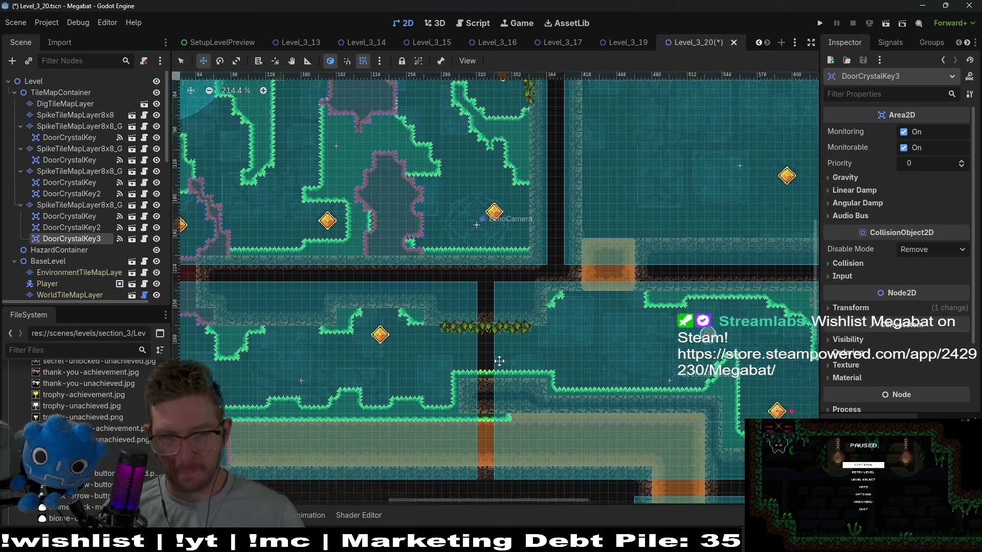
pyautogui.hscroll(4, 553, 359)
pyautogui.scroll(-1, 552, 359)
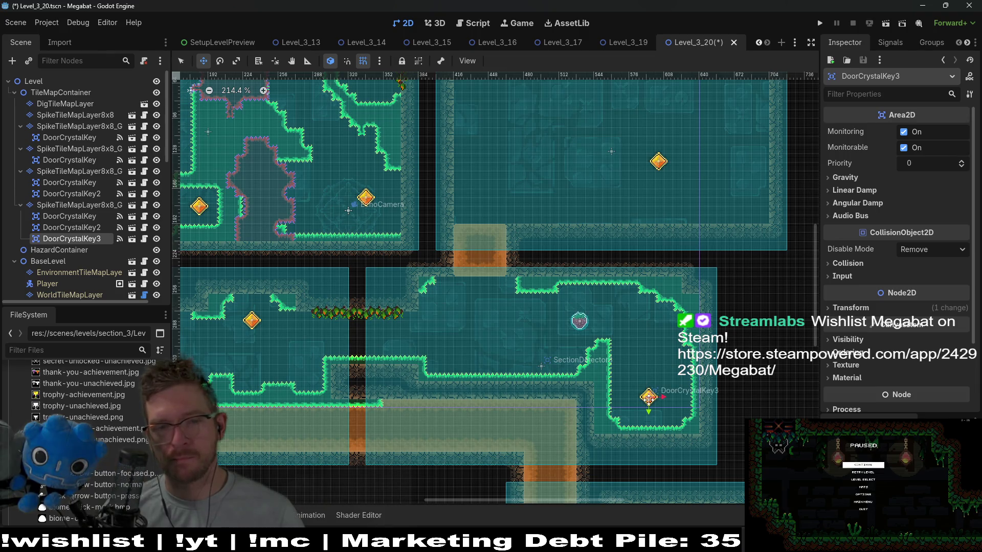
pyautogui.moveTo(648, 398)
pyautogui.mouseDown()
pyautogui.moveTo(643, 142)
pyautogui.moveTo(620, 116)
pyautogui.mouseUp()
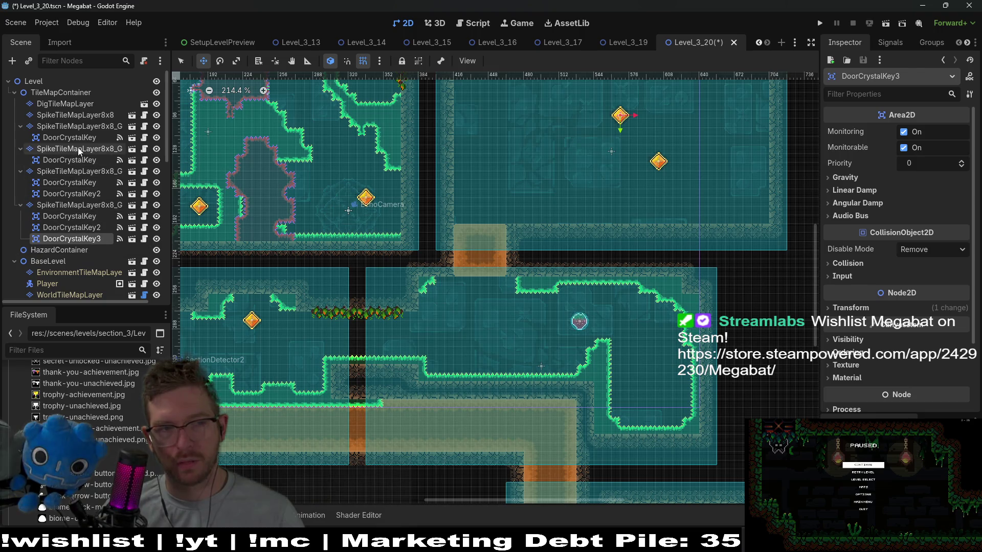
pyautogui.scroll(-5, 86, 255)
pyautogui.scroll(-3, 89, 253)
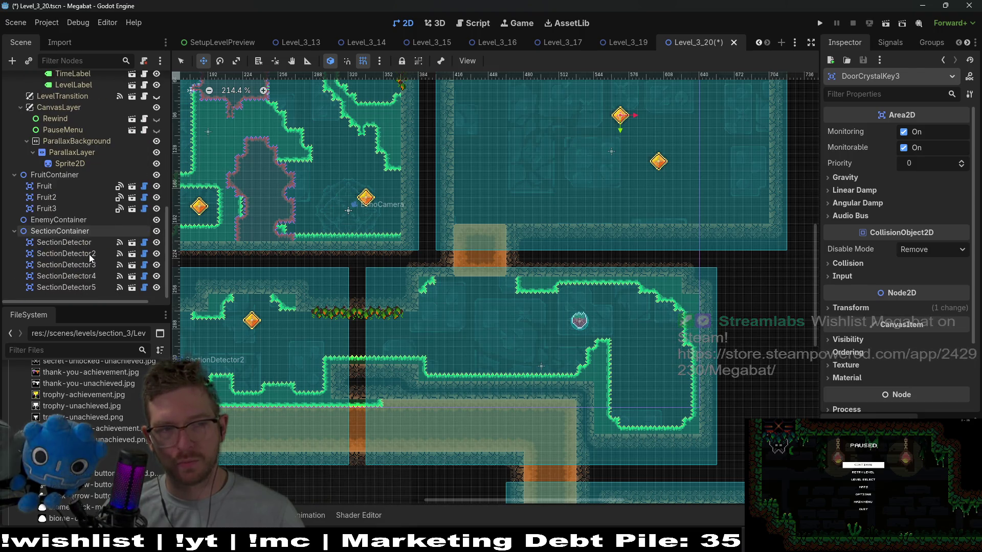
pyautogui.click(56, 209)
pyautogui.moveTo(575, 330); pyautogui.dragTo(646, 401)
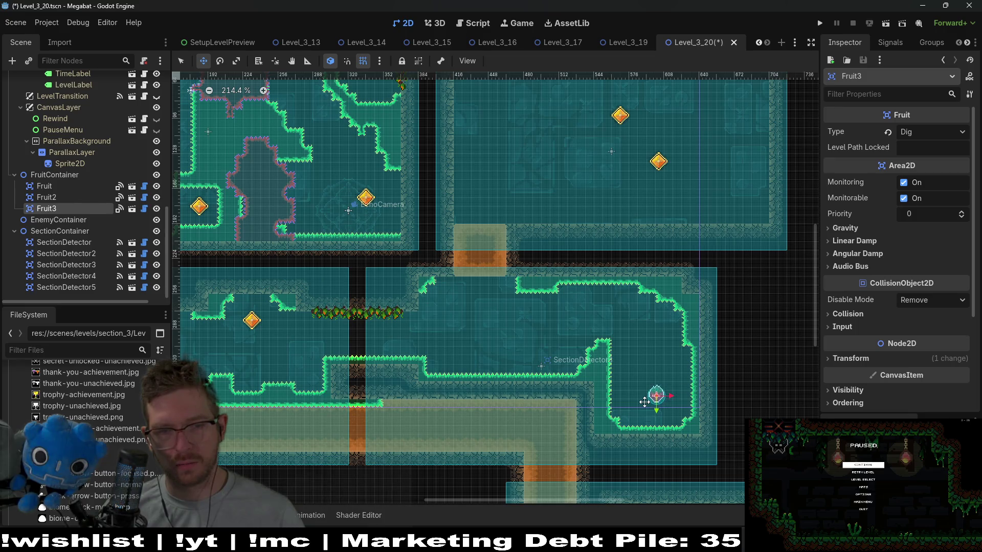
pyautogui.hscroll(-5, 354, 338)
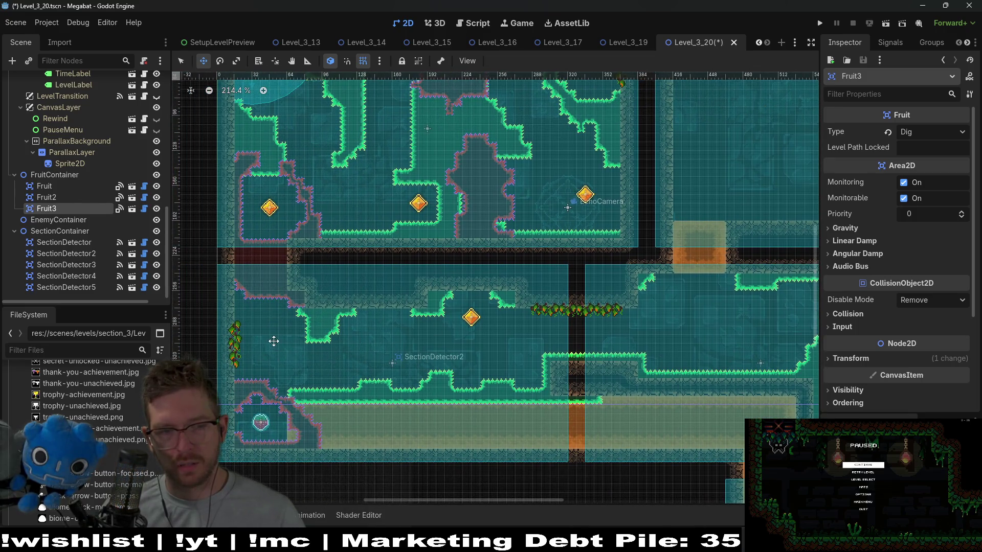
pyautogui.scroll(-3, 314, 200)
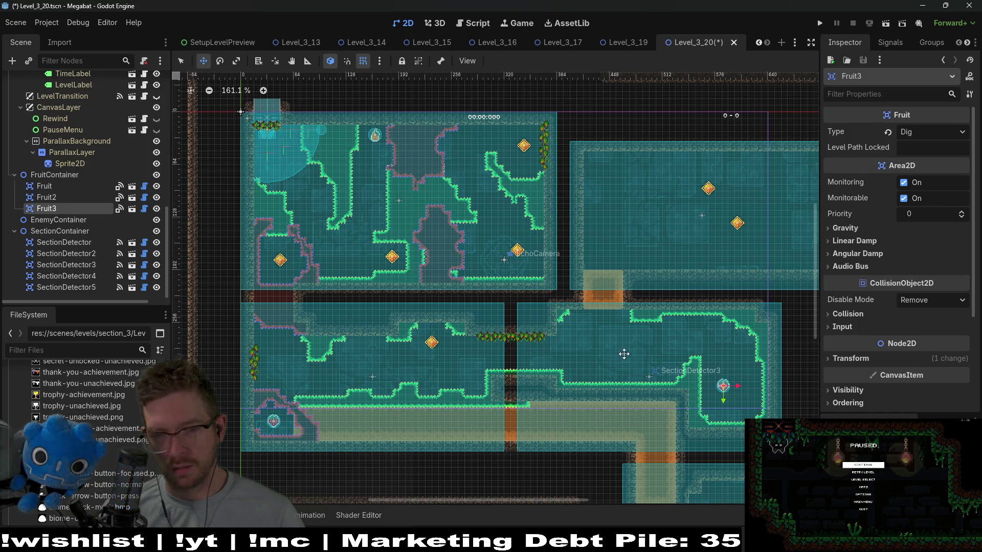
pyautogui.scroll(-4, 628, 350)
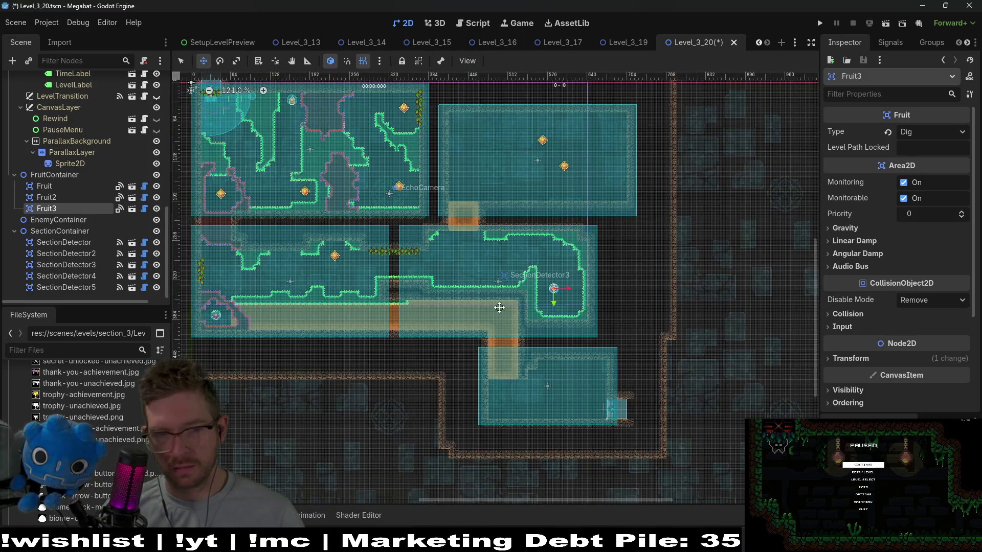
pyautogui.moveTo(493, 230); pyautogui.dragTo(590, 286)
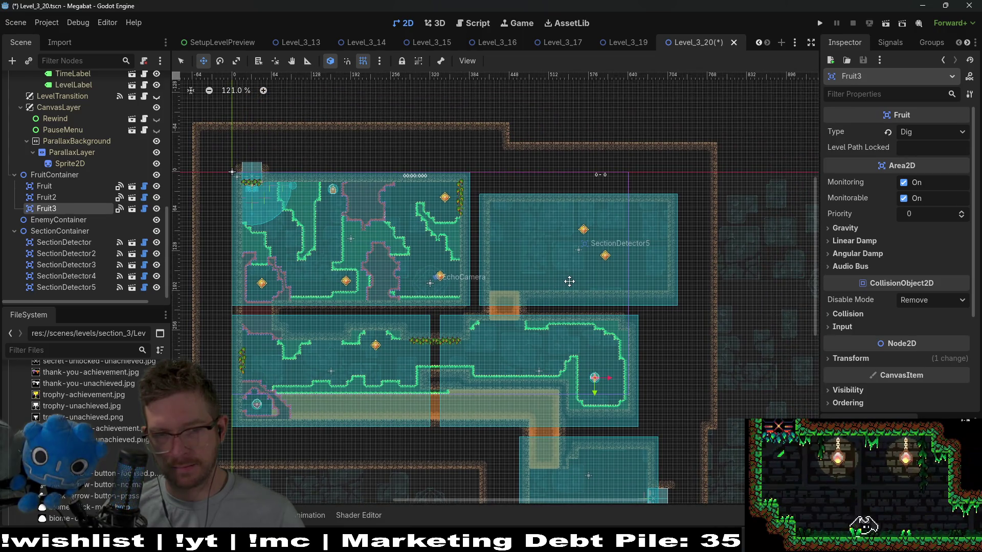
pyautogui.scroll(6, 567, 282)
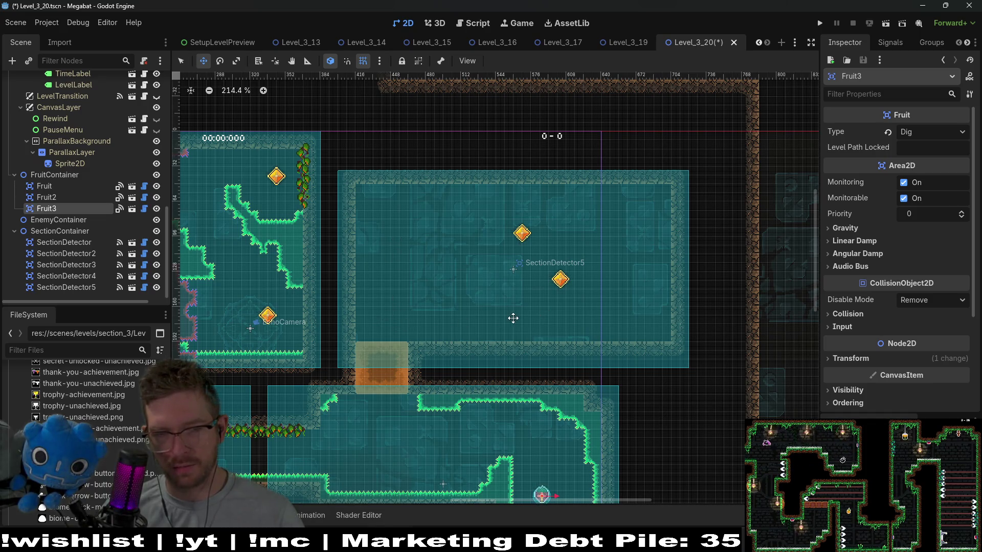
pyautogui.scroll(5, 87, 193)
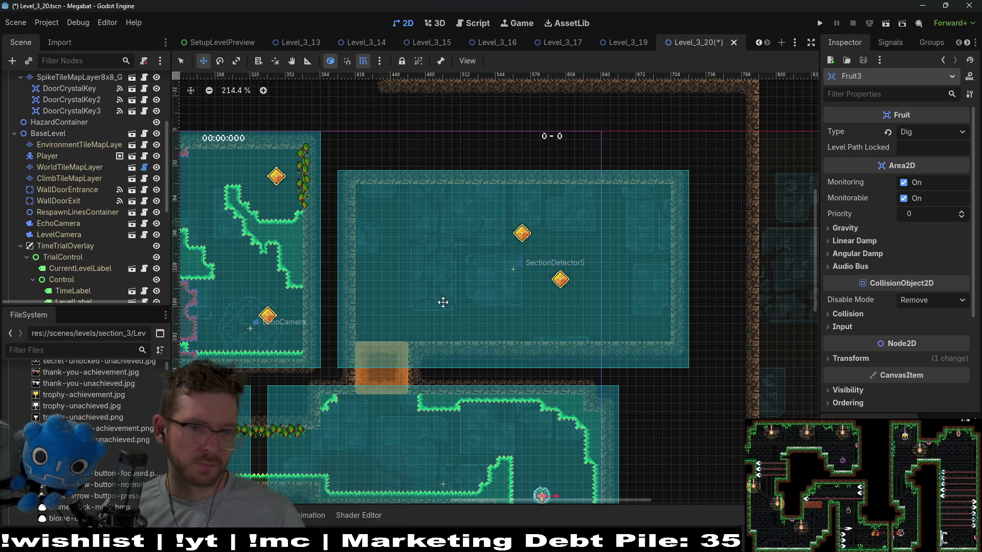
pyautogui.scroll(-3, 540, 319)
pyautogui.hscroll(1, 540, 319)
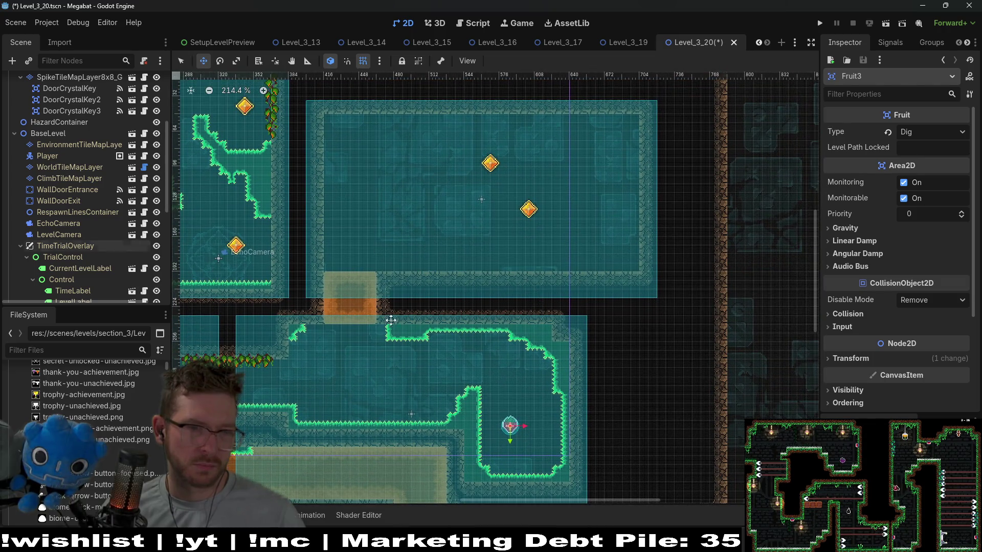
pyautogui.scroll(6, 522, 430)
pyautogui.moveTo(495, 322); pyautogui.dragTo(530, 358)
pyautogui.scroll(-4, 530, 358)
pyautogui.scroll(-2, 529, 358)
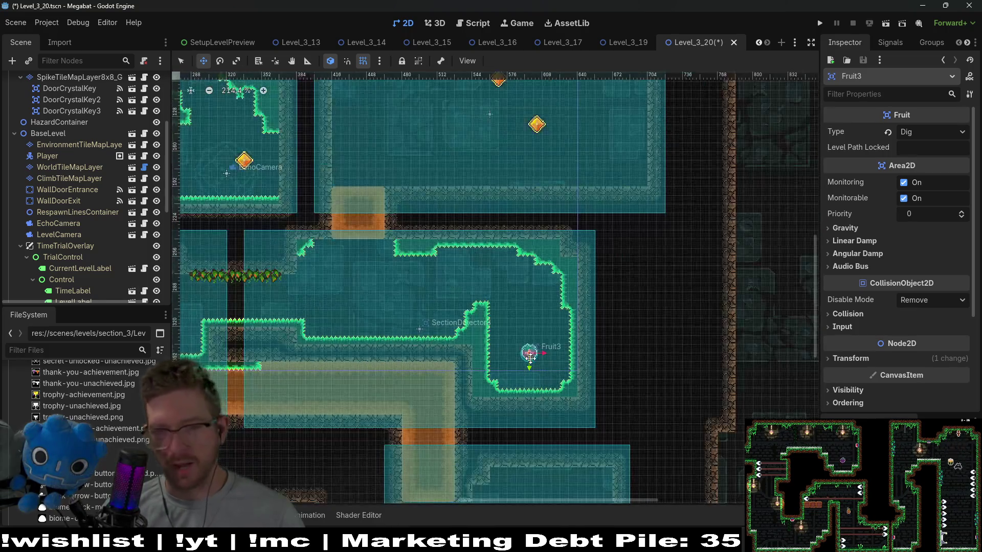
pyautogui.scroll(3, 500, 193)
pyautogui.scroll(-1, 439, 264)
pyautogui.moveTo(363, 288); pyautogui.dragTo(542, 287)
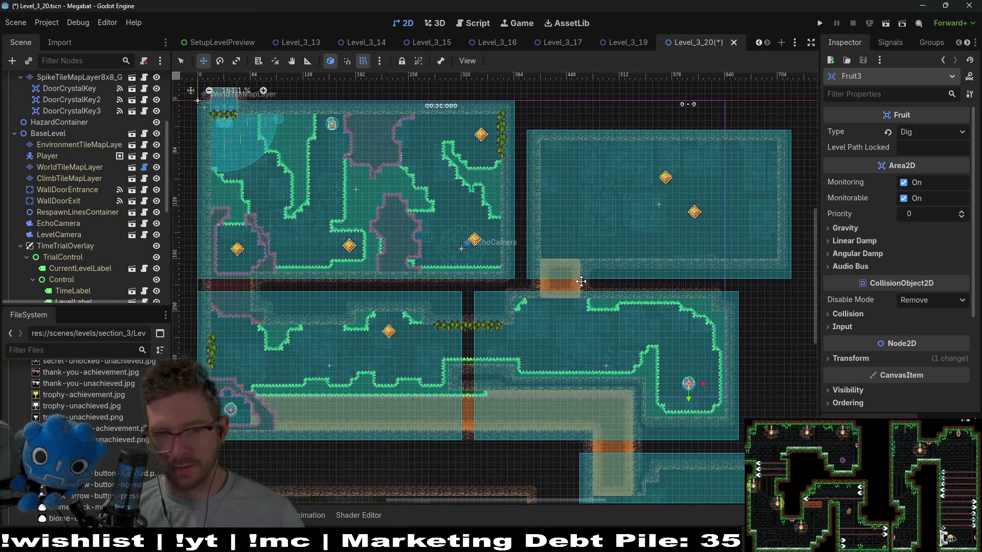
pyautogui.moveTo(547, 236); pyautogui.dragTo(561, 289)
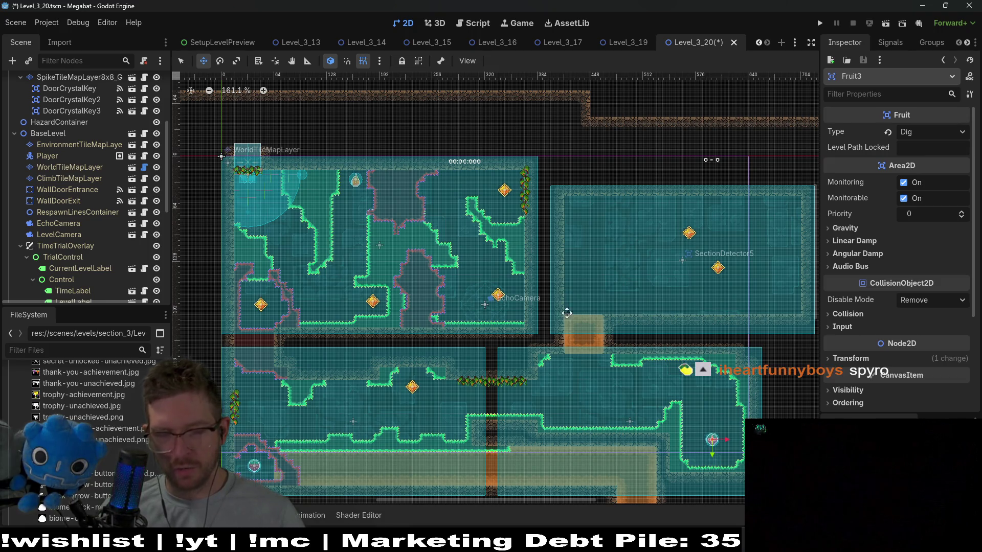
pyautogui.moveTo(469, 442); pyautogui.dragTo(565, 373)
pyautogui.scroll(5, 104, 216)
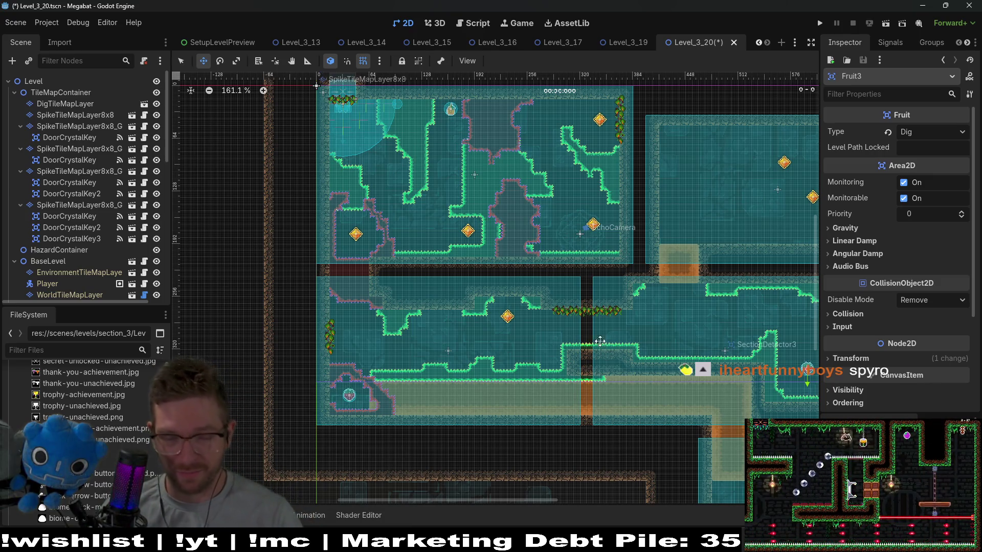
pyautogui.scroll(4, 592, 330)
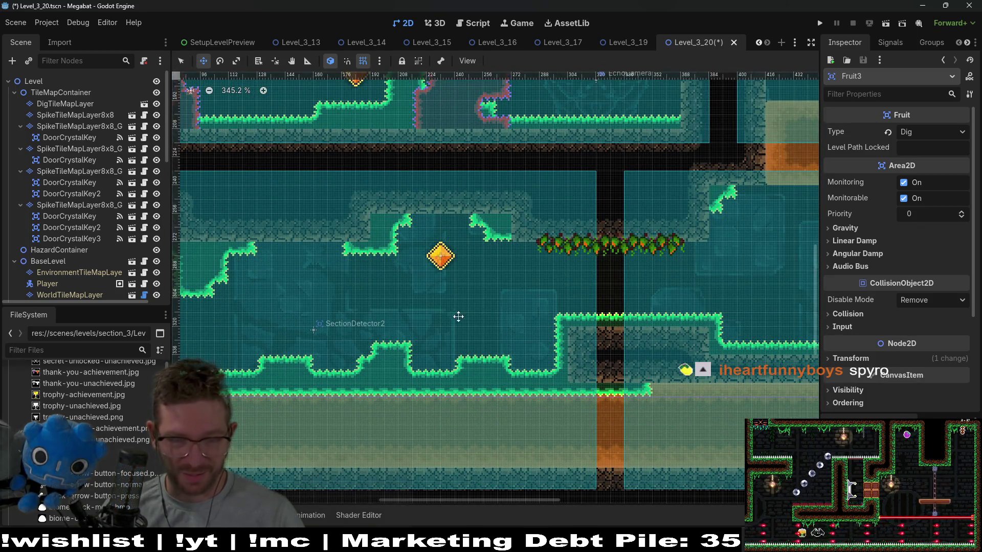
pyautogui.scroll(-3, 659, 294)
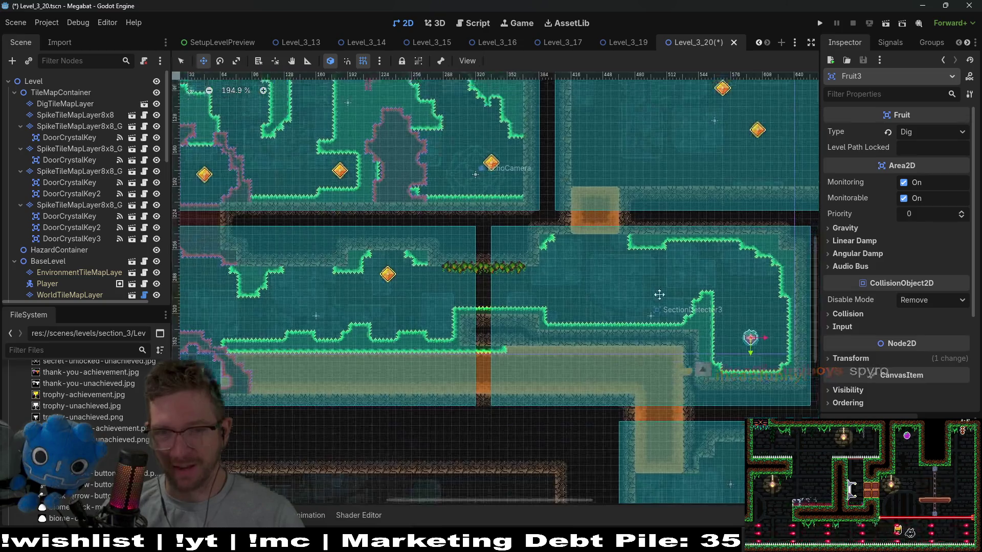
pyautogui.scroll(3, 659, 294)
pyautogui.hscroll(4, 659, 295)
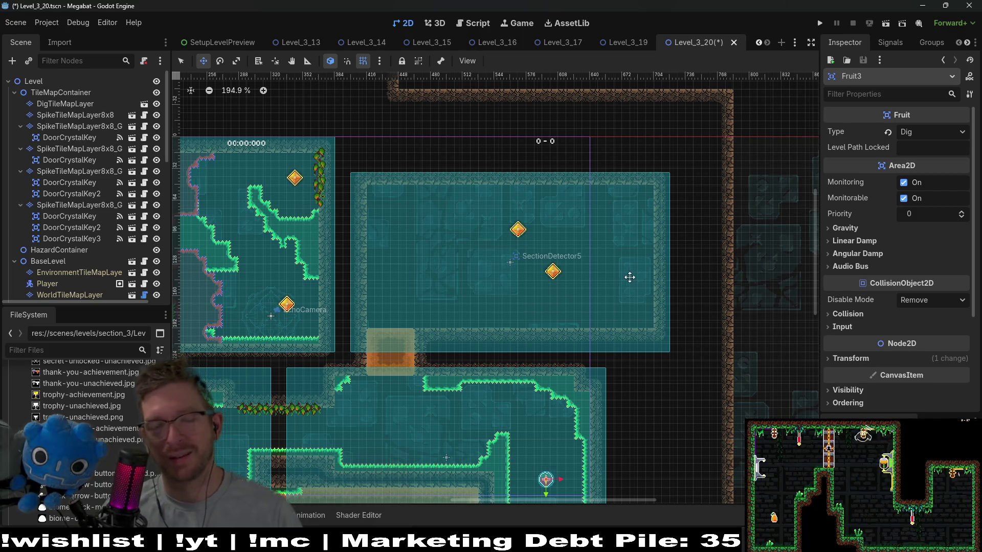
pyautogui.click(76, 226)
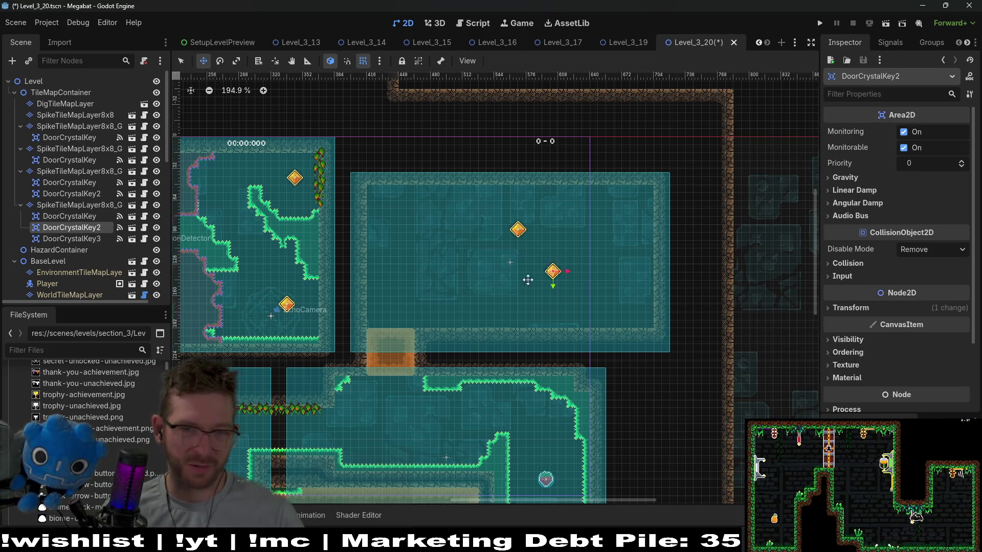
# Place DoorCrystalKey3 near the right wall, with DoorCrystalKey2 beneath it in the lower-right corner
pyautogui.scroll(3, 545, 280)
pyautogui.moveTo(547, 277); pyautogui.dragTo(630, 293)
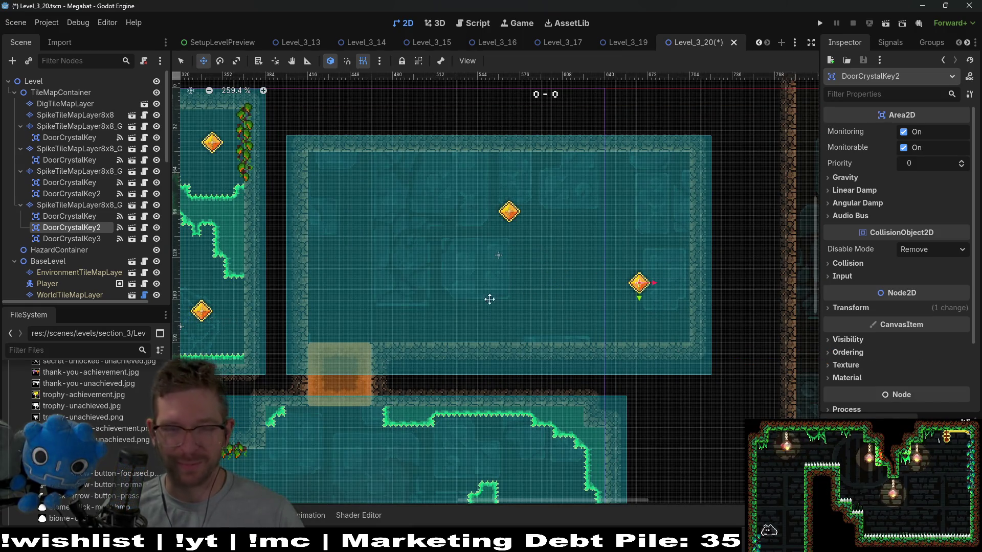
pyautogui.click(74, 217)
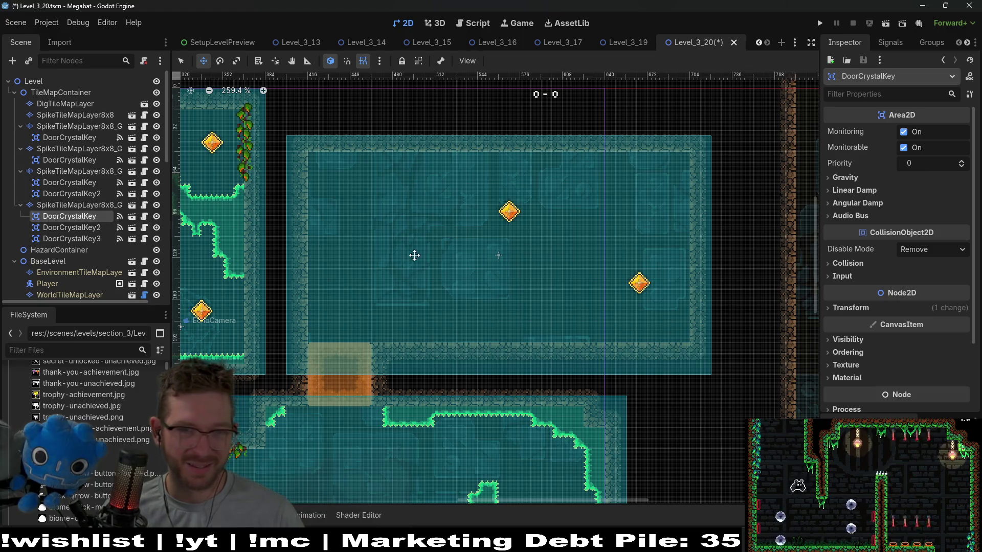
pyautogui.click(81, 239)
pyautogui.moveTo(509, 225)
pyautogui.mouseDown()
pyautogui.moveTo(633, 202)
pyautogui.moveTo(617, 193)
pyautogui.mouseUp()
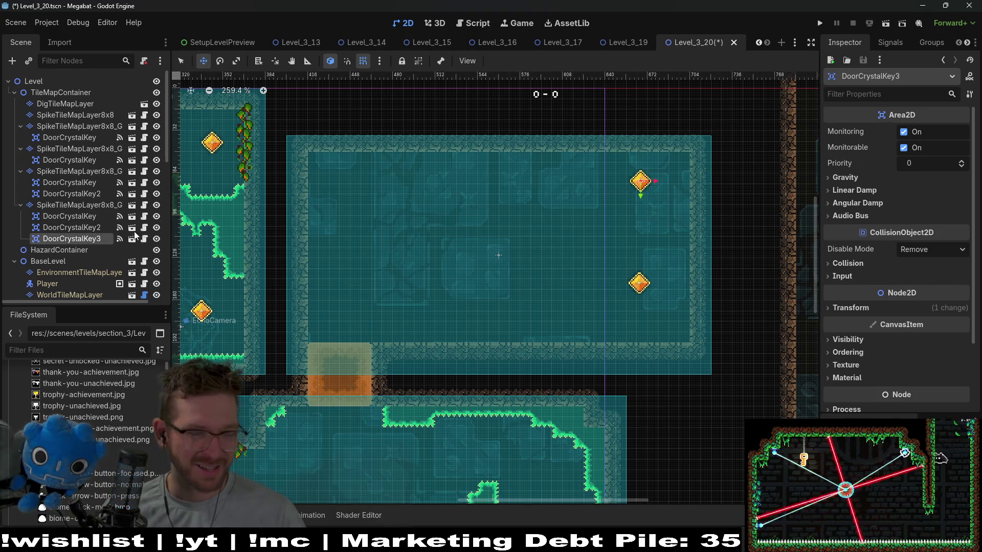
pyautogui.click(92, 222)
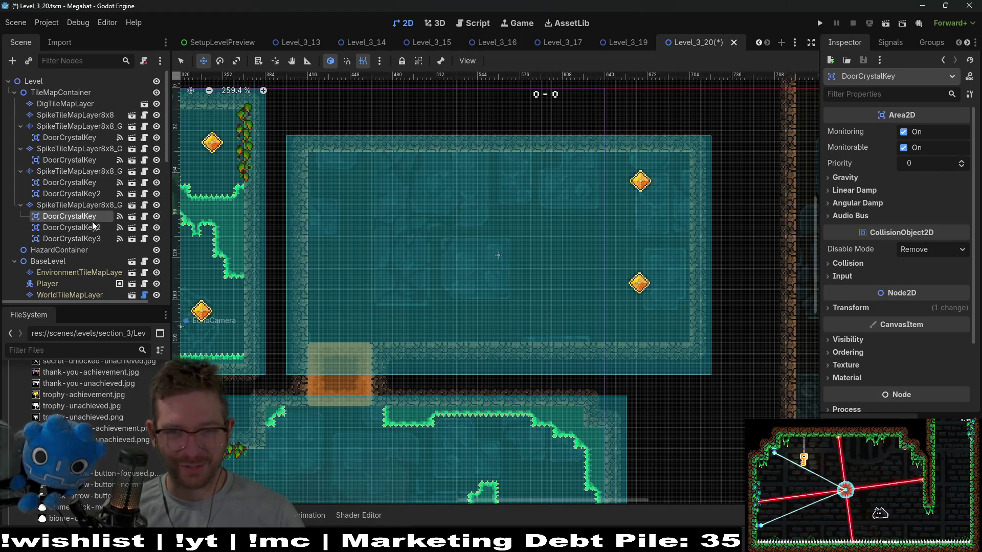
pyautogui.click(94, 231)
pyautogui.moveTo(646, 296); pyautogui.dragTo(648, 310)
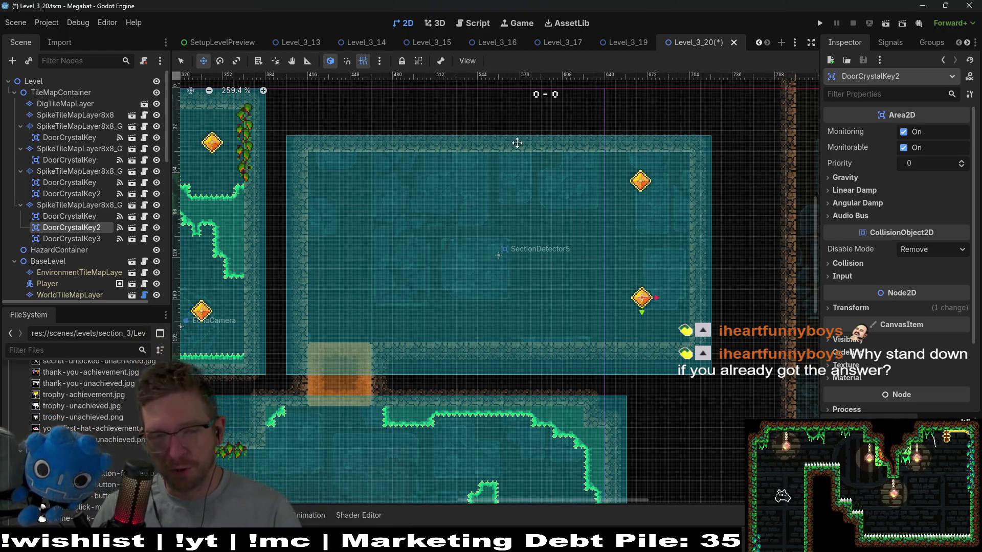
# Duplicate Fruit3 as Fruit4 and place it between the two crystal keys
pyautogui.scroll(-2, 585, 286)
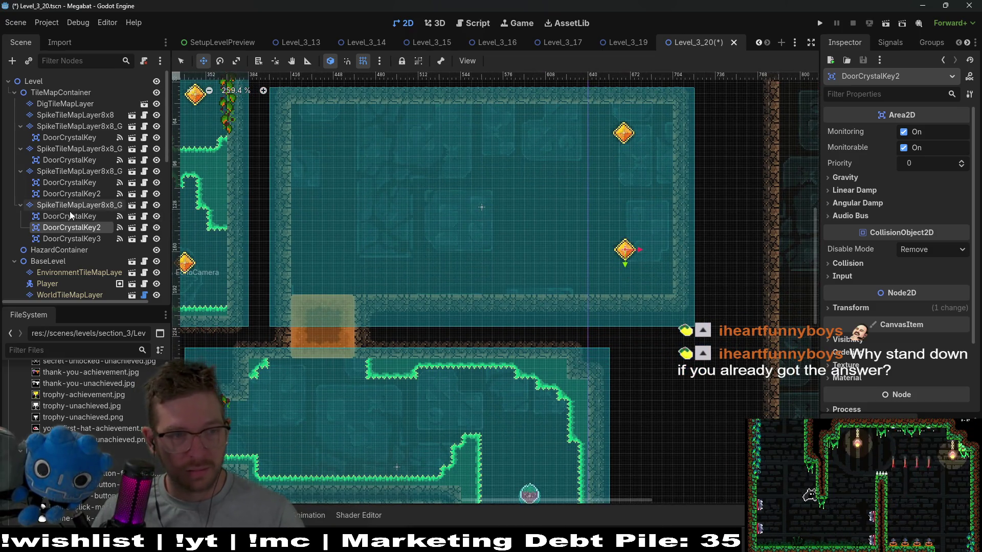
pyautogui.scroll(-10, 76, 220)
pyautogui.click(51, 228)
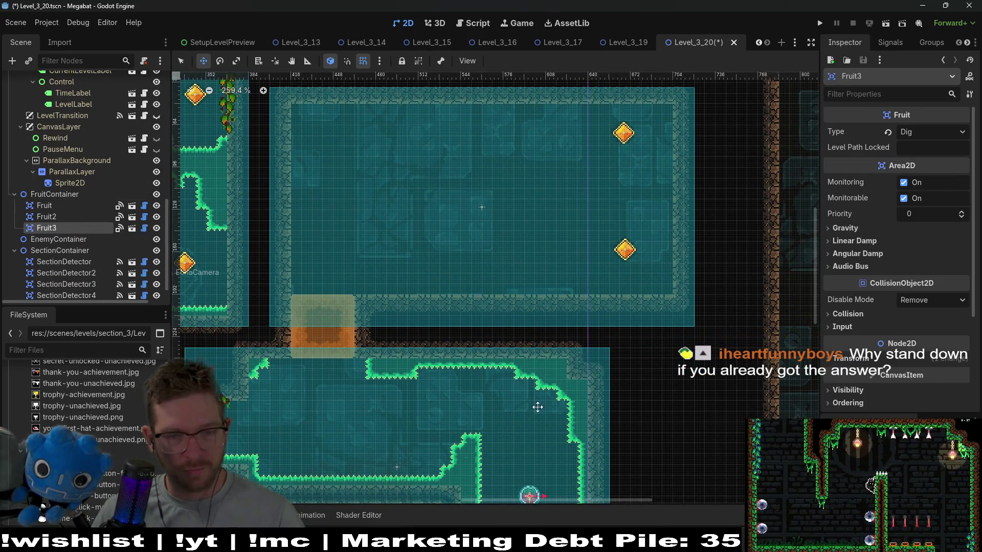
pyautogui.hscroll(-3, 560, 259)
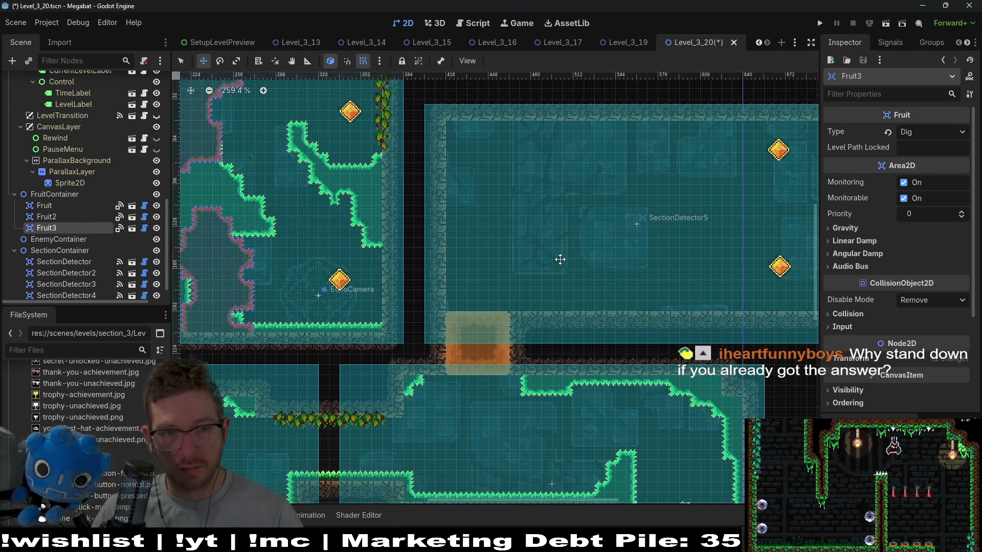
pyautogui.scroll(-1, 608, 289)
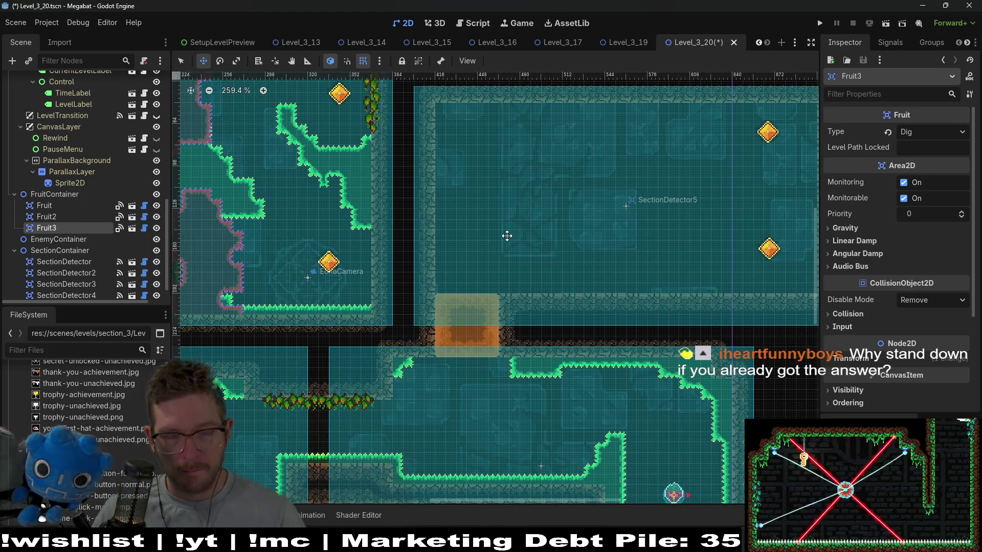
pyautogui.hscroll(2, 497, 323)
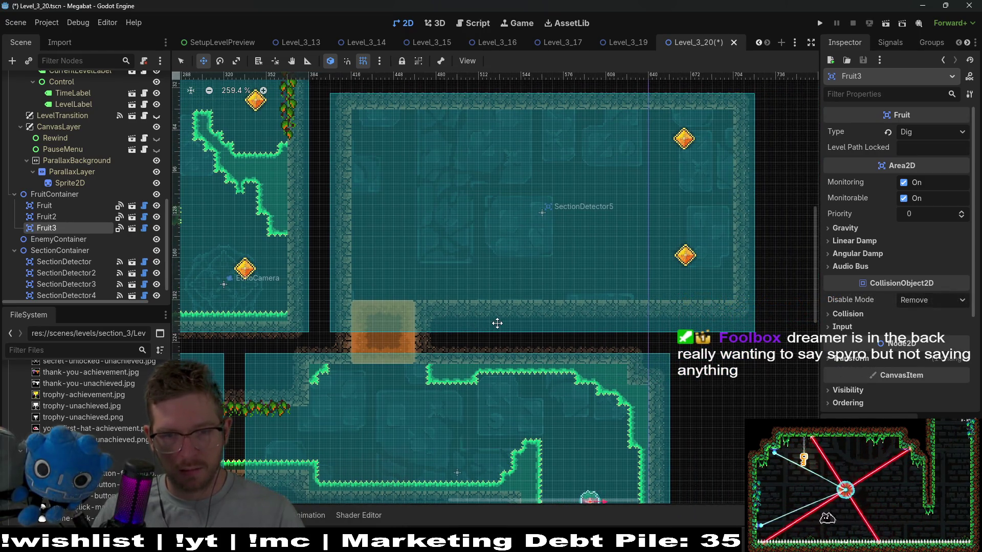
pyautogui.hotkey('ctrl', 'd')
pyautogui.moveTo(625, 470)
pyautogui.mouseDown()
pyautogui.moveTo(597, 218)
pyautogui.moveTo(629, 183)
pyautogui.mouseUp()
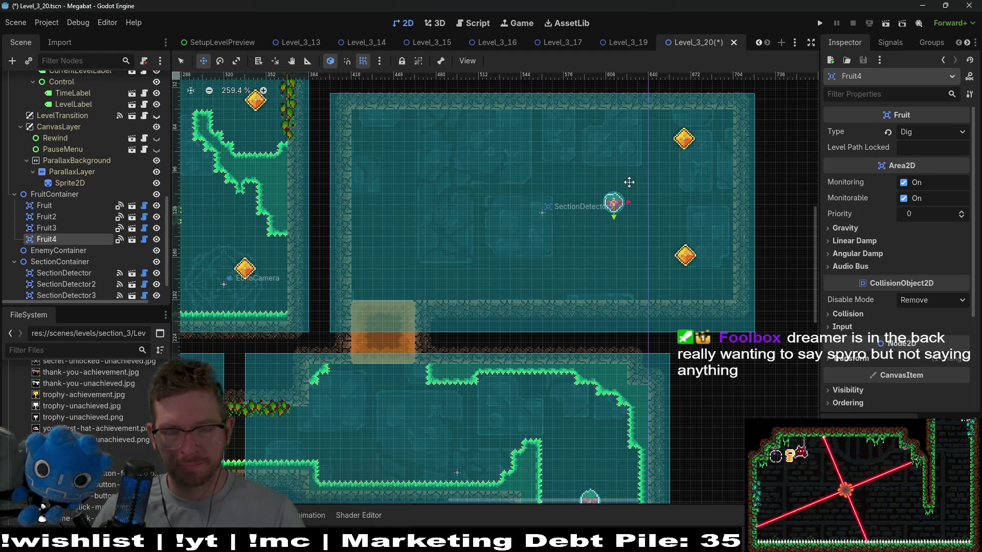
pyautogui.scroll(-1, 628, 183)
pyautogui.scroll(-1, 675, 307)
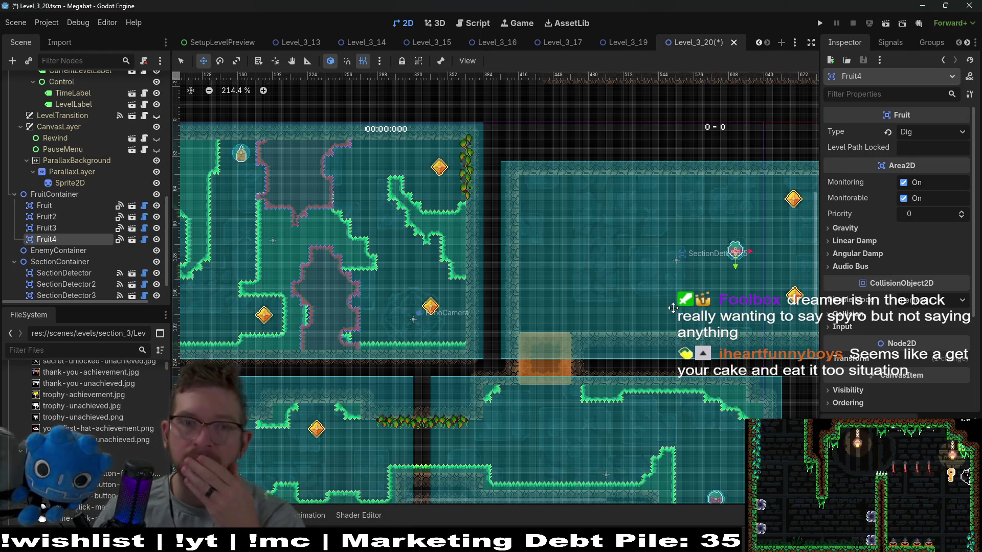
pyautogui.hscroll(-5, 613, 292)
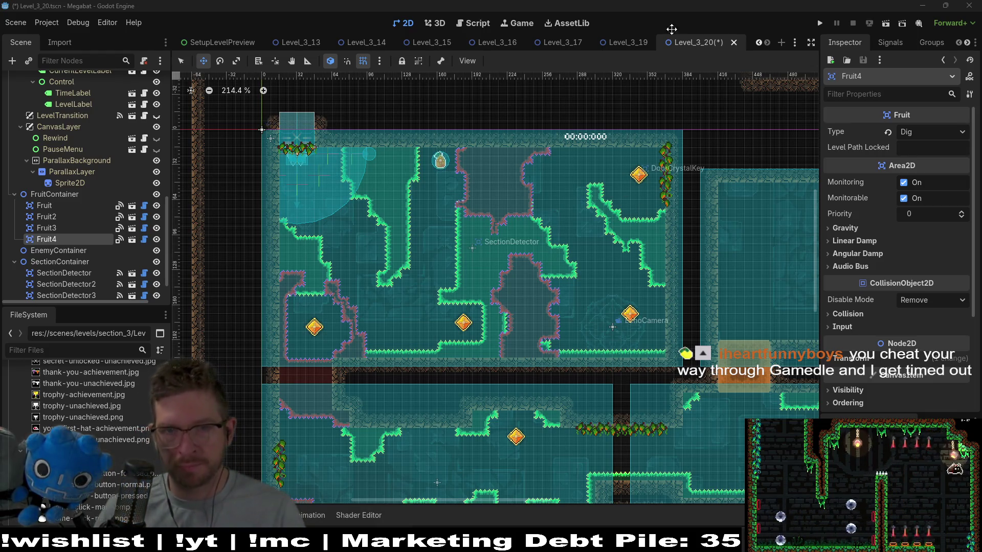
# Save Level_3_20, then select ClimbTileMapLayer to bring up its tile-painting tools
pyautogui.hotkey('ctrl', 's')
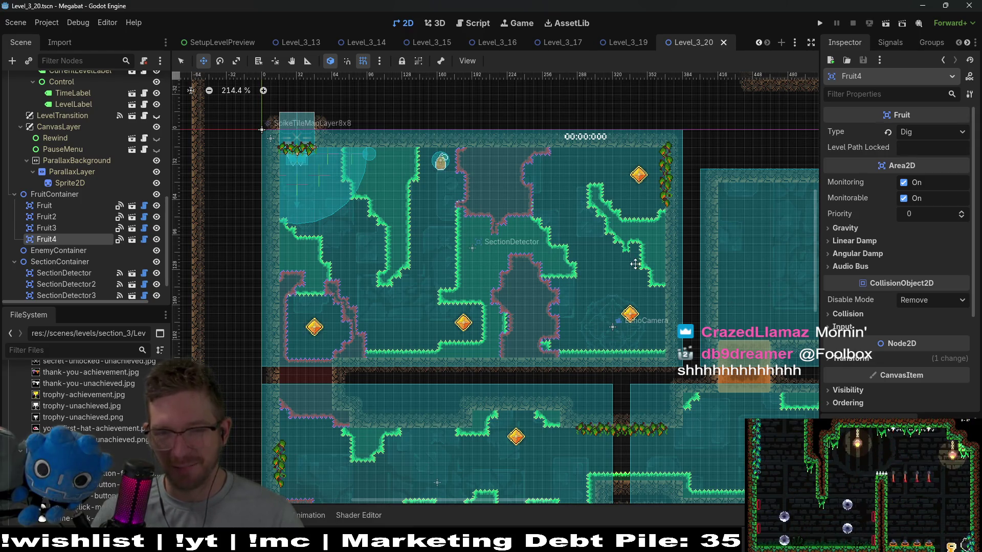
pyautogui.hscroll(5, 646, 248)
pyautogui.scroll(2, 555, 256)
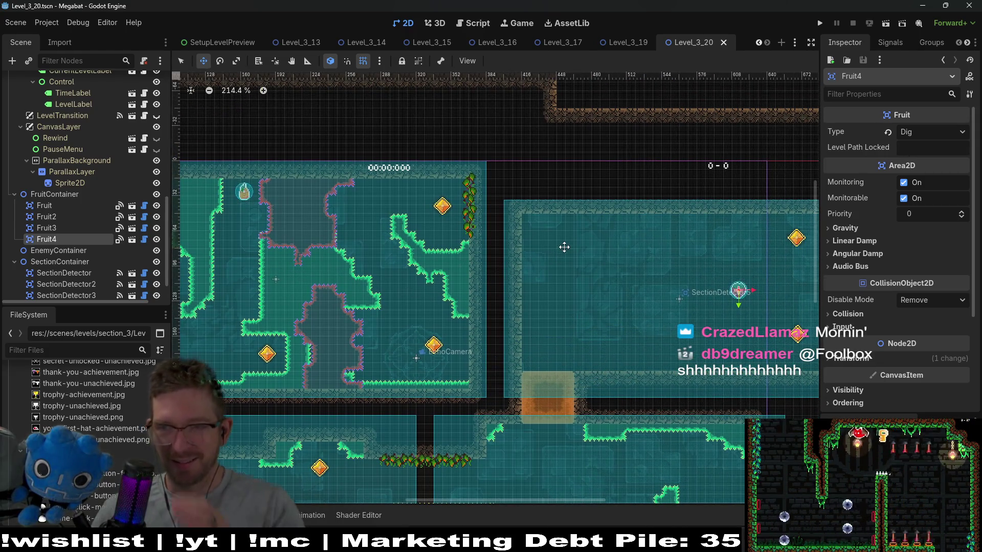
pyautogui.hscroll(4, 560, 248)
pyautogui.scroll(-2, 560, 248)
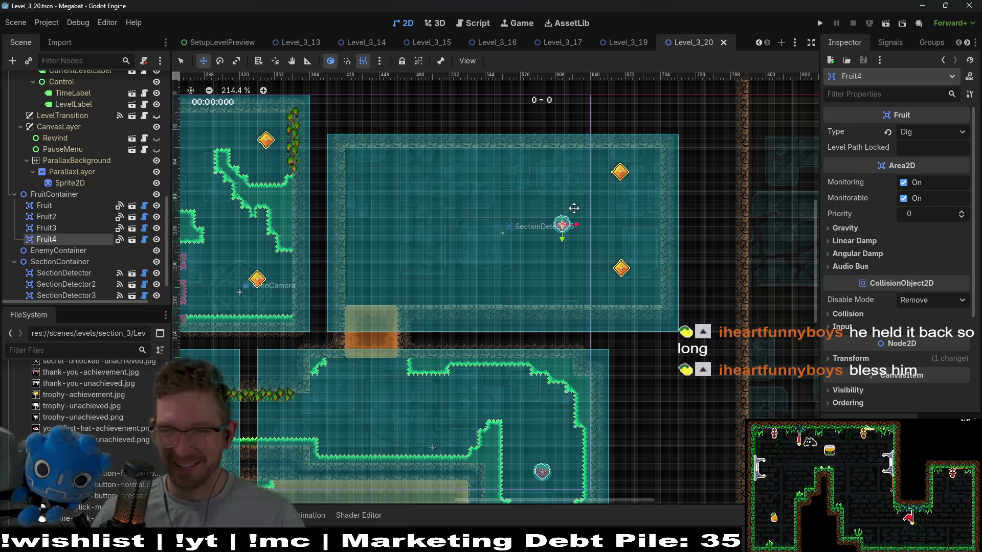
pyautogui.scroll(2, 539, 237)
pyautogui.hscroll(-3, 505, 234)
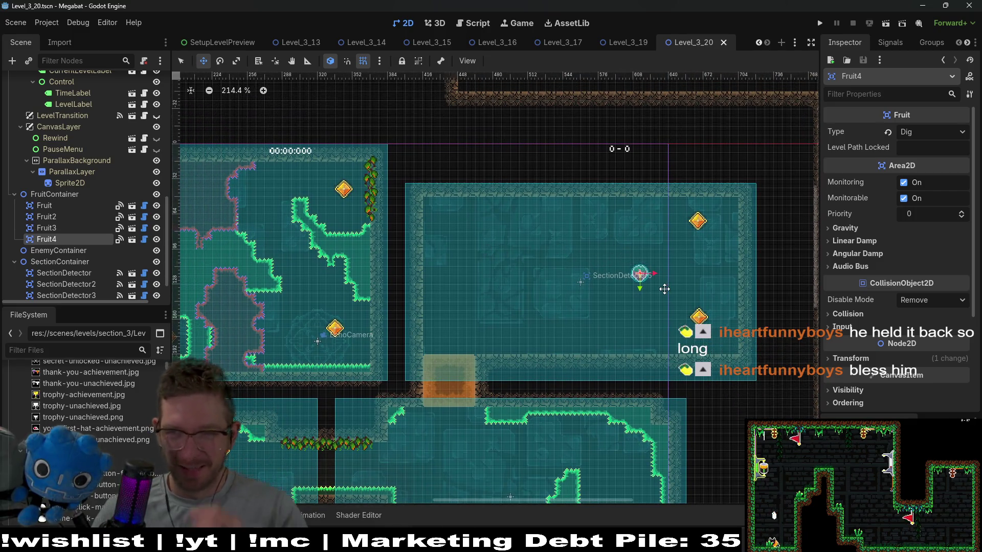
pyautogui.scroll(2, 591, 263)
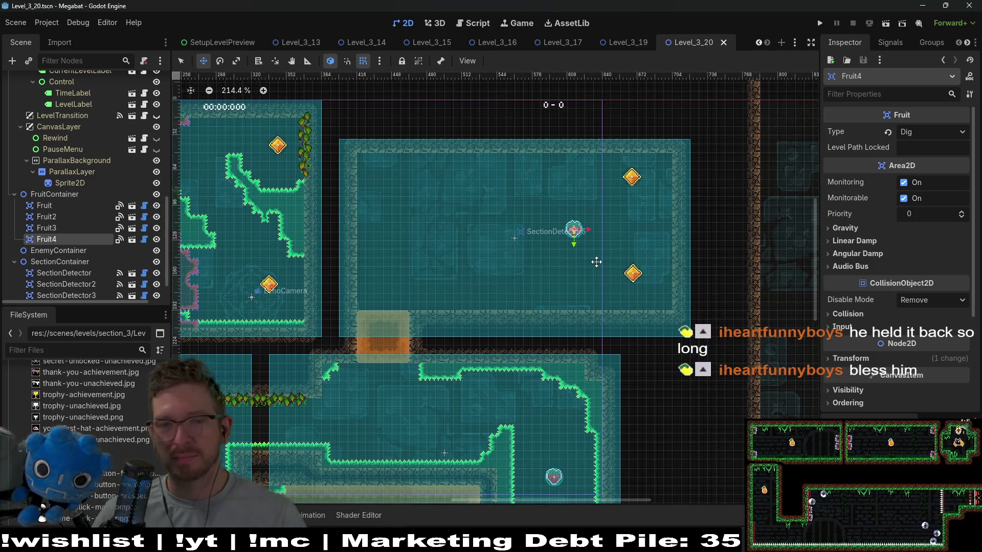
pyautogui.hscroll(-3, 576, 264)
pyautogui.scroll(1, 575, 264)
pyautogui.scroll(5, 84, 209)
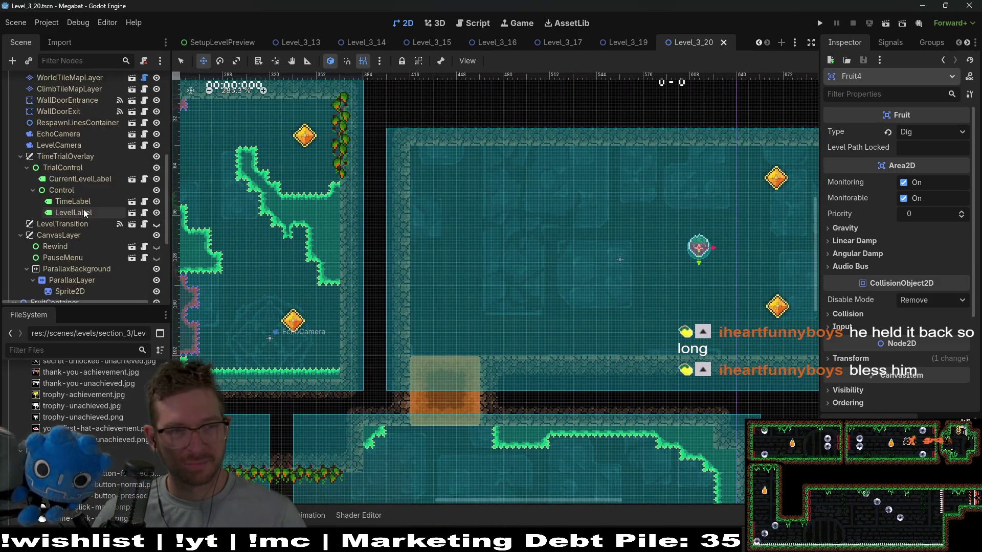
pyautogui.scroll(-5, 106, 240)
pyautogui.click(77, 170)
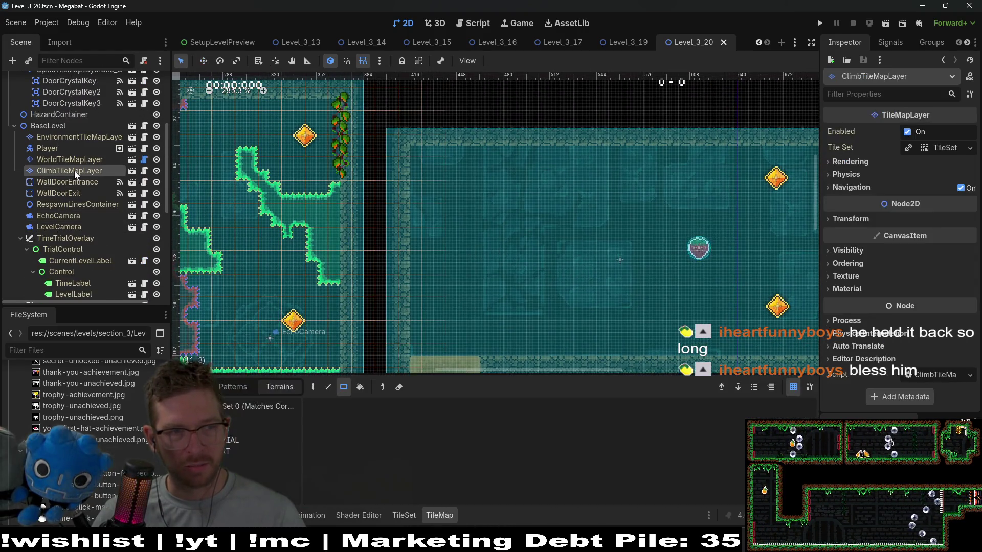
# On WorldTileMapLayer, paint a 5x5 wall block and a 3x2 block, filling the top-left notch
pyautogui.scroll(-4, 563, 252)
pyautogui.scroll(-2, 481, 201)
pyautogui.hscroll(2, 482, 202)
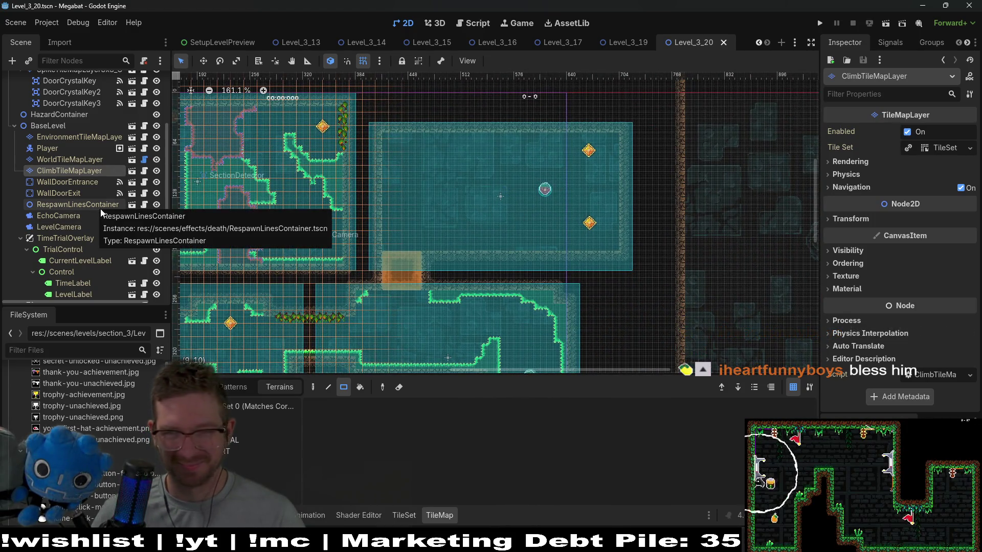
pyautogui.click(77, 159)
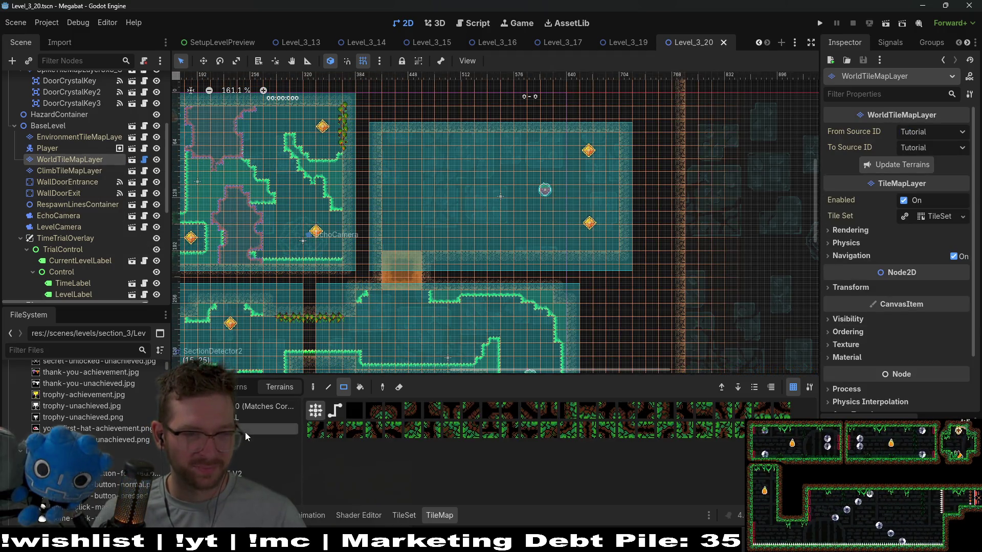
pyautogui.moveTo(463, 186)
pyautogui.mouseDown()
pyautogui.moveTo(484, 222)
pyautogui.moveTo(521, 252)
pyautogui.mouseUp()
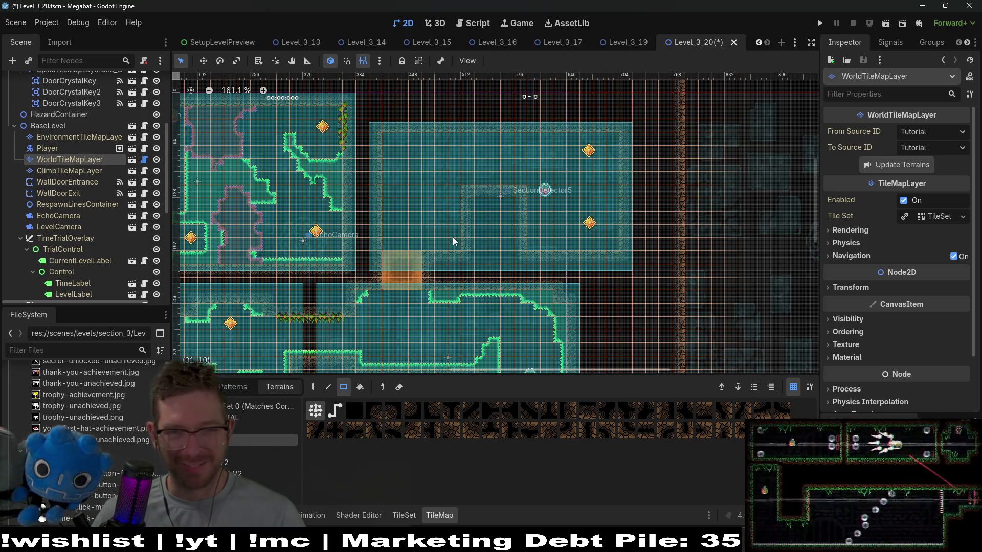
pyautogui.moveTo(443, 237); pyautogui.dragTo(461, 244)
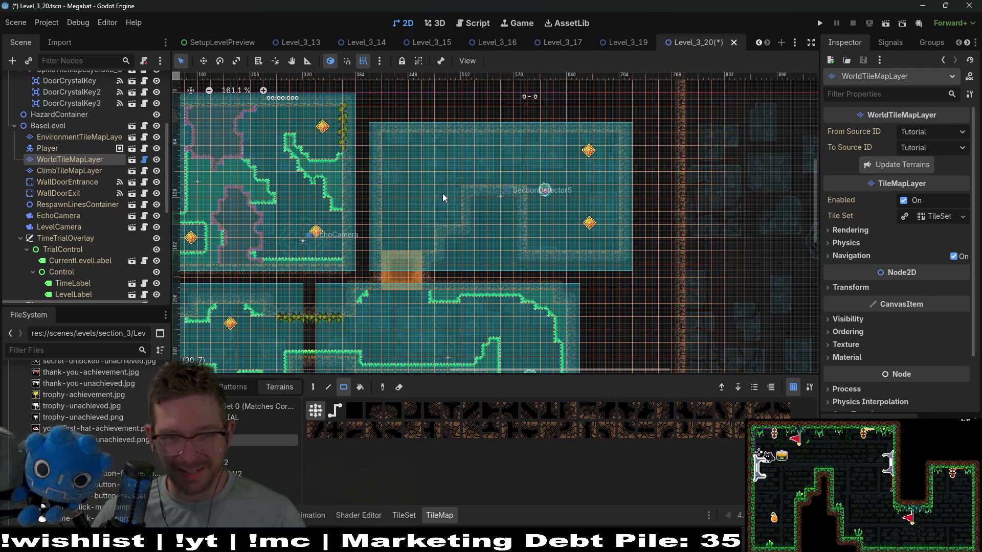
pyautogui.moveTo(440, 189)
pyautogui.mouseDown()
pyautogui.moveTo(468, 221)
pyautogui.moveTo(445, 196)
pyautogui.moveTo(506, 205)
pyautogui.mouseUp()
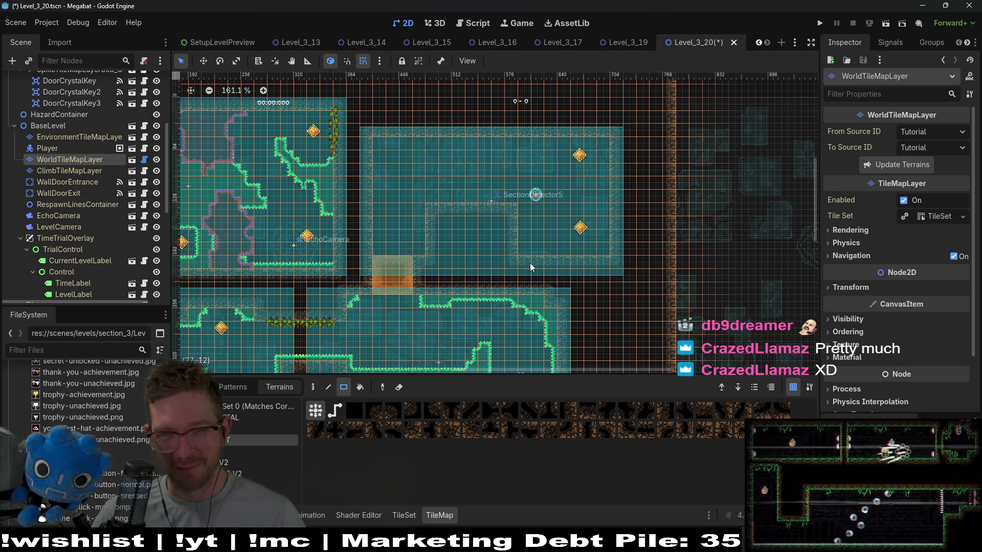
# Add a wall tile at the room's top-right corner and replace the inner wall block with background tiles
pyautogui.scroll(4, 579, 251)
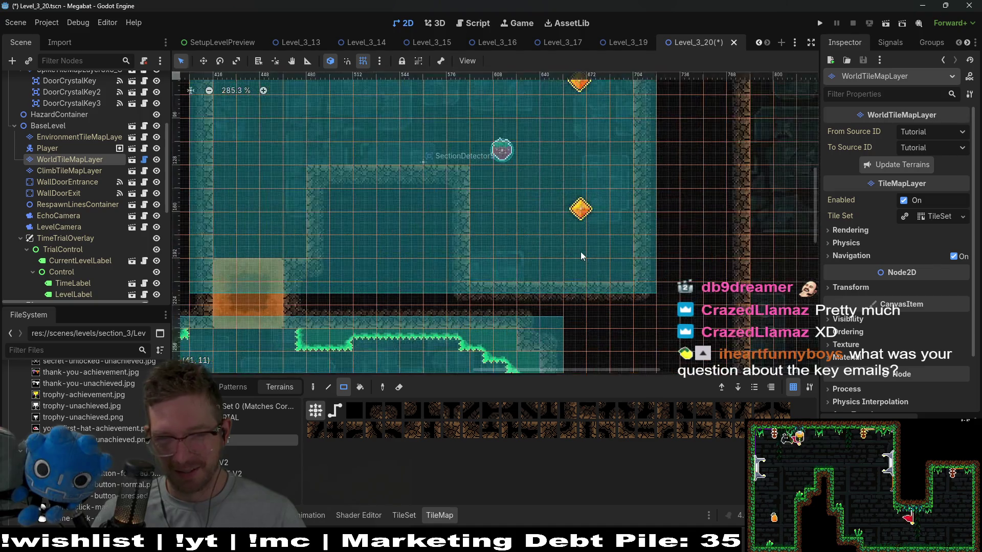
pyautogui.scroll(-3, 577, 268)
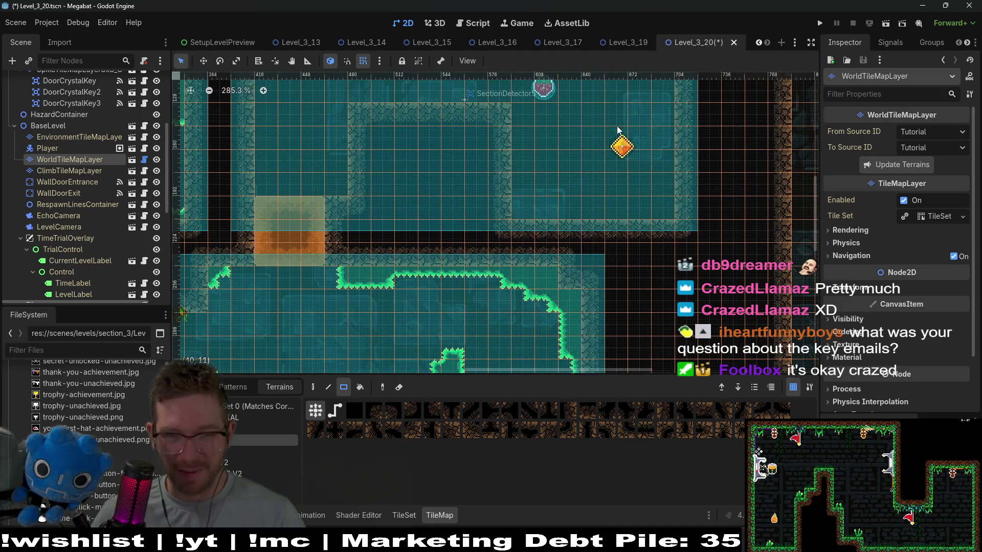
pyautogui.scroll(4, 579, 220)
pyautogui.scroll(2, 586, 176)
pyautogui.scroll(3, 600, 153)
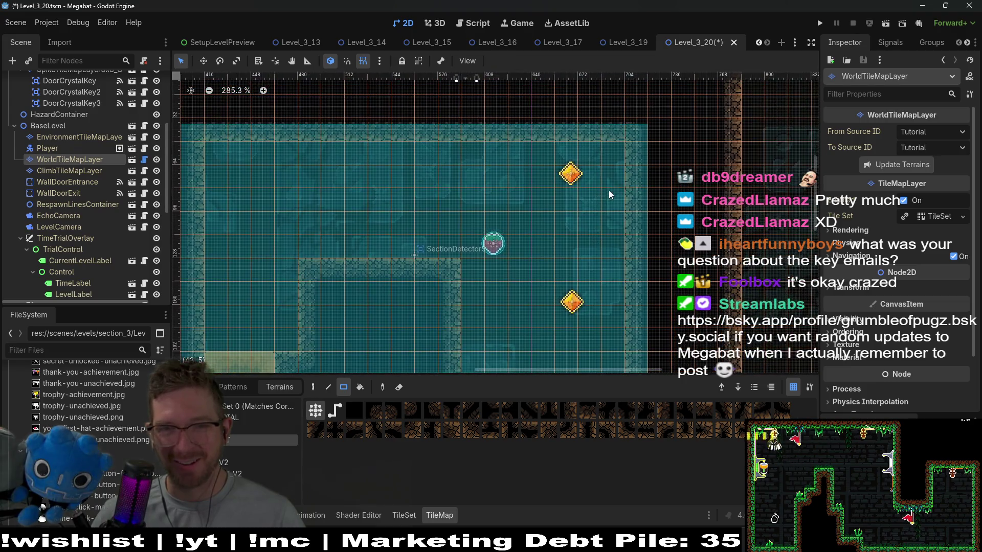
pyautogui.scroll(-2, 609, 199)
pyautogui.scroll(-1, 609, 216)
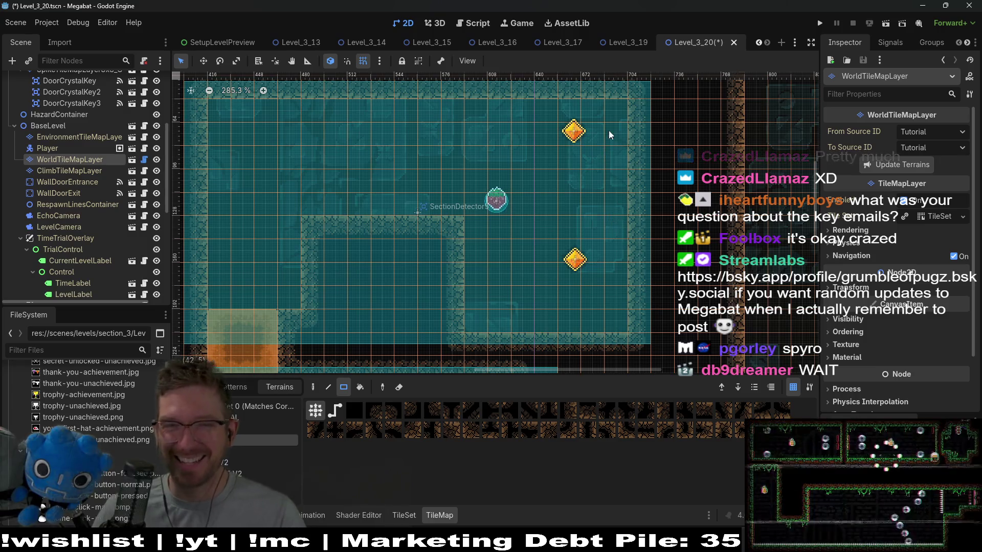
pyautogui.click(618, 112)
pyautogui.scroll(-3, 637, 223)
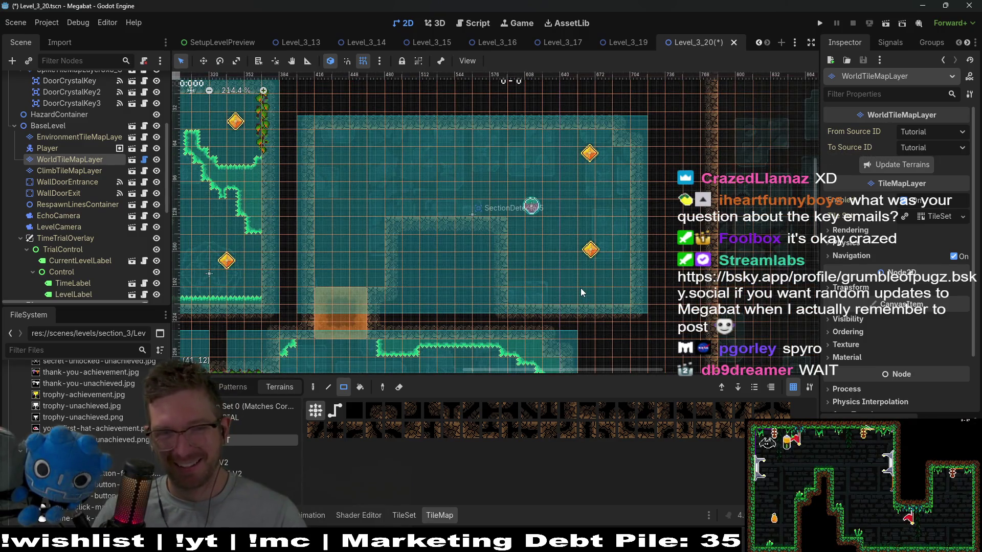
pyautogui.moveTo(409, 227)
pyautogui.mouseDown()
pyautogui.moveTo(442, 266)
pyautogui.moveTo(514, 270)
pyautogui.mouseUp()
# Build a two-tile-wide wall column rising from the room's floor
pyautogui.scroll(-3, 514, 270)
pyautogui.moveTo(536, 212); pyautogui.dragTo(539, 288)
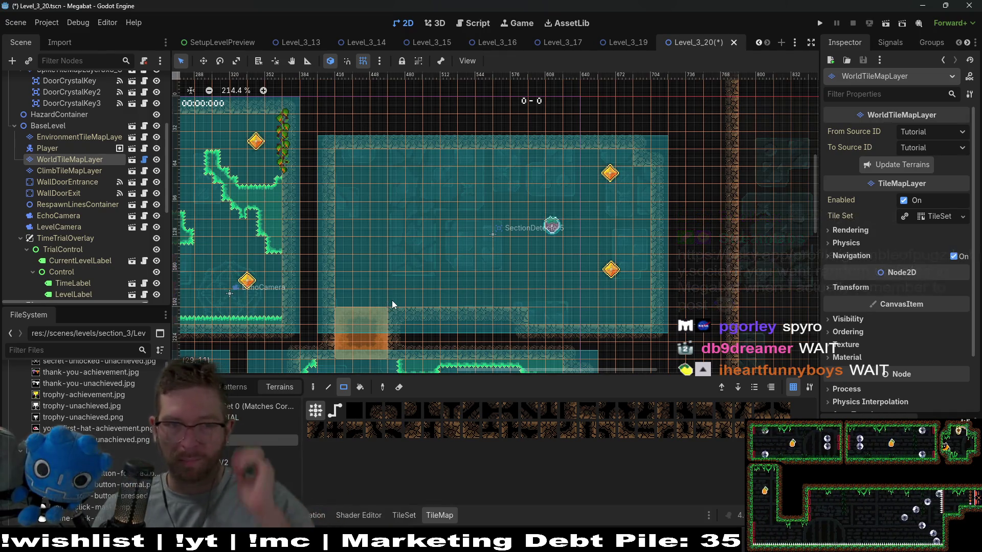
pyautogui.moveTo(392, 299)
pyautogui.mouseDown()
pyautogui.moveTo(405, 197)
pyautogui.moveTo(413, 211)
pyautogui.mouseUp()
pyautogui.moveTo(492, 236); pyautogui.dragTo(483, 180)
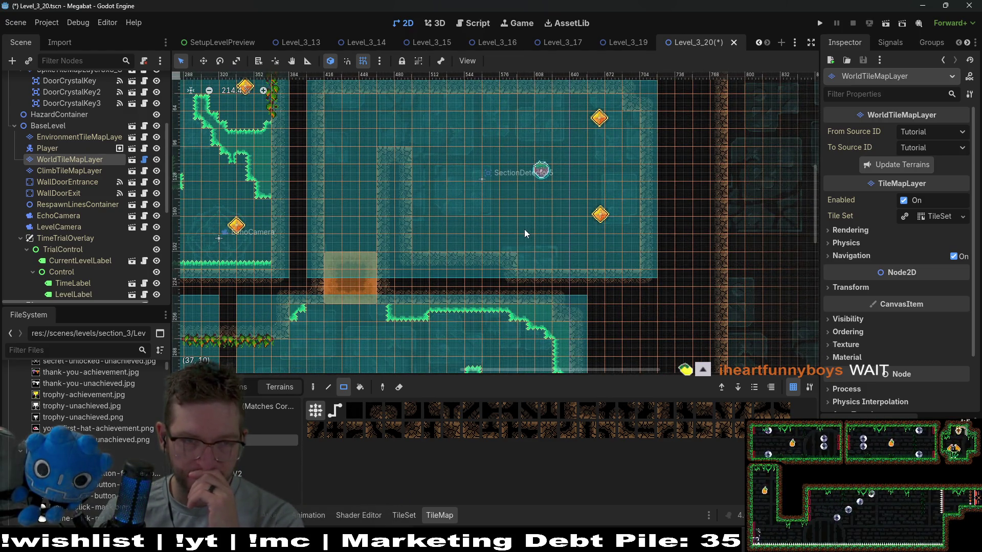
# Pan and zoom across both rooms to review the reshaped right-room walls
pyautogui.moveTo(372, 164)
pyautogui.mouseDown()
pyautogui.moveTo(425, 277)
pyautogui.moveTo(511, 266)
pyautogui.moveTo(553, 243)
pyautogui.mouseUp()
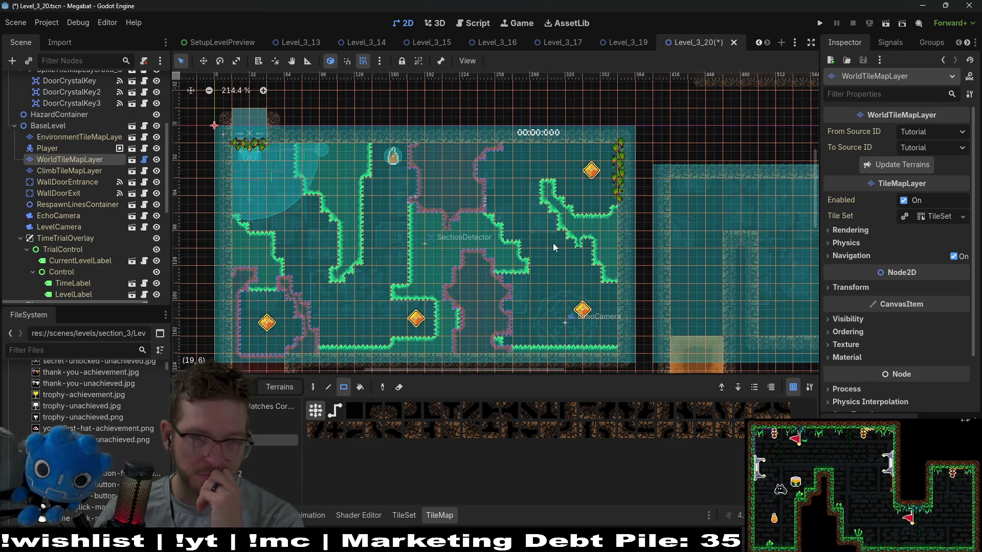
pyautogui.hscroll(4, 554, 243)
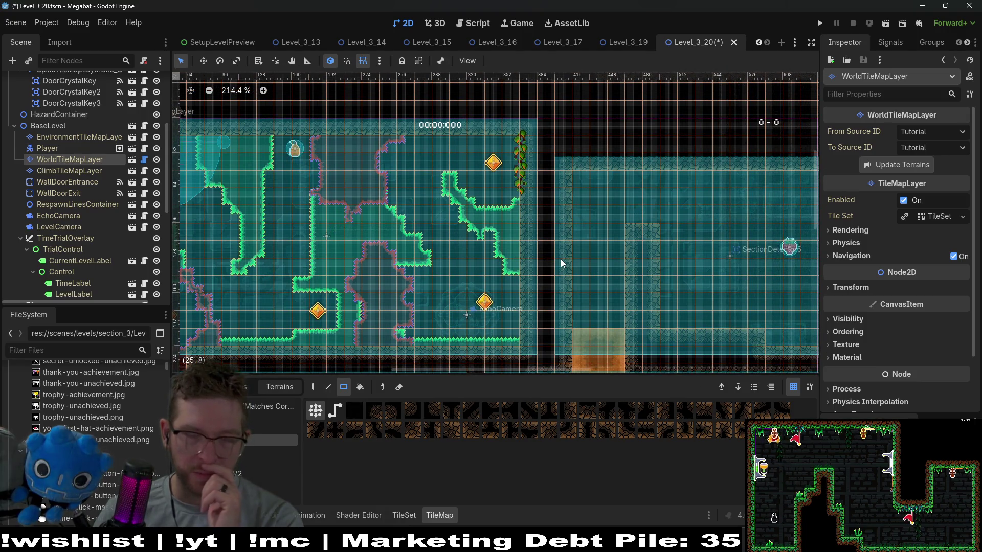
pyautogui.hscroll(4, 512, 230)
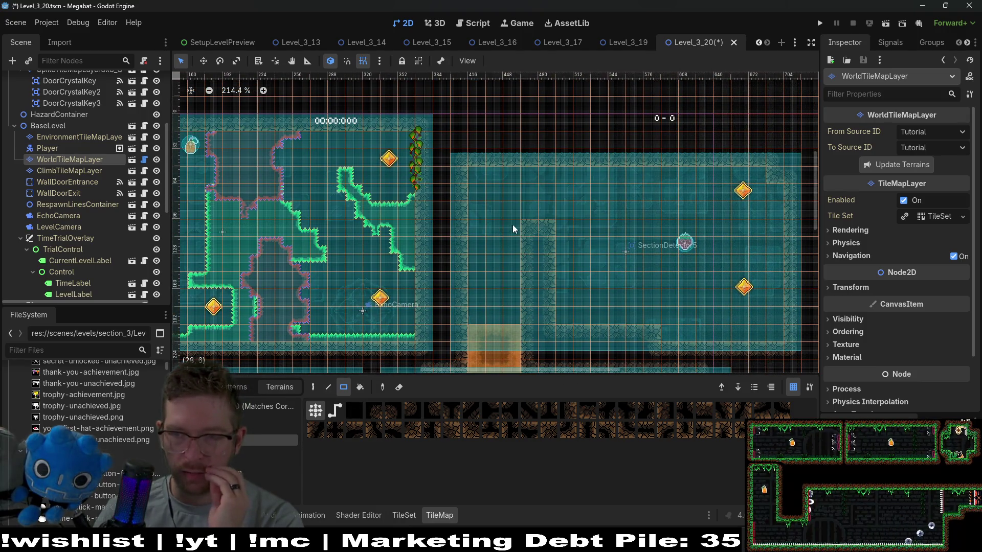
pyautogui.scroll(2, 523, 218)
pyautogui.scroll(3, 428, 201)
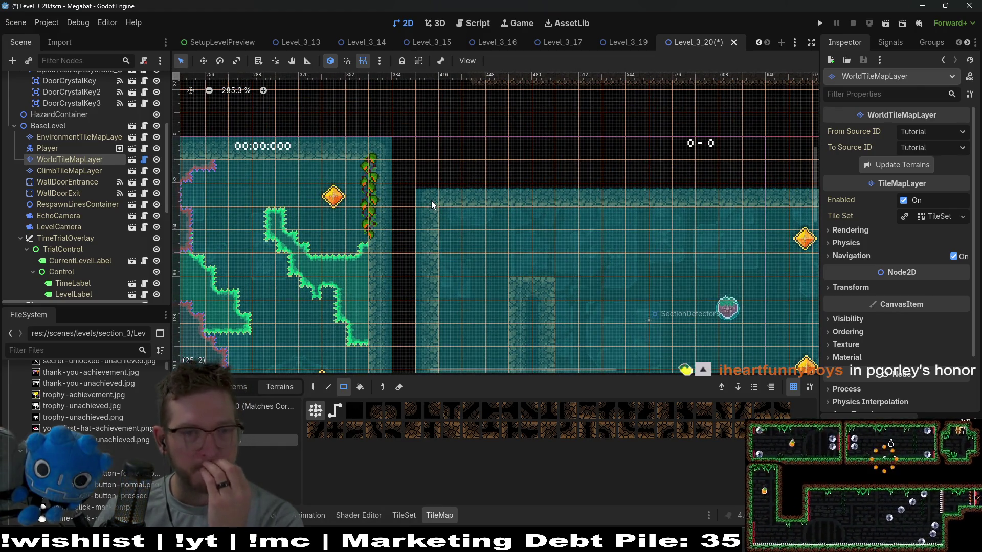
pyautogui.moveTo(415, 208); pyautogui.dragTo(455, 194)
pyautogui.scroll(-2, 492, 199)
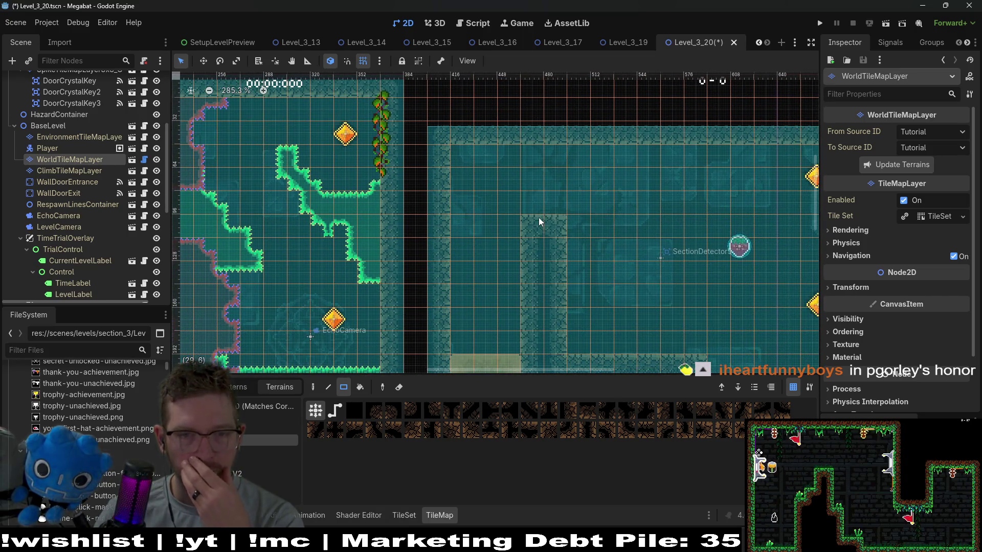
pyautogui.hscroll(3, 545, 226)
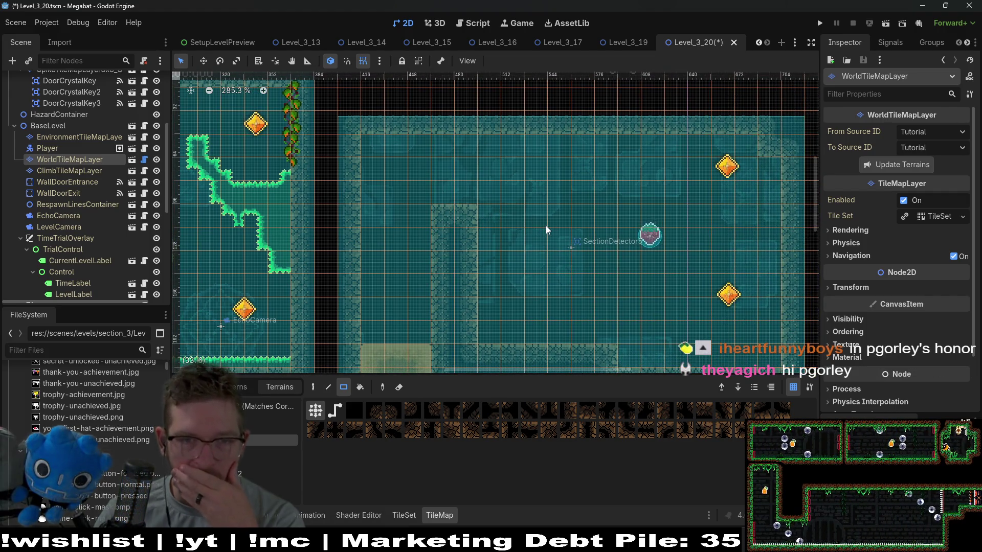
pyautogui.hscroll(-2, 544, 230)
pyautogui.scroll(1, 512, 257)
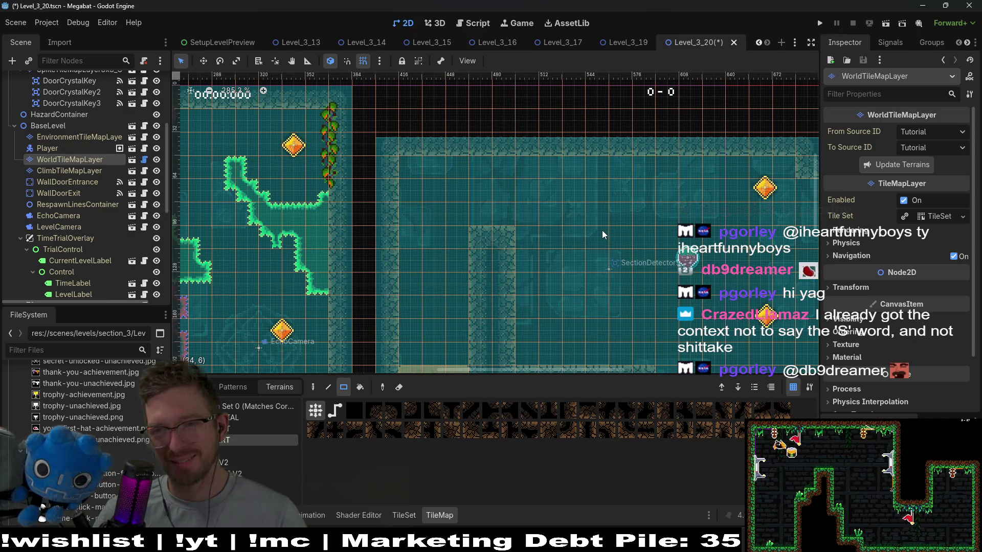
pyautogui.hscroll(5, 555, 182)
pyautogui.scroll(-2, 555, 183)
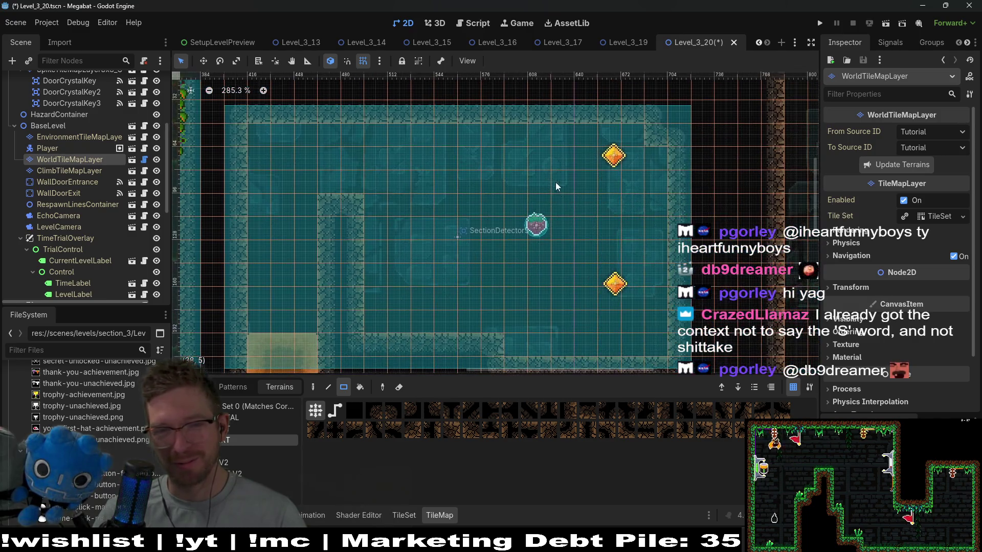
pyautogui.scroll(-3, 573, 216)
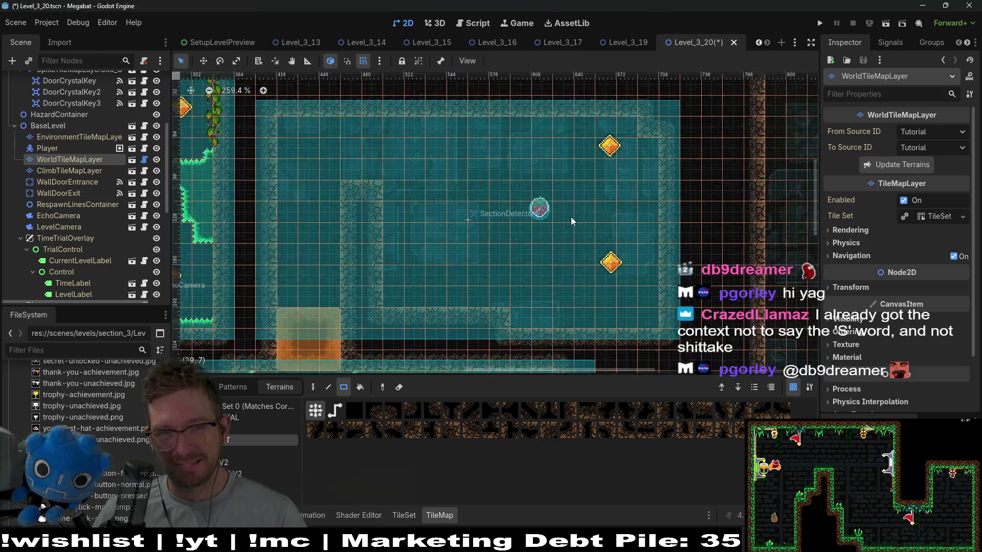
pyautogui.scroll(5, 88, 261)
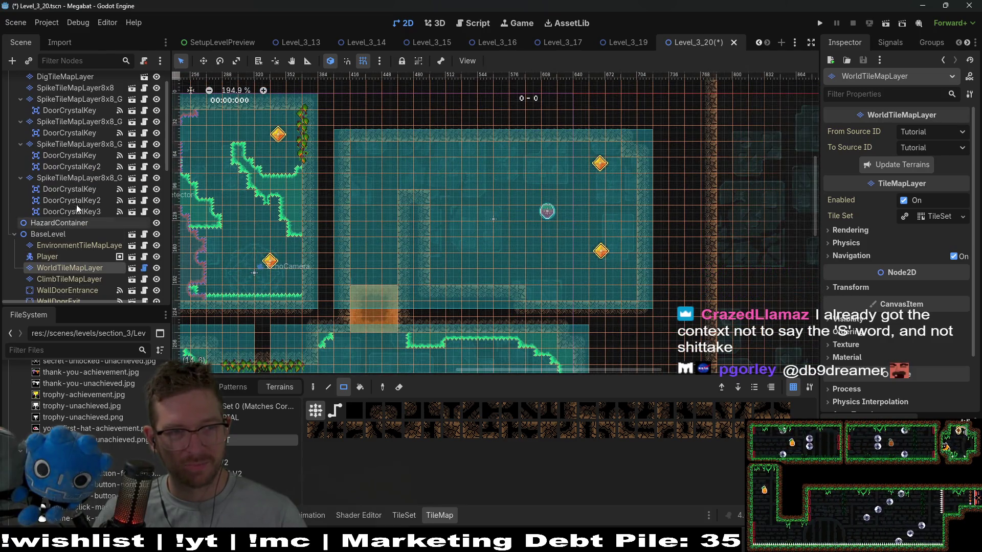
# Select the DoorCrystalKey2 node to show its properties in the Inspector
pyautogui.click(75, 200)
pyautogui.scroll(-2, 542, 309)
pyautogui.hscroll(-2, 542, 310)
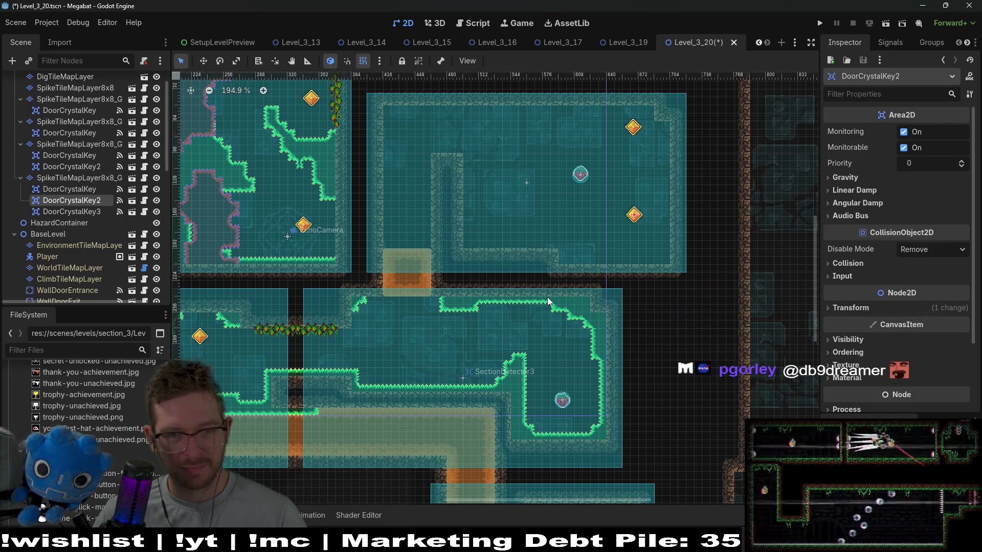
pyautogui.scroll(-2, 547, 301)
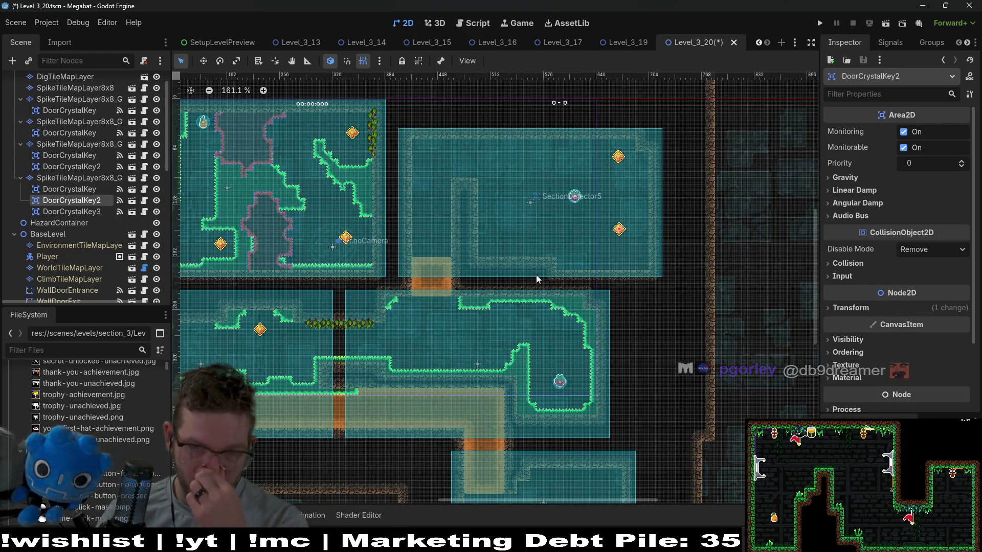
pyautogui.hscroll(-5, 502, 279)
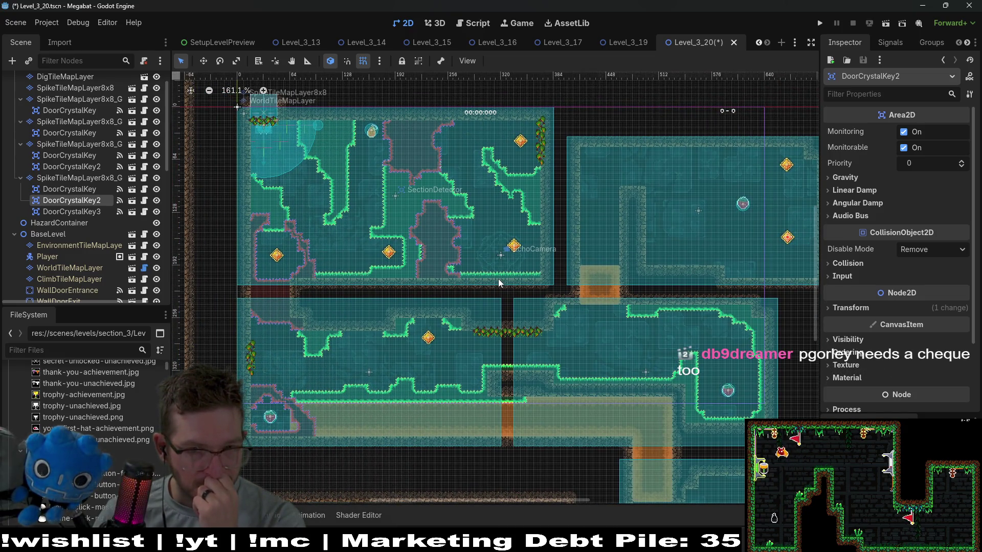
pyautogui.hscroll(5, 501, 284)
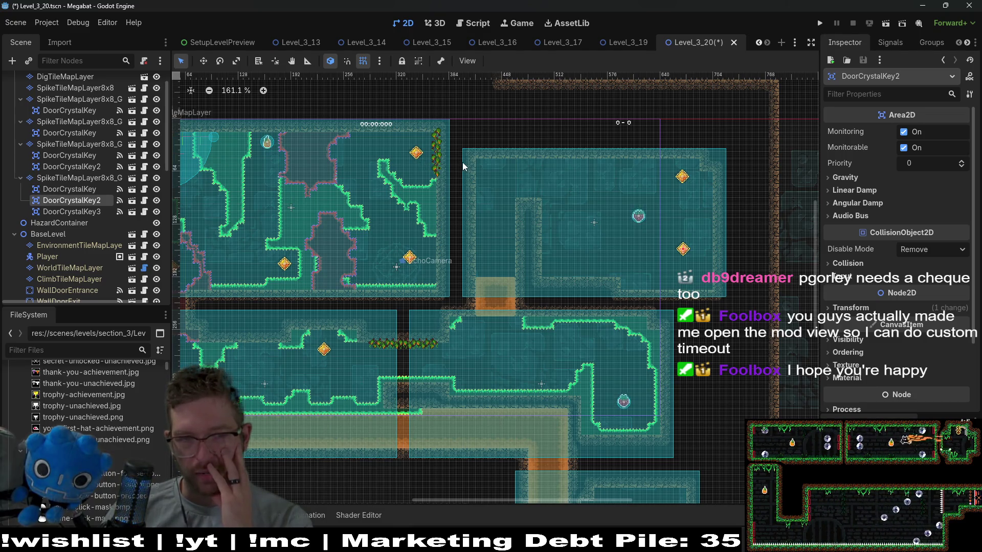
# Inspect the level's top border, then select the DoorCrystalKey3 node
pyautogui.moveTo(462, 162); pyautogui.dragTo(510, 213)
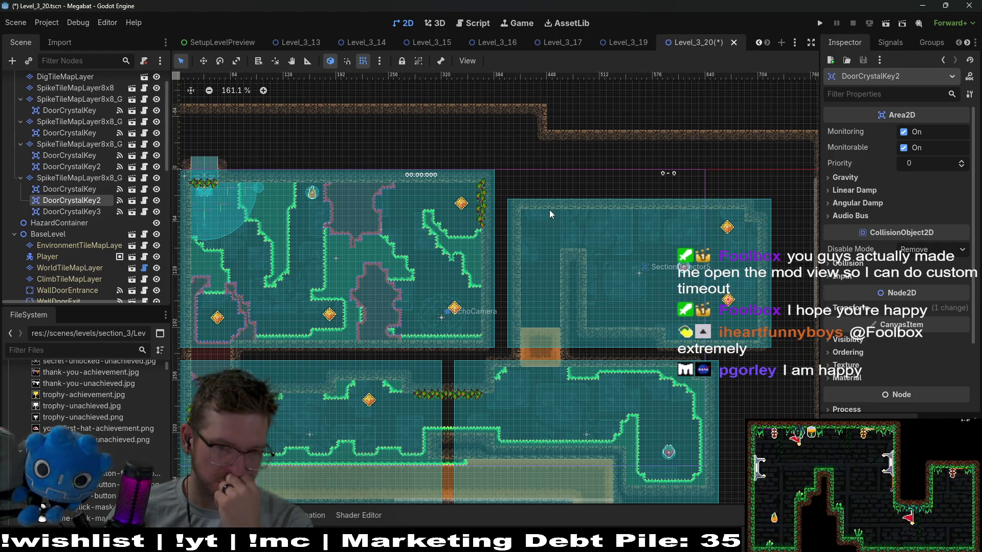
pyautogui.scroll(-2, 547, 209)
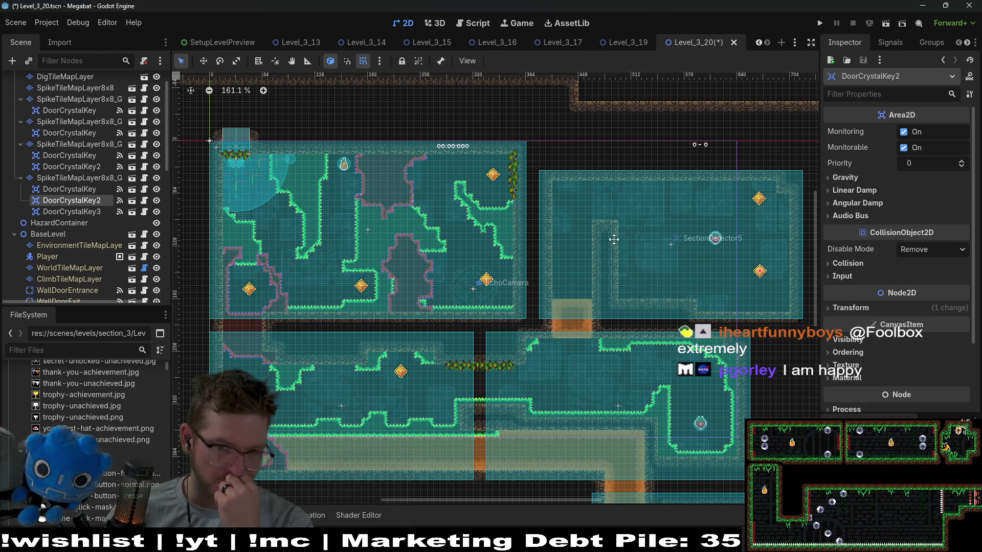
pyautogui.hscroll(3, 547, 257)
pyautogui.scroll(1, 547, 257)
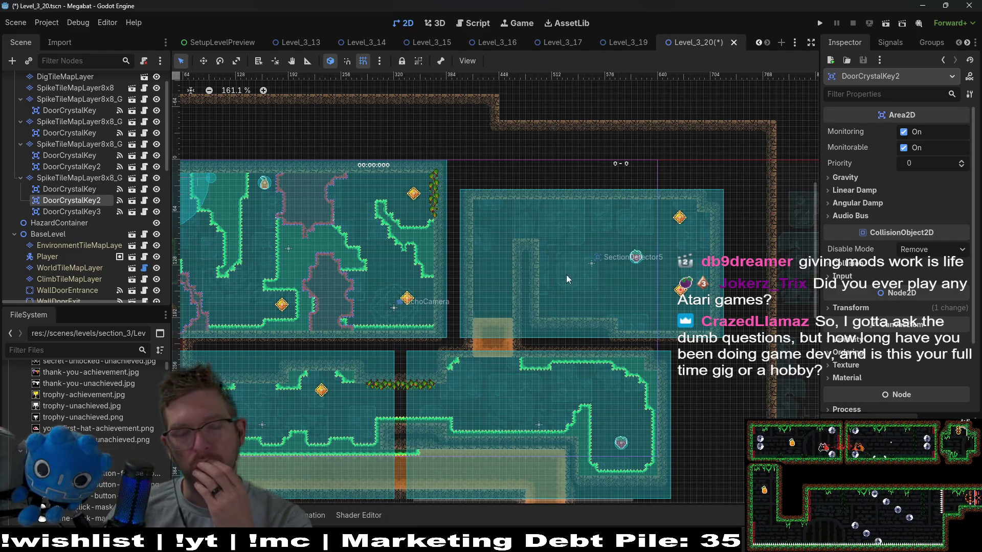
pyautogui.scroll(3, 606, 257)
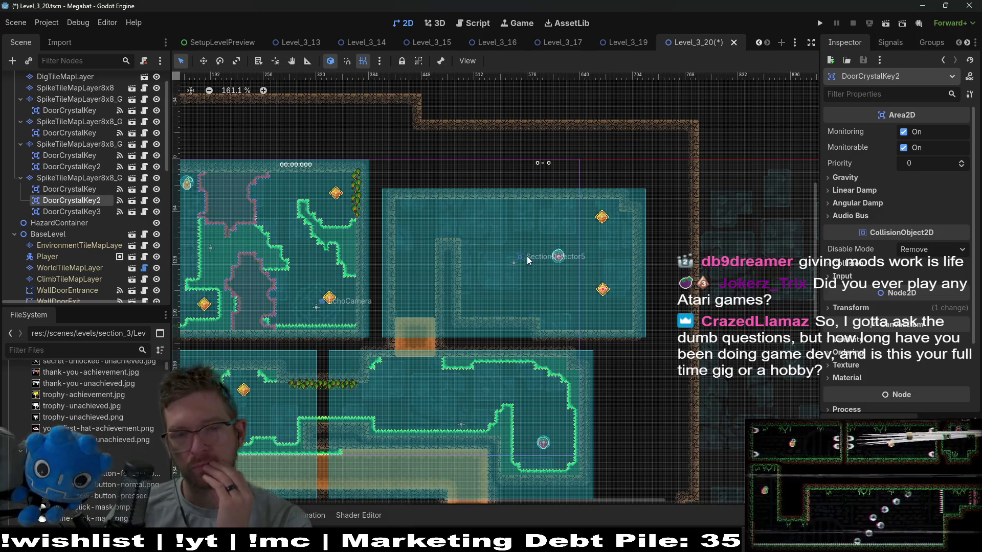
pyautogui.scroll(2, 492, 278)
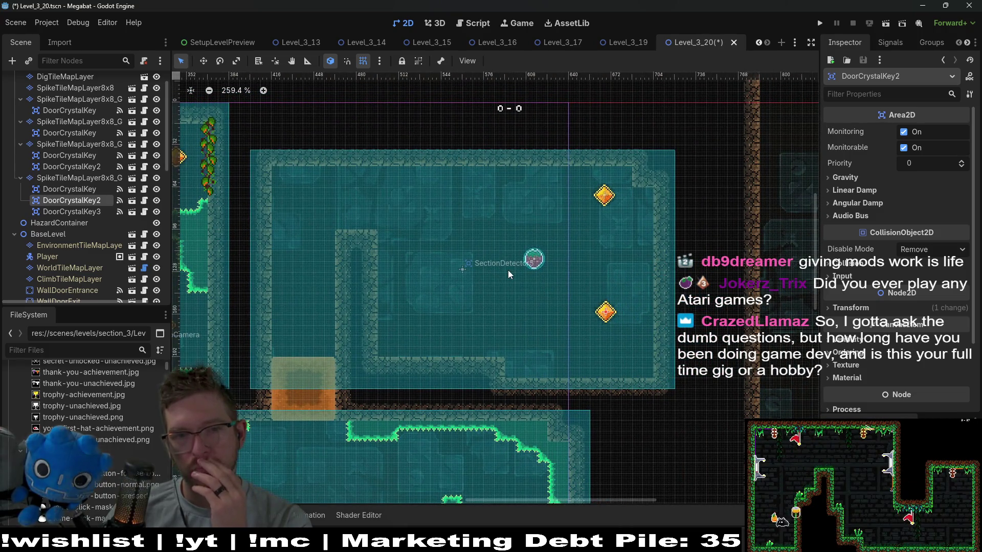
pyautogui.click(77, 211)
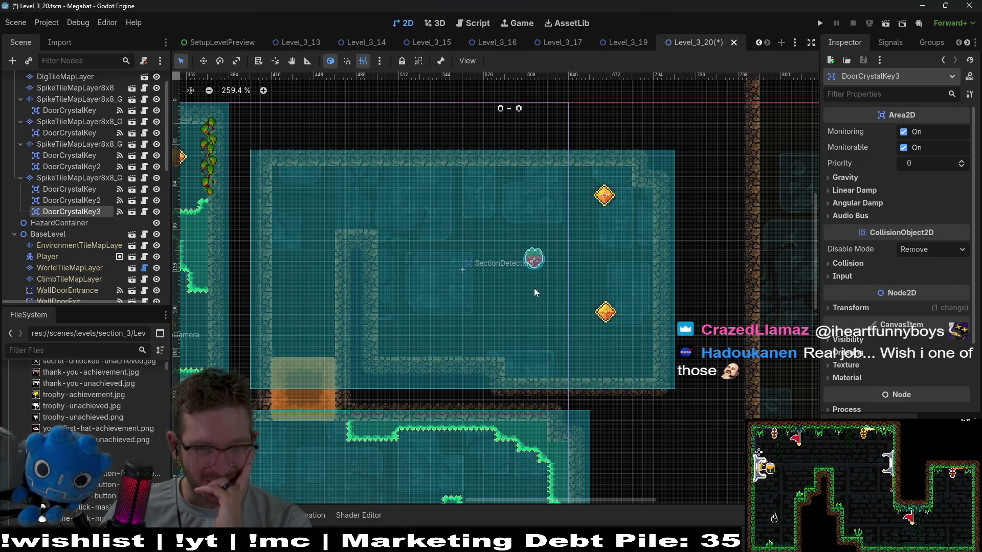
# Select the SpikeTileMapLayer8x8_Gate layer to show its spike tile palette
pyautogui.scroll(2, 77, 204)
pyautogui.click(59, 126)
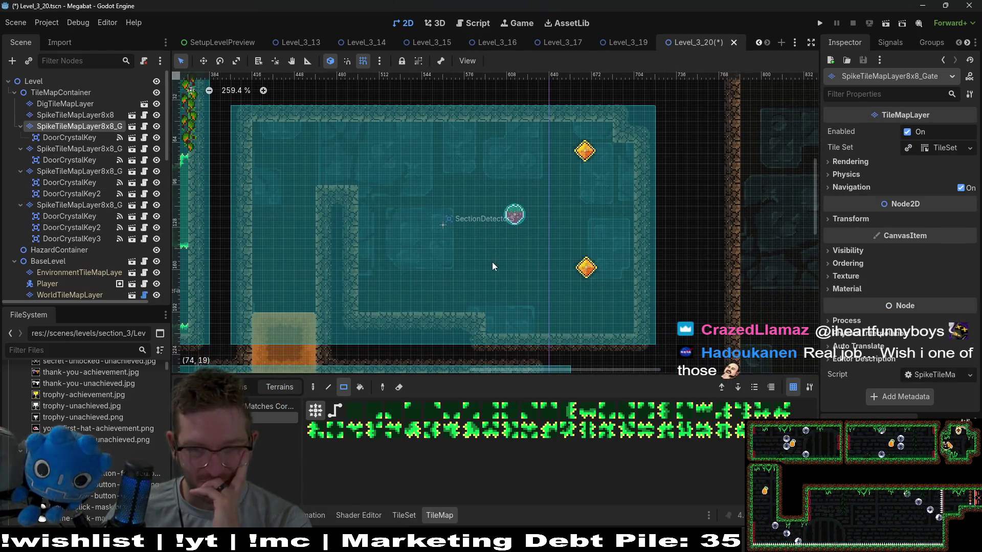
pyautogui.moveTo(467, 262); pyautogui.dragTo(516, 321)
pyautogui.moveTo(455, 262)
pyautogui.mouseDown()
pyautogui.moveTo(526, 308)
pyautogui.moveTo(541, 331)
pyautogui.mouseUp()
pyautogui.hscroll(3, 547, 307)
pyautogui.moveTo(490, 187)
pyautogui.mouseDown()
pyautogui.moveTo(492, 202)
pyautogui.moveTo(560, 223)
pyautogui.mouseUp()
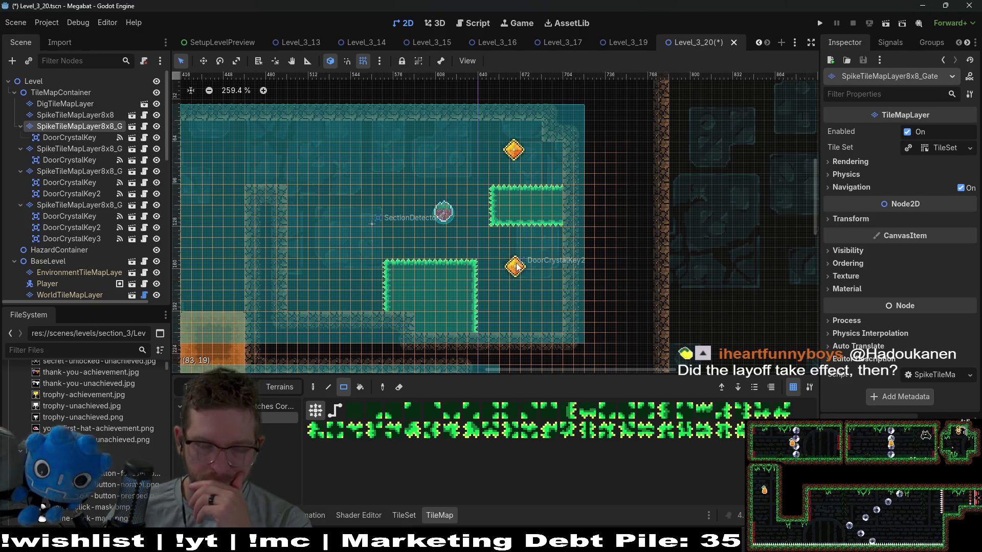
pyautogui.scroll(1, 391, 275)
pyautogui.hscroll(-1, 391, 274)
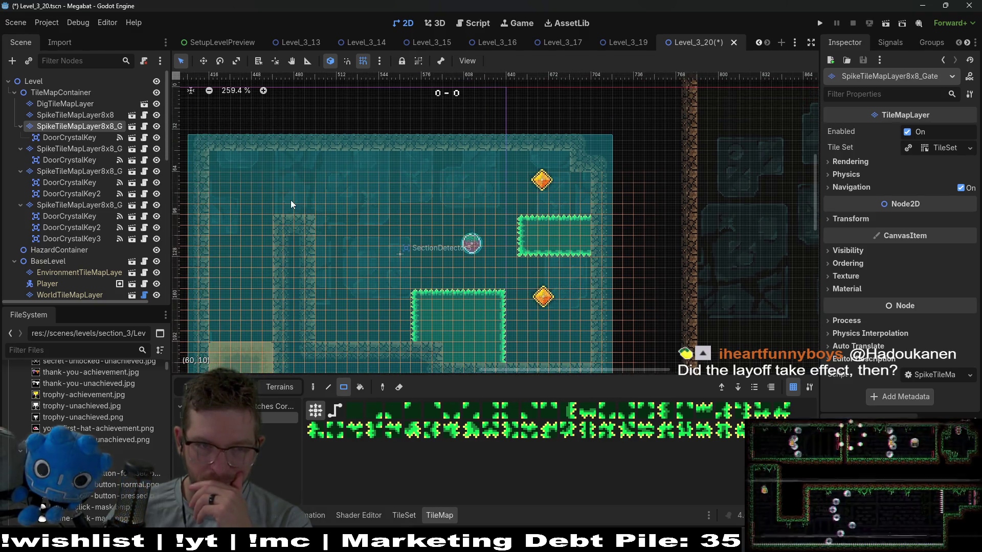
pyautogui.moveTo(299, 193); pyautogui.dragTo(355, 234)
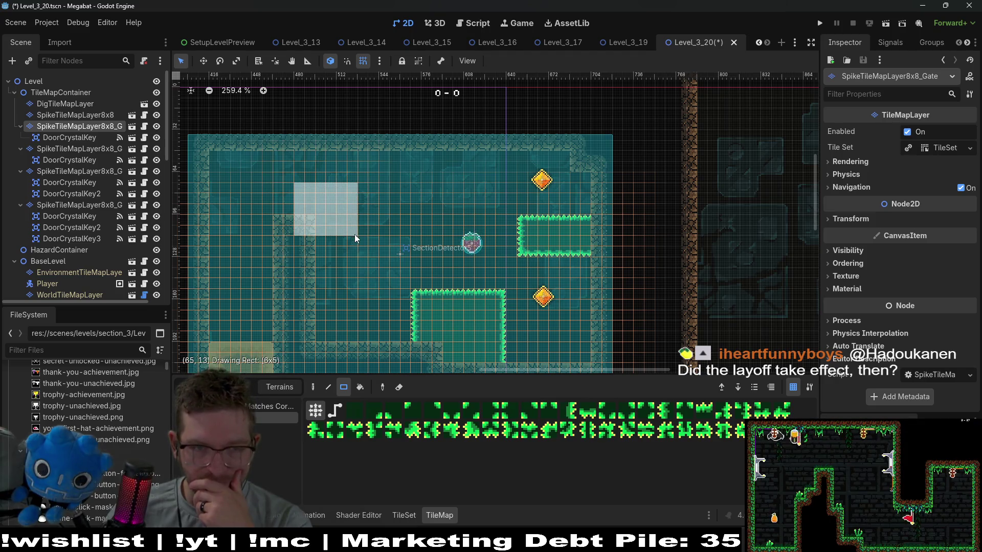
pyautogui.hotkey('ctrl', 'z')
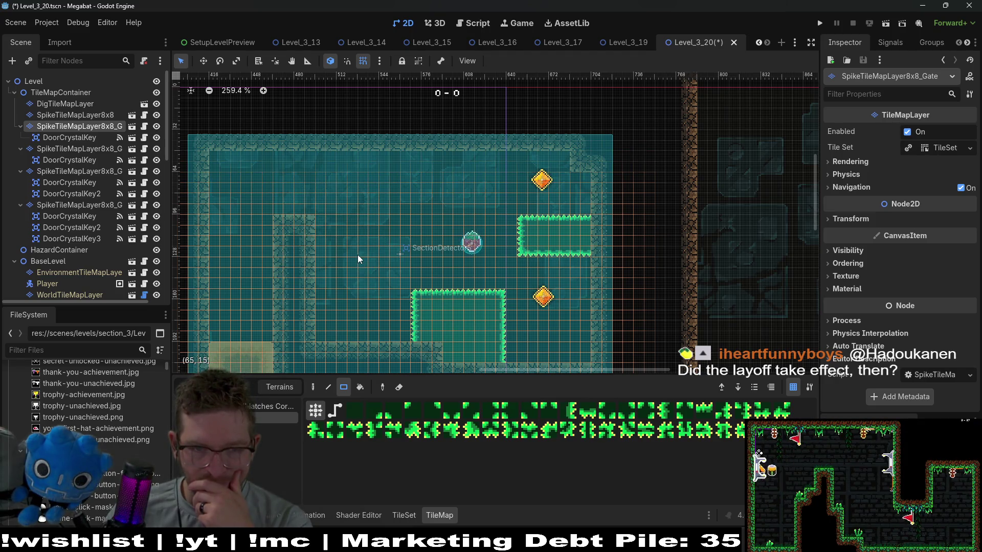
pyautogui.scroll(-5, 111, 237)
pyautogui.scroll(-5, 112, 237)
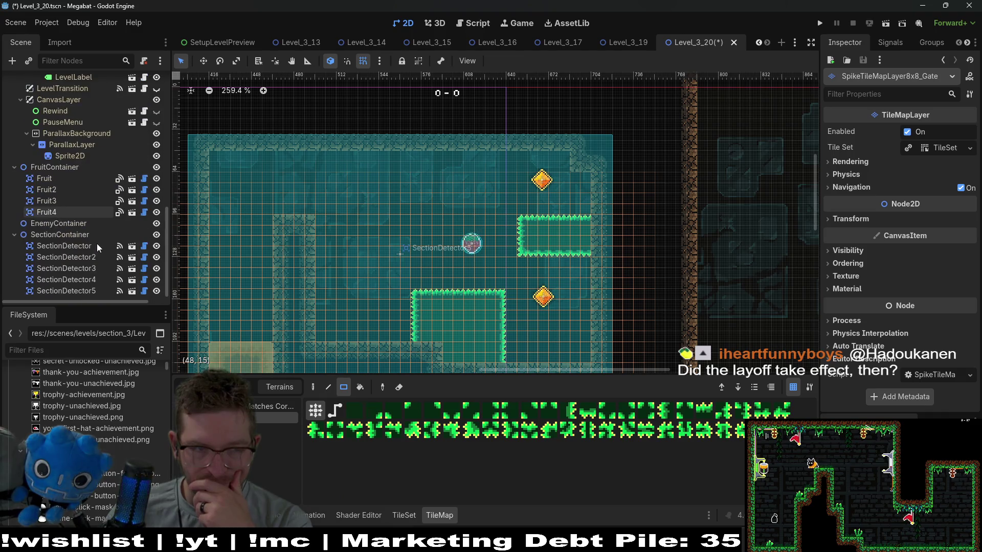
pyautogui.click(48, 212)
pyautogui.press('w')
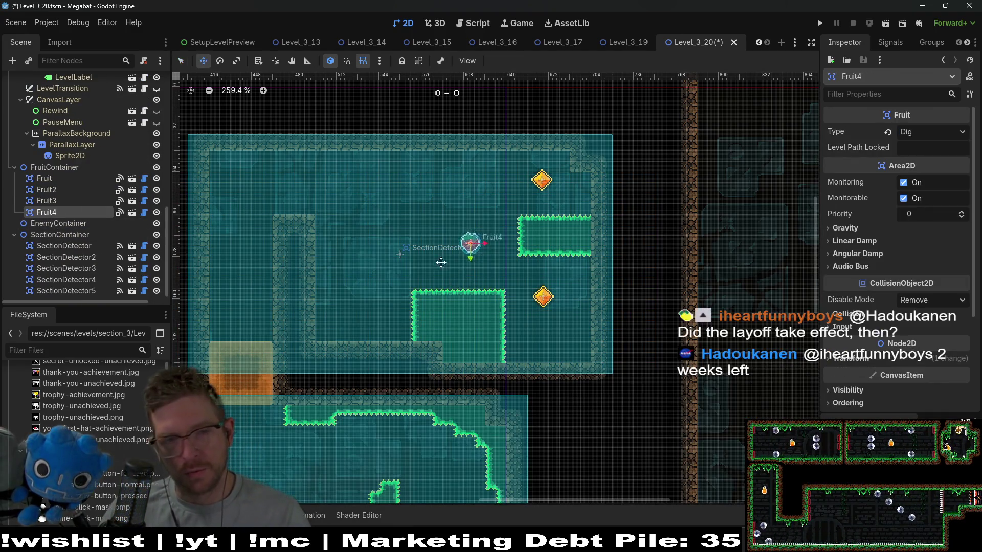
# Move Fruit4 down-left beside the lower spike block, check Fruit, and reselect SpikeTileMapLayer8x8
pyautogui.moveTo(485, 248); pyautogui.dragTo(373, 306)
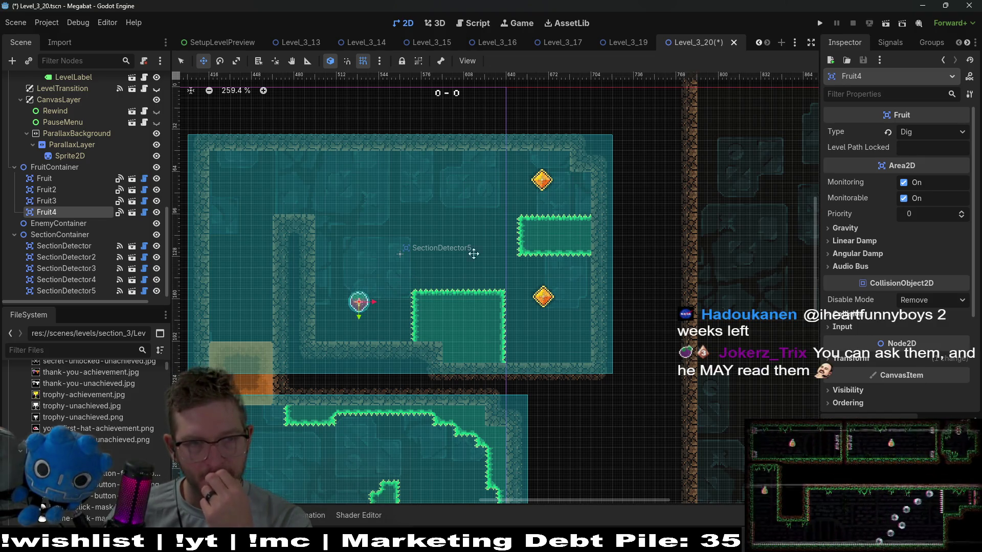
pyautogui.click(57, 180)
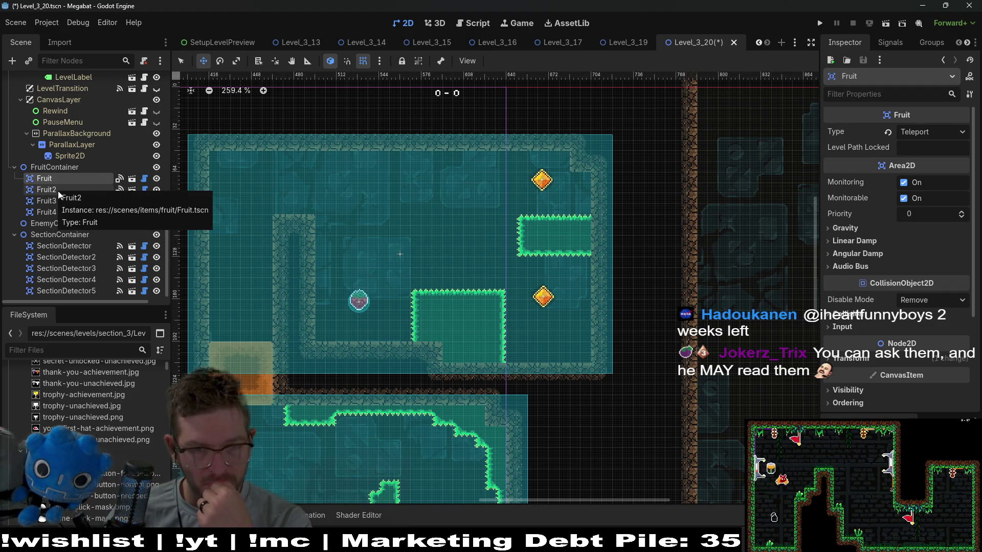
pyautogui.scroll(10, 72, 158)
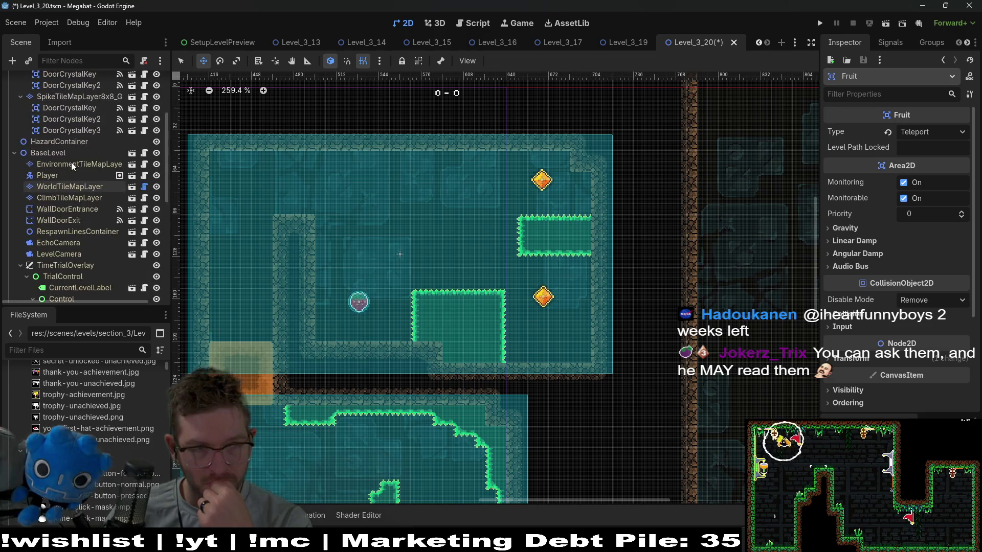
pyautogui.scroll(5, 71, 161)
pyautogui.click(102, 117)
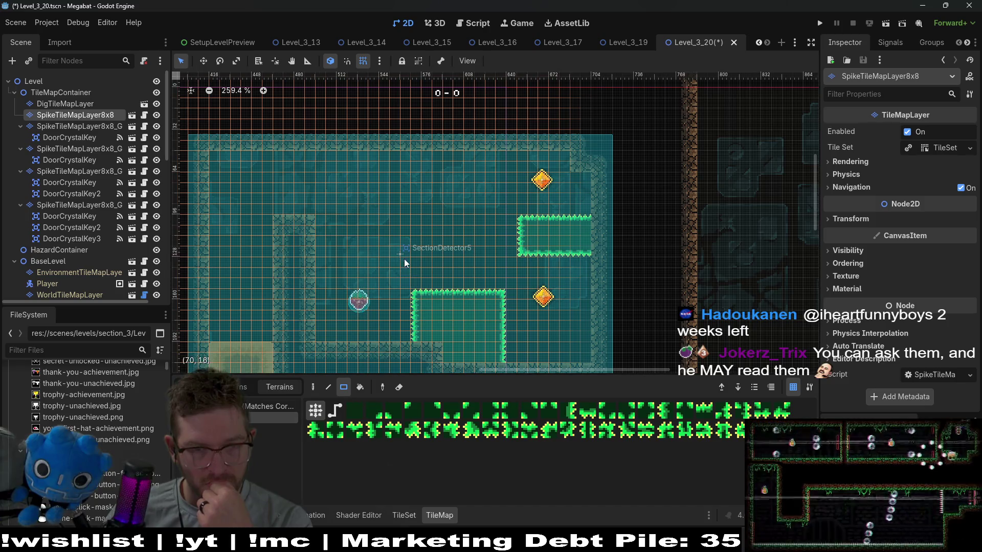
# Mark a 9x5 spike rectangle, then clear all gate spike blocks on SpikeTileMapLayer8x8_Gate
pyautogui.moveTo(415, 274); pyautogui.dragTo(501, 321)
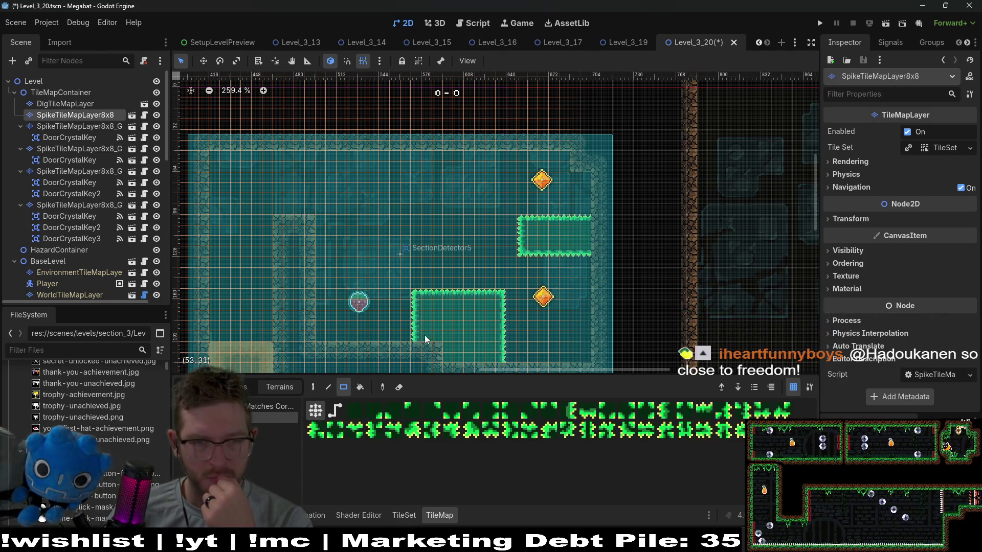
pyautogui.click(85, 128)
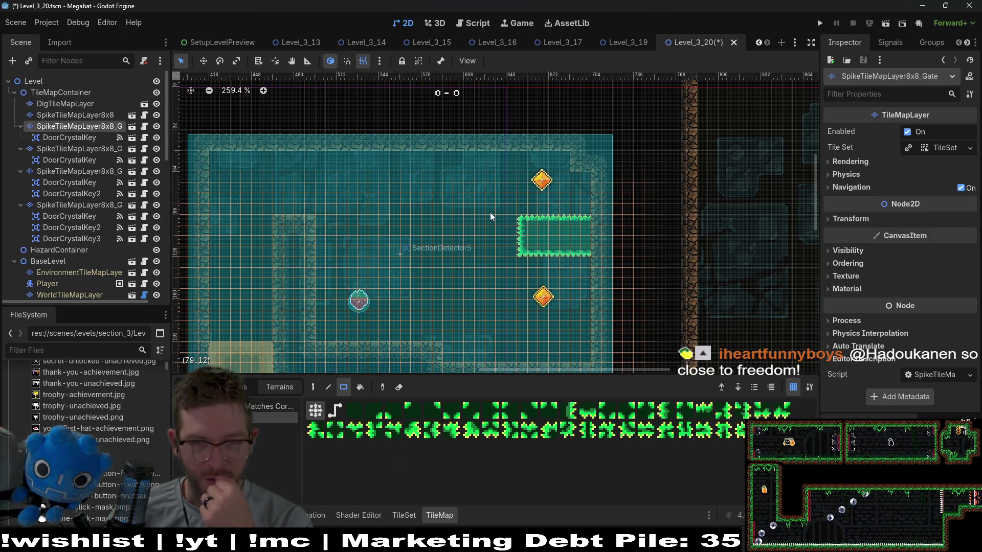
pyautogui.moveTo(342, 149); pyautogui.dragTo(638, 361)
# On SpikeTileMapLayer8x8, paint an upper-left spike strip and remove the tall middle spike block
pyautogui.click(75, 114)
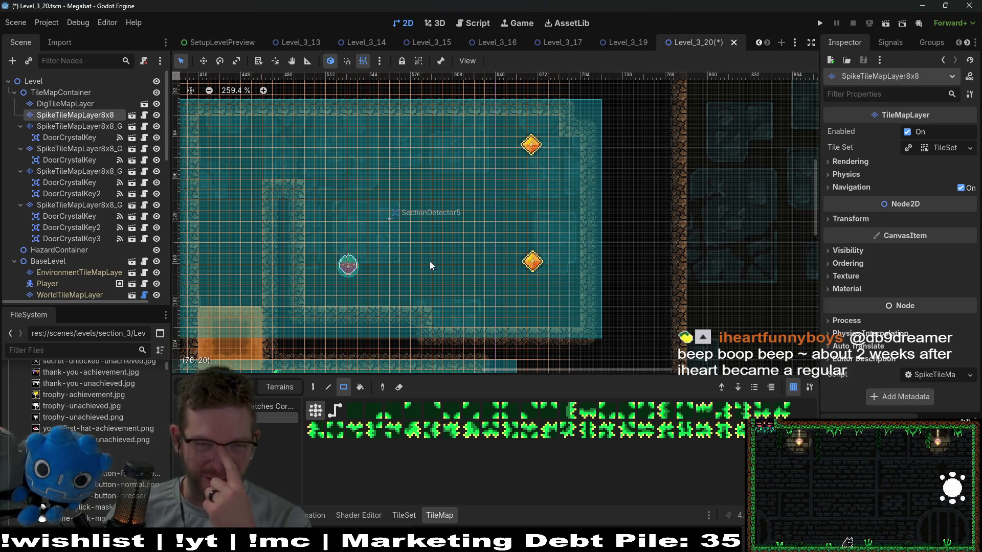
pyautogui.moveTo(402, 235); pyautogui.dragTo(462, 327)
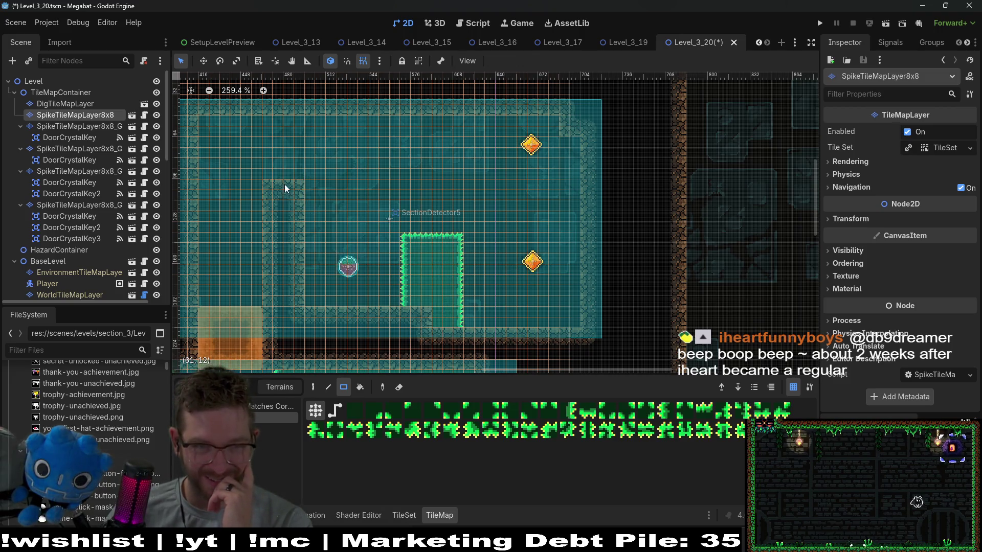
pyautogui.moveTo(307, 183); pyautogui.dragTo(372, 204)
pyautogui.moveTo(470, 235); pyautogui.dragTo(457, 250)
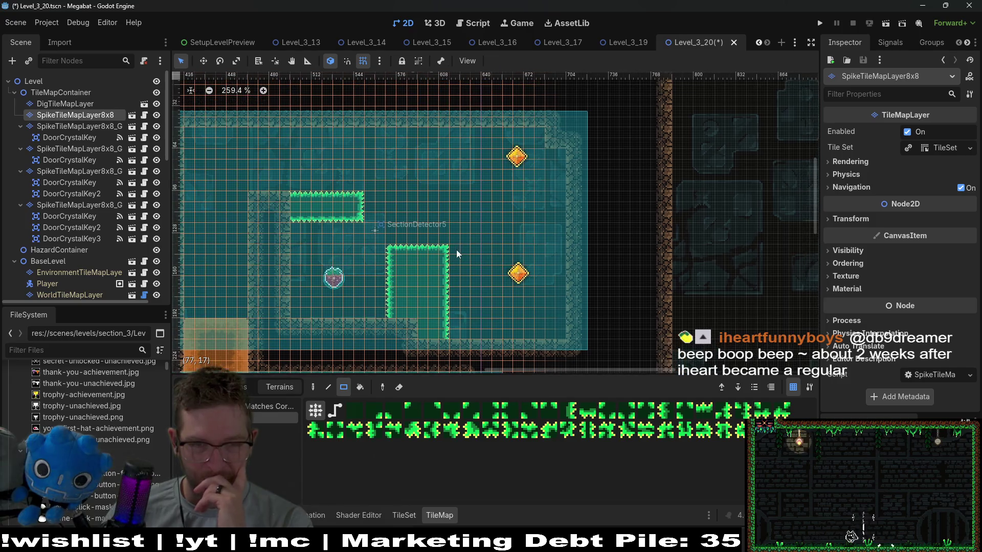
pyautogui.moveTo(391, 248)
pyautogui.mouseDown()
pyautogui.moveTo(425, 247)
pyautogui.moveTo(454, 330)
pyautogui.mouseUp()
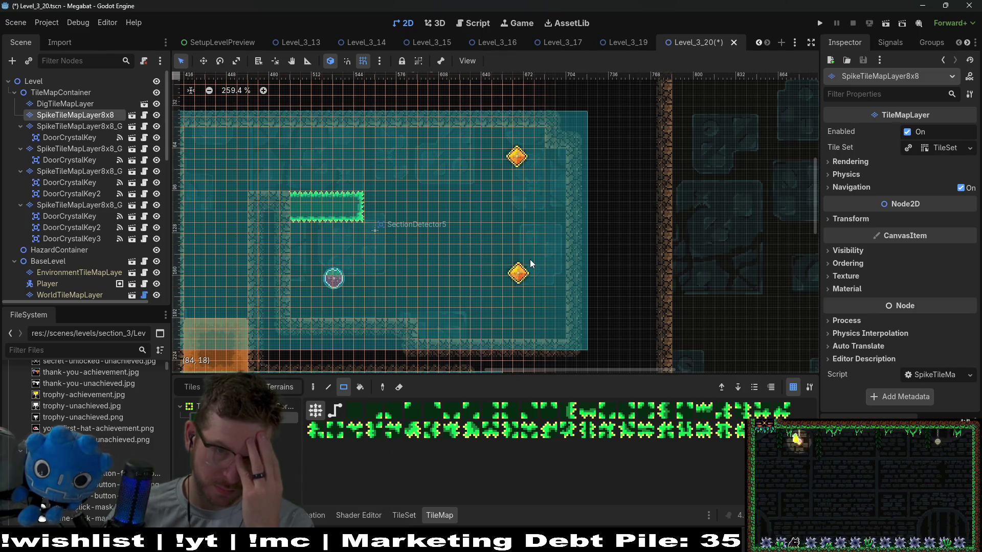
pyautogui.scroll(-2, 521, 271)
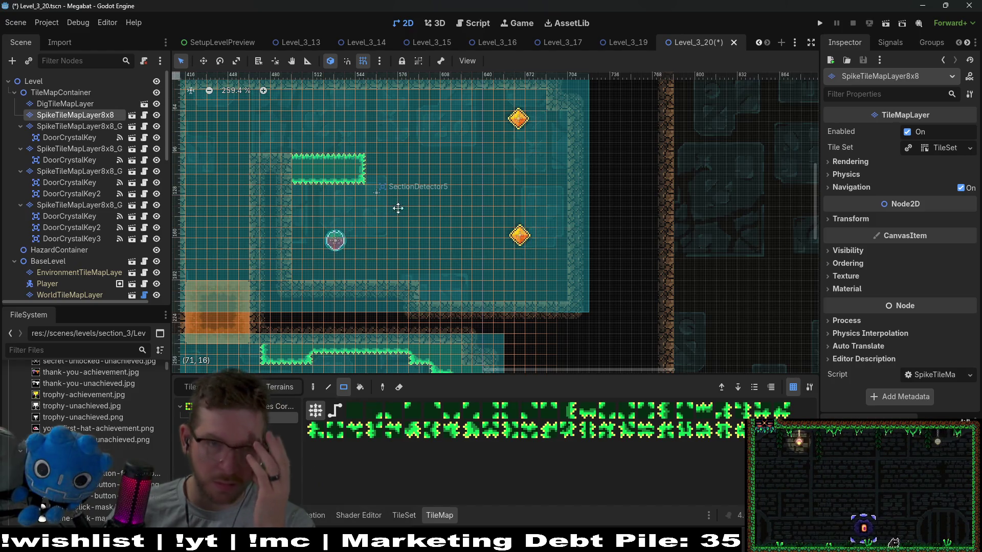
pyautogui.scroll(4, 353, 209)
pyautogui.hscroll(-5, 353, 209)
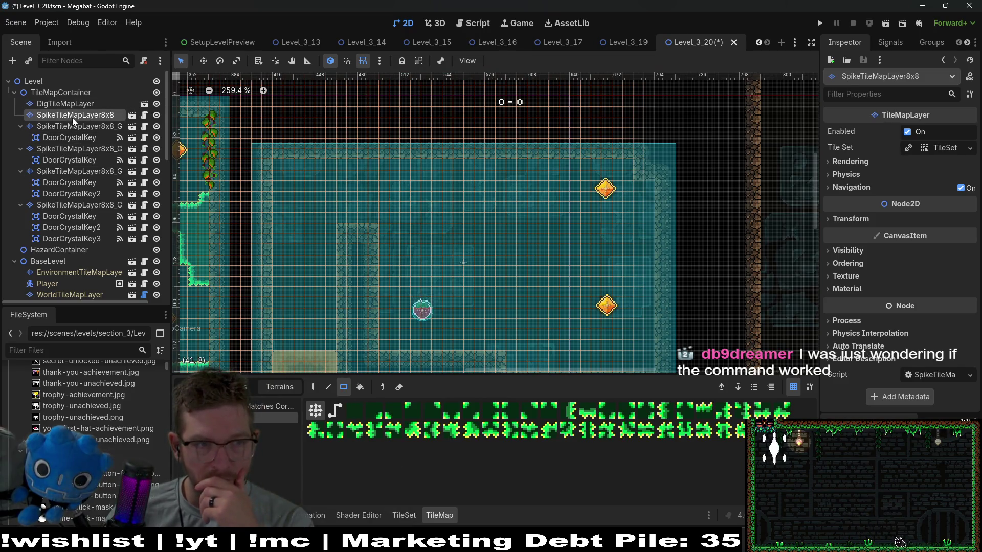
# On DigTileMapLayer, fill the room's upper middle, upper diamond area and right column with dig tiles
pyautogui.click(72, 104)
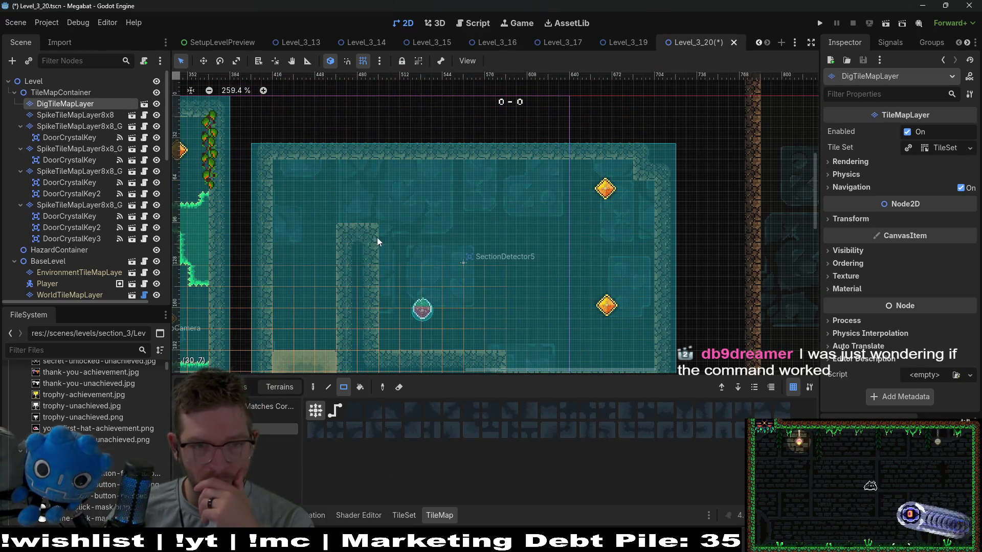
pyautogui.moveTo(377, 241)
pyautogui.mouseDown()
pyautogui.moveTo(458, 267)
pyautogui.moveTo(469, 259)
pyautogui.mouseUp()
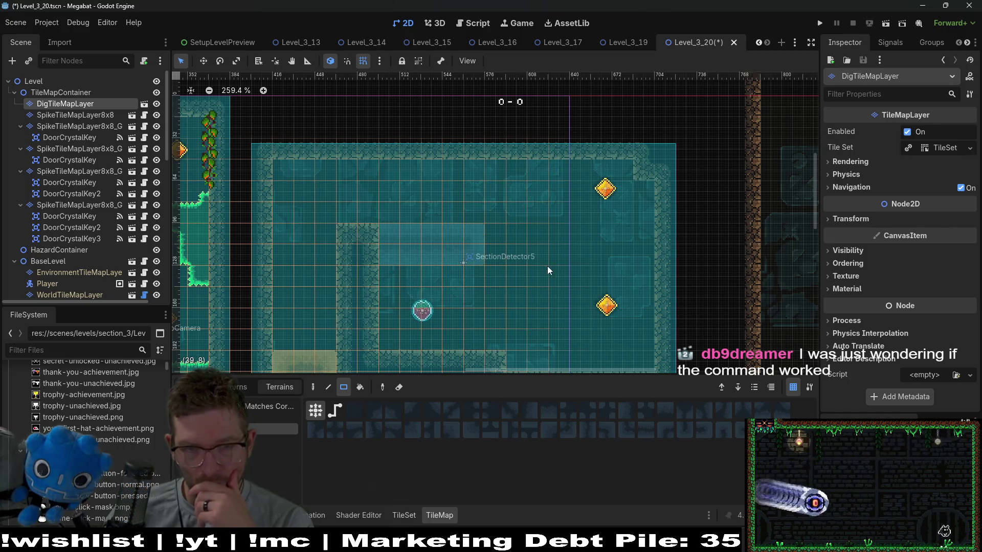
pyautogui.moveTo(584, 177)
pyautogui.mouseDown()
pyautogui.moveTo(652, 254)
pyautogui.moveTo(652, 357)
pyautogui.mouseUp()
pyautogui.scroll(-2, 625, 272)
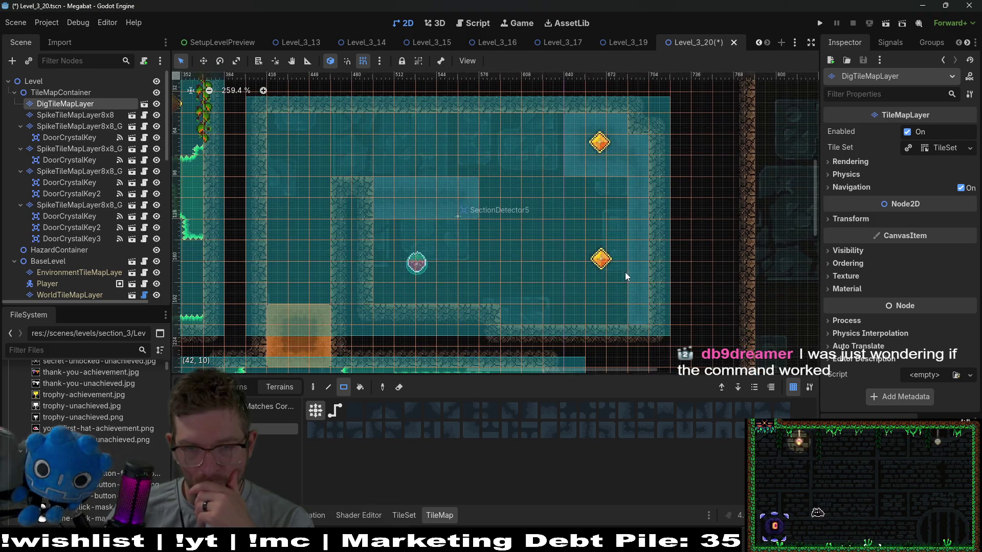
pyautogui.moveTo(564, 185); pyautogui.dragTo(628, 313)
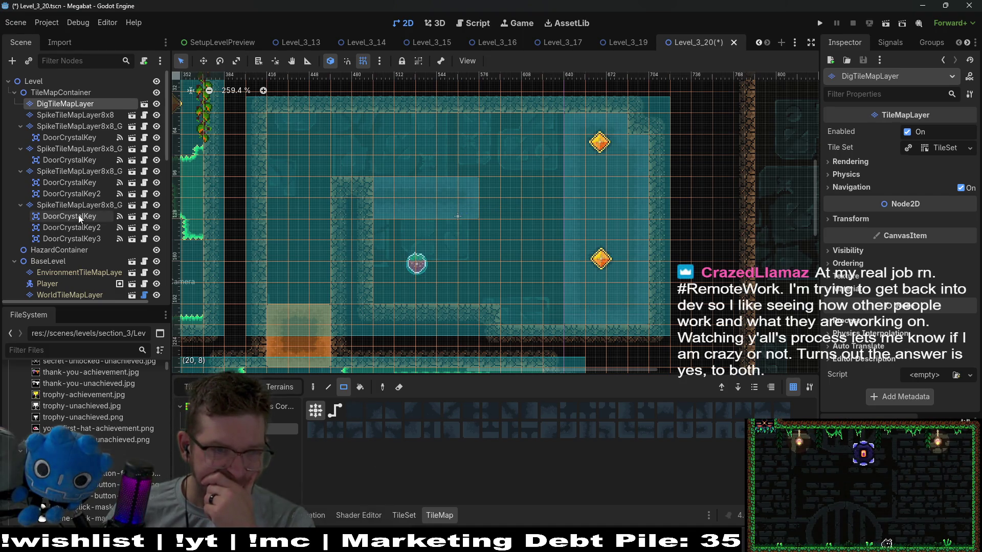
pyautogui.scroll(-2, 82, 182)
pyautogui.scroll(-3, 82, 181)
# Instantiate a child scene under HazardContainer, searching for 'hazard'
pyautogui.rightClick(69, 172)
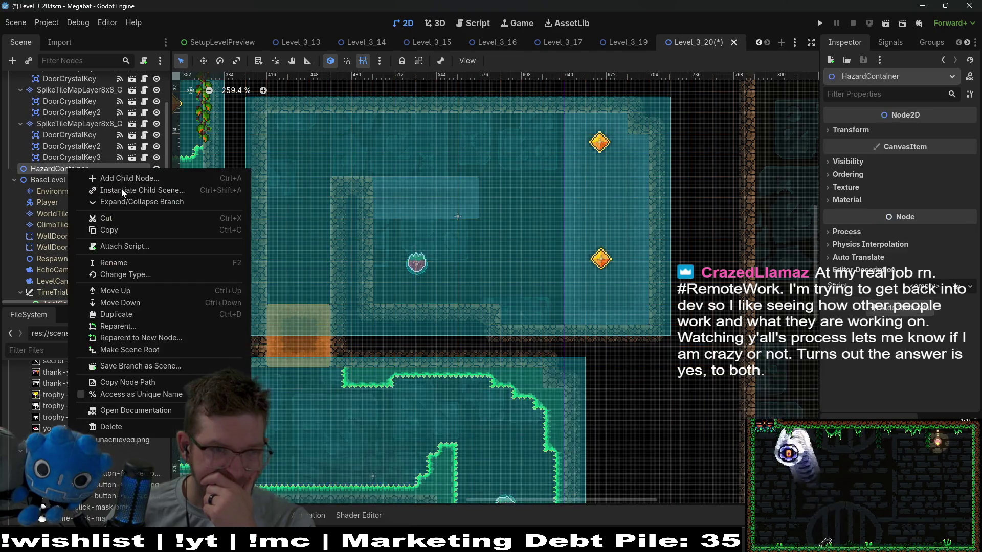
pyautogui.click(122, 189)
pyautogui.write('hazard')
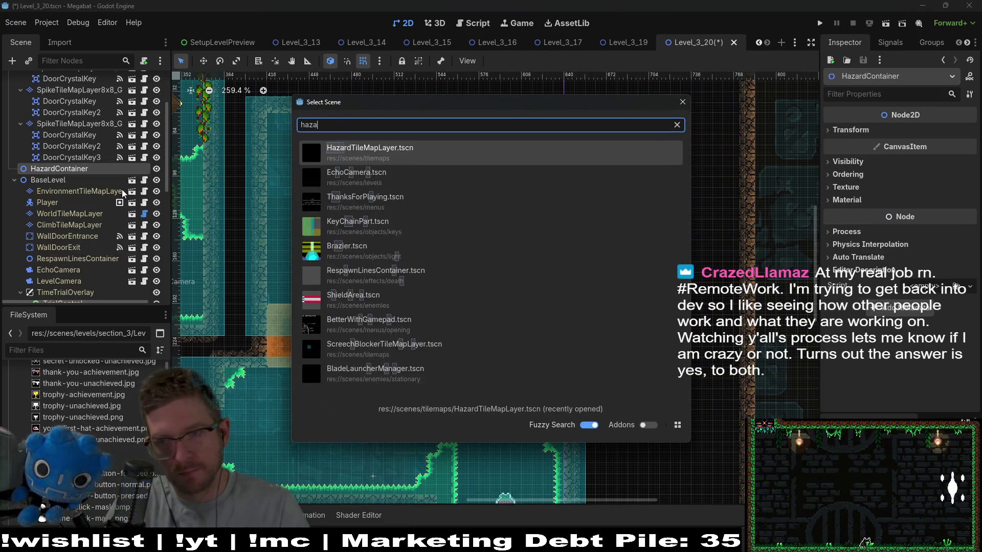
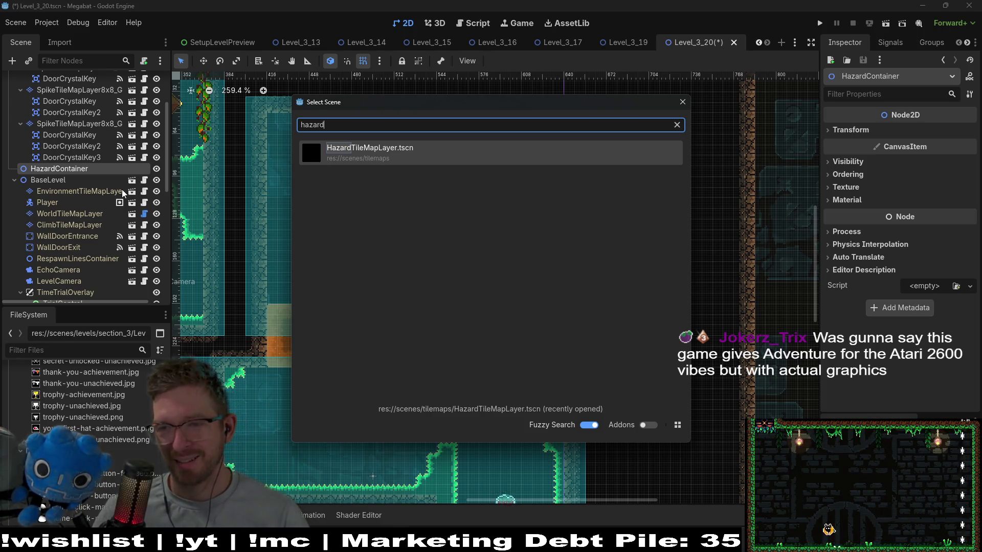
# Add HazardTileMapLayer under HazardContainer, rotate it 270°, and paint spikes down the inner wall
pyautogui.doubleClick(343, 149)
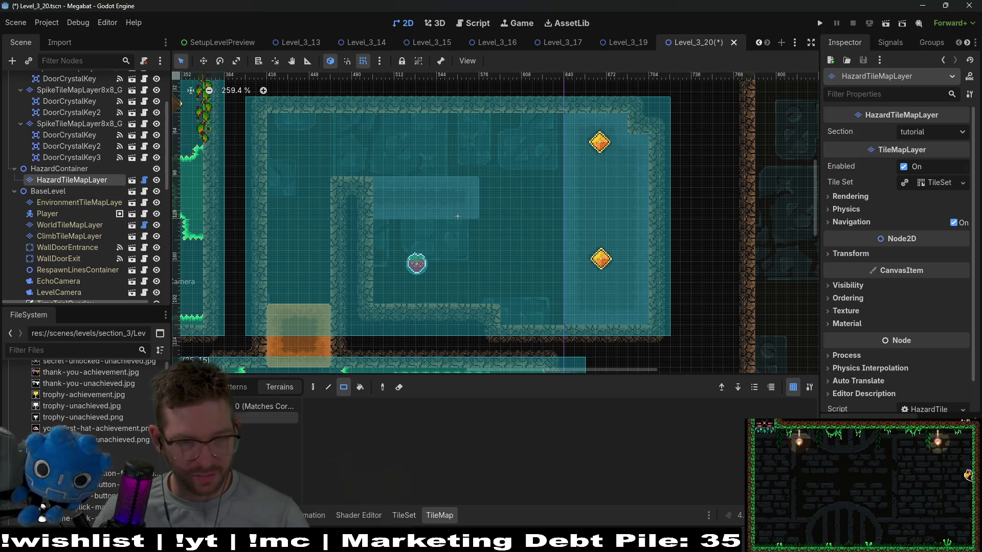
pyautogui.click(867, 258)
pyautogui.click(943, 300)
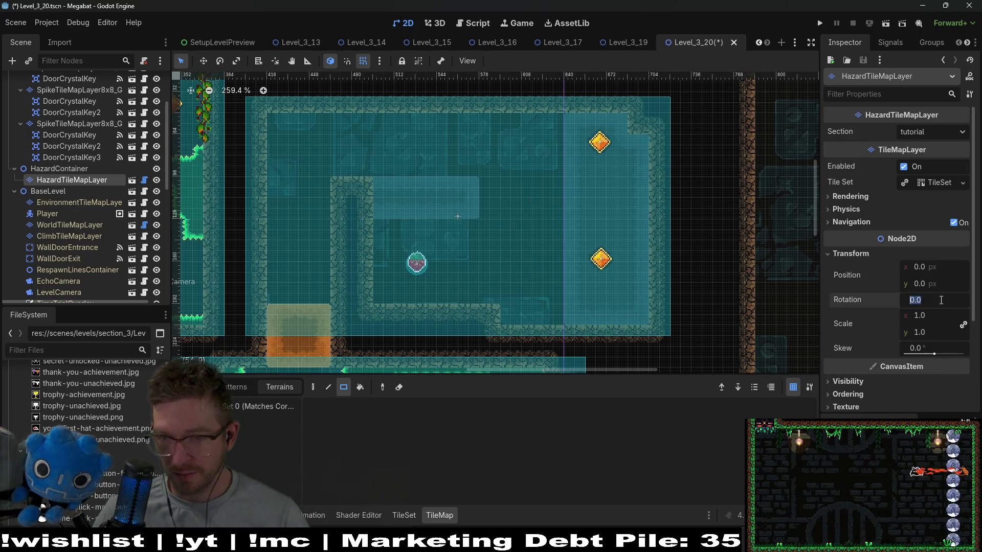
pyautogui.write('270')
pyautogui.press('Return')
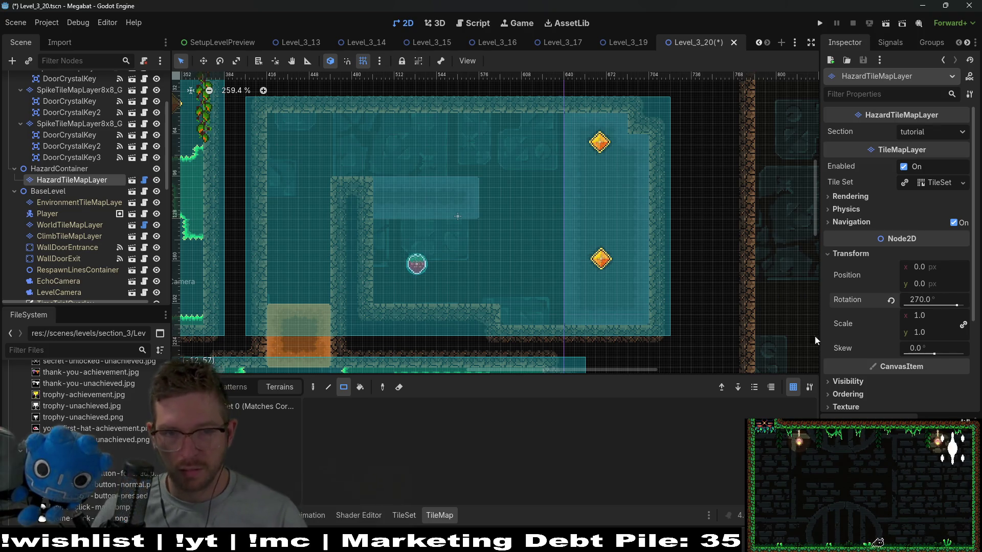
pyautogui.moveTo(473, 229)
pyautogui.mouseDown()
pyautogui.moveTo(482, 311)
pyautogui.moveTo(505, 240)
pyautogui.moveTo(495, 303)
pyautogui.mouseUp()
pyautogui.press('Escape')
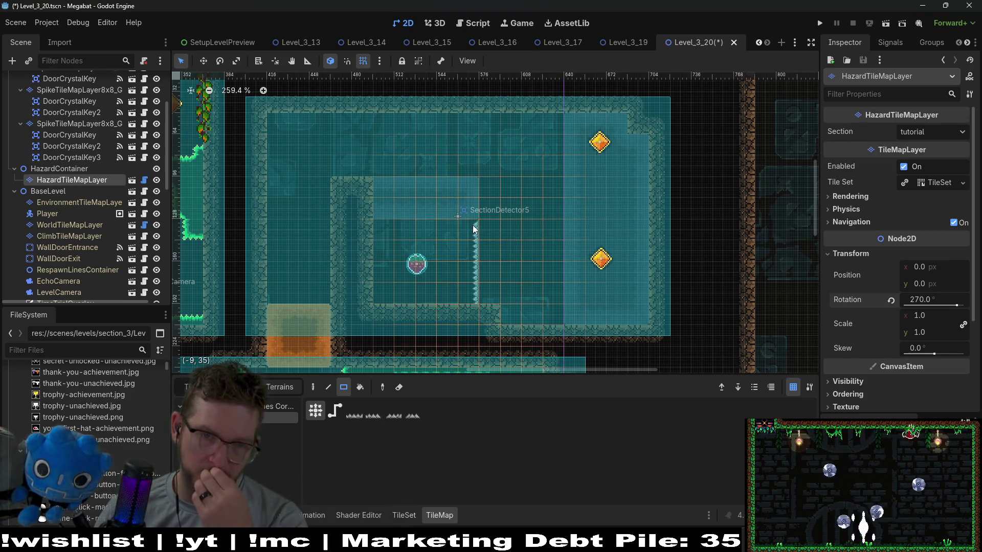
# Instance OneWayTileMapLayer.tscn under HazardContainer and set its rotation to 270°
pyautogui.rightClick(51, 174)
pyautogui.click(104, 198)
pyautogui.write('oneway')
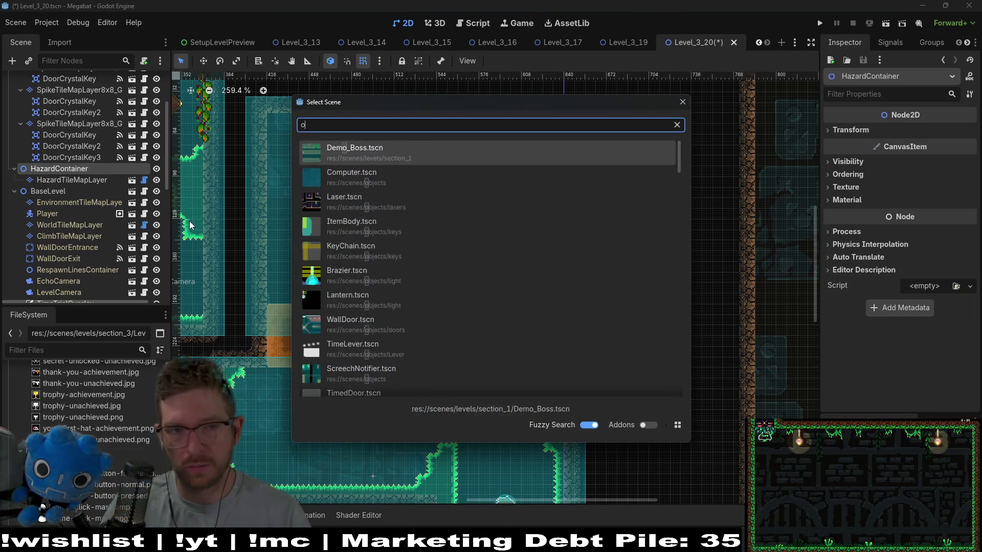
pyautogui.press('Return')
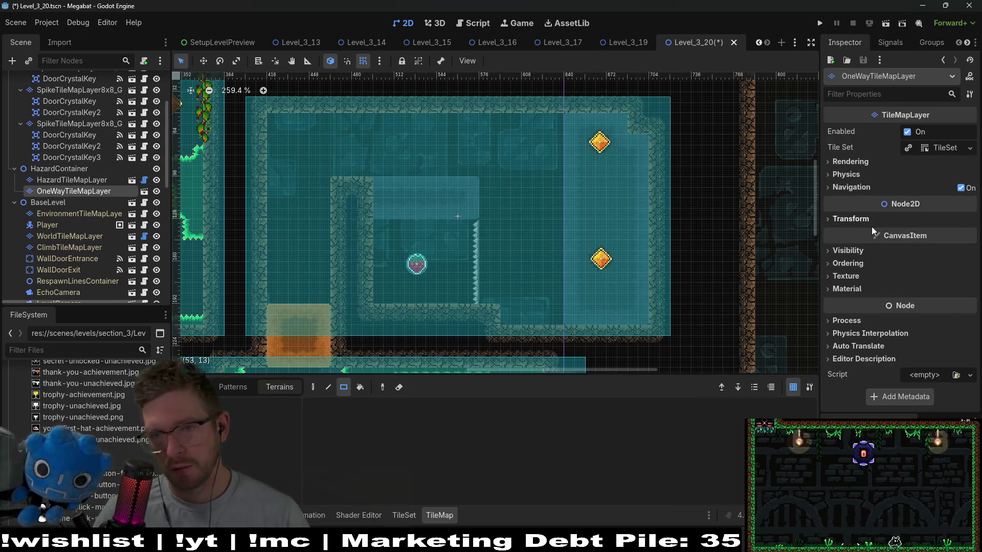
pyautogui.click(854, 223)
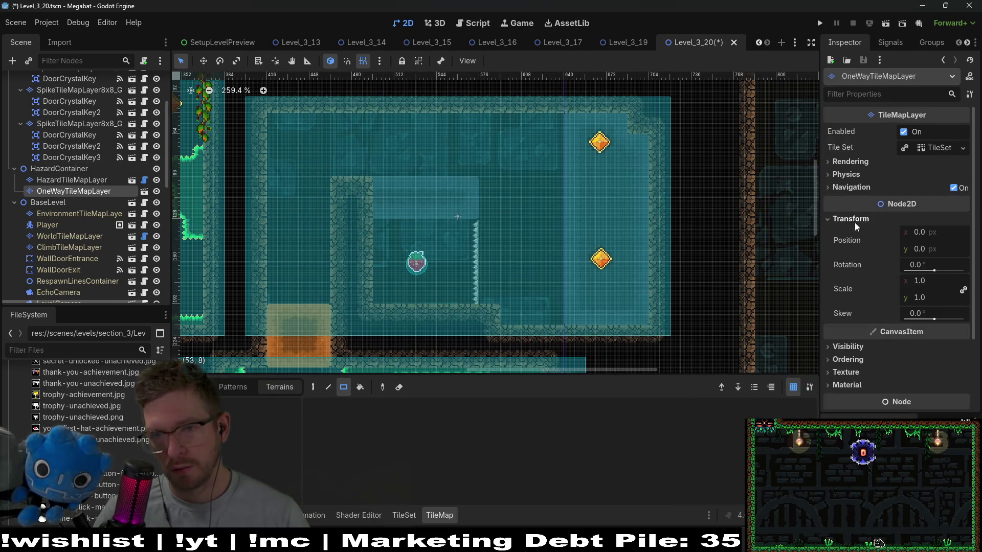
pyautogui.click(919, 264)
pyautogui.write('270')
pyautogui.press('Return')
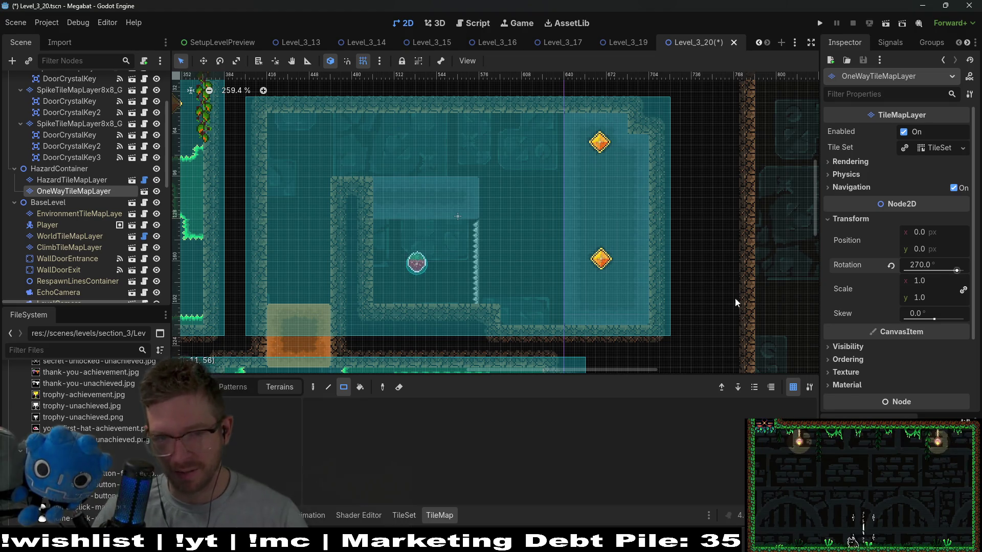
pyautogui.click(197, 387)
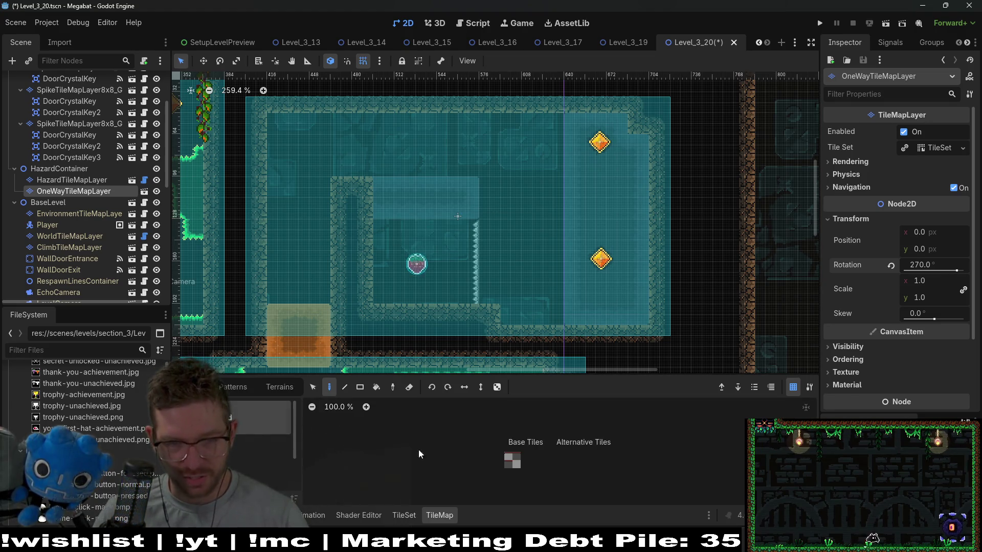
# Pick one-way tiles from the atlas and place them just left of the spike wall
pyautogui.click(517, 458)
pyautogui.scroll(2, 495, 247)
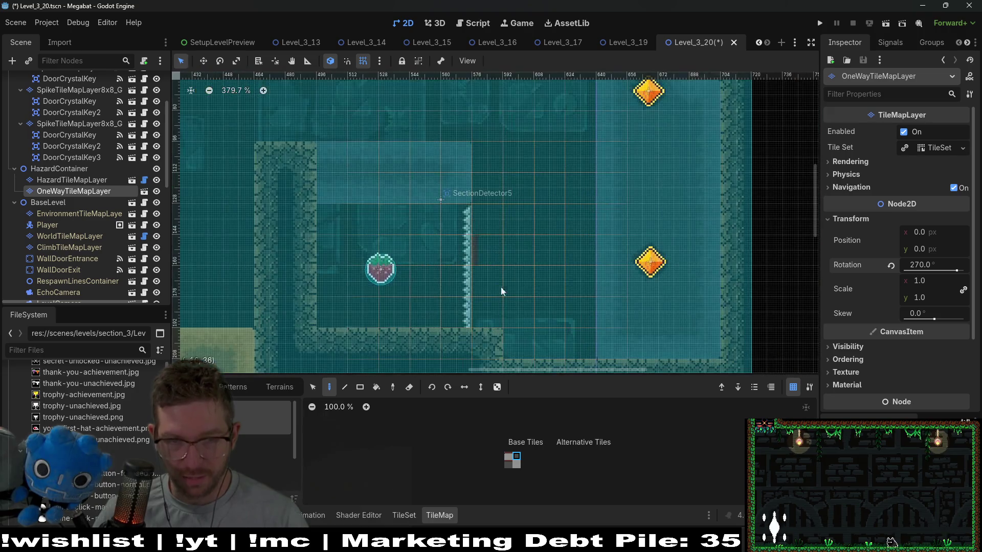
pyautogui.click(477, 212)
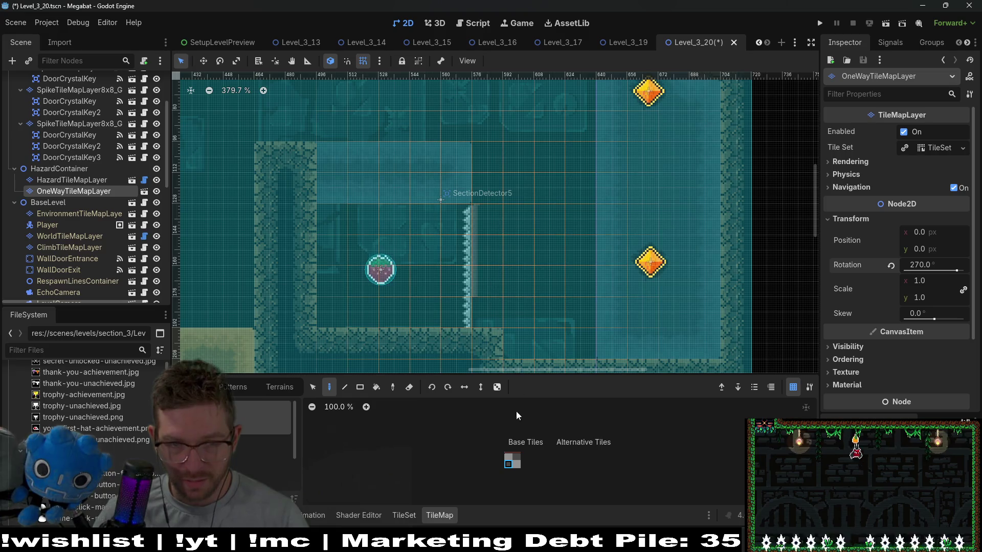
pyautogui.click(509, 457)
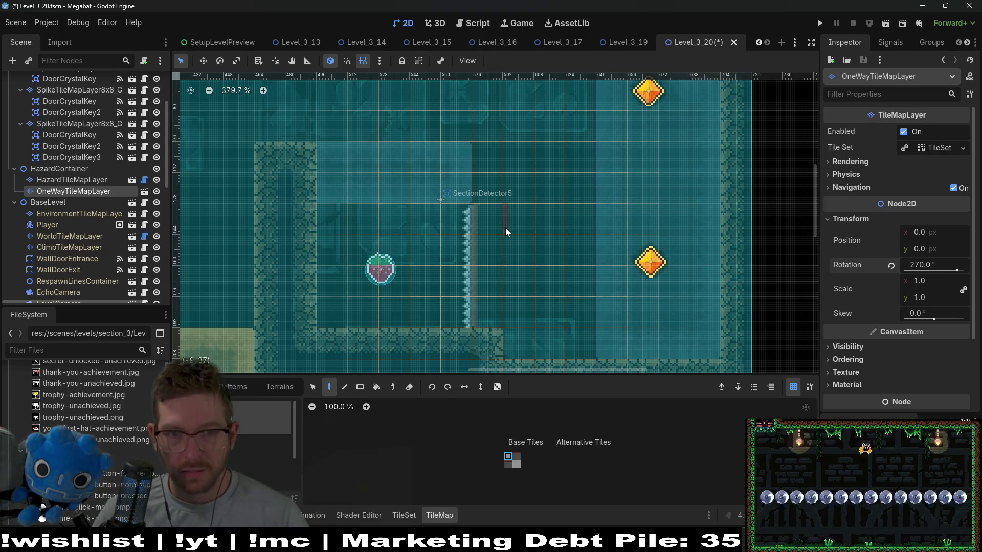
pyautogui.scroll(3, 128, 189)
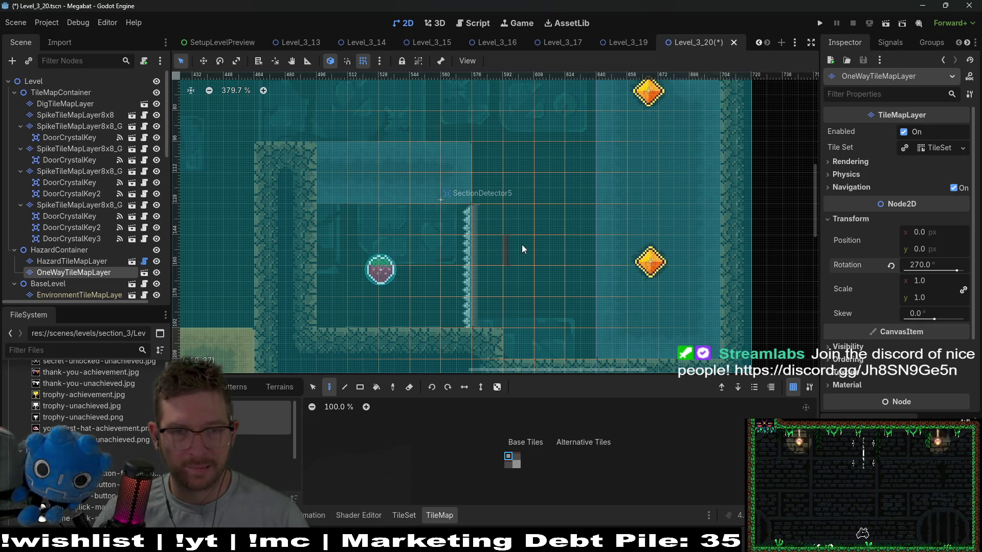
pyautogui.scroll(-4, 523, 244)
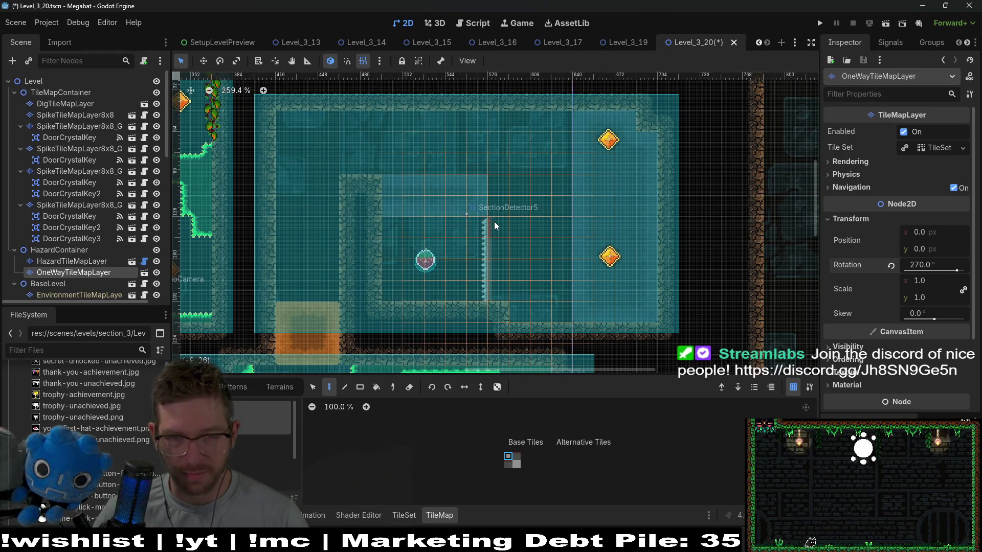
pyautogui.scroll(8, 480, 235)
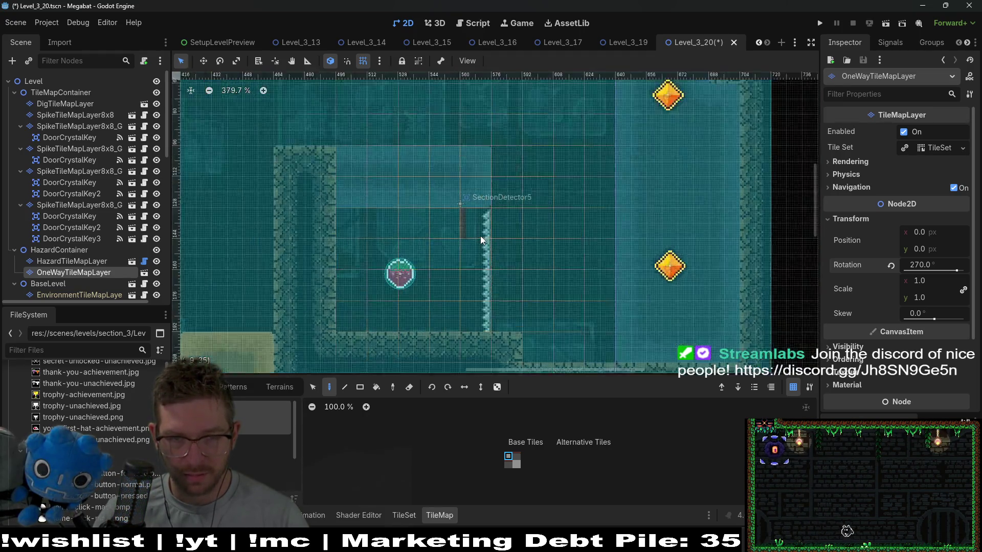
pyautogui.moveTo(508, 456); pyautogui.dragTo(509, 464)
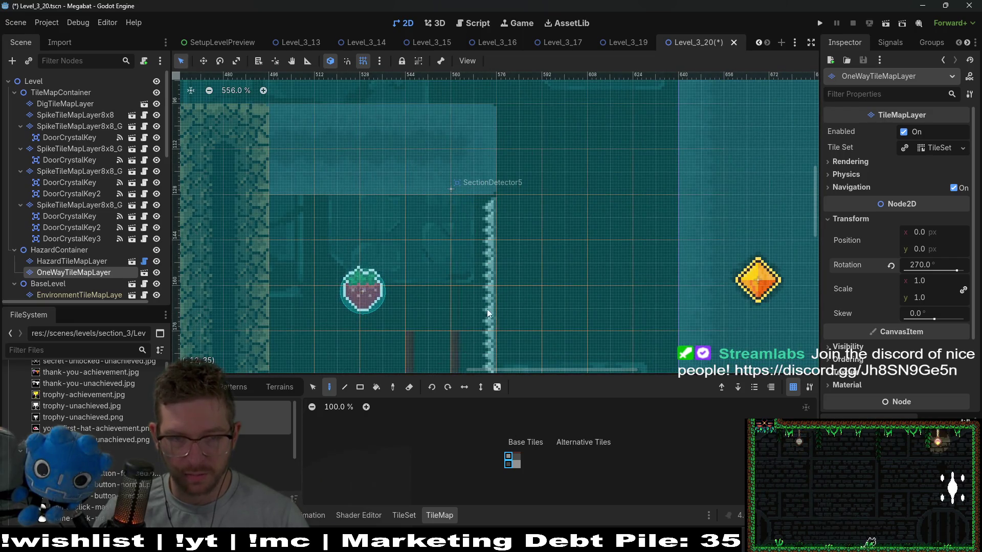
pyautogui.scroll(-1, 491, 245)
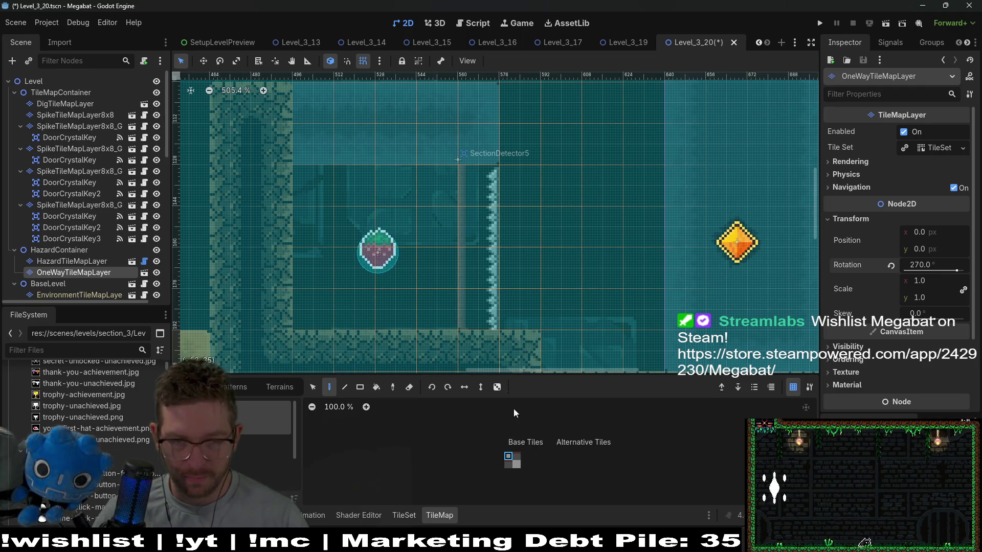
pyautogui.click(508, 456)
pyautogui.click(519, 458)
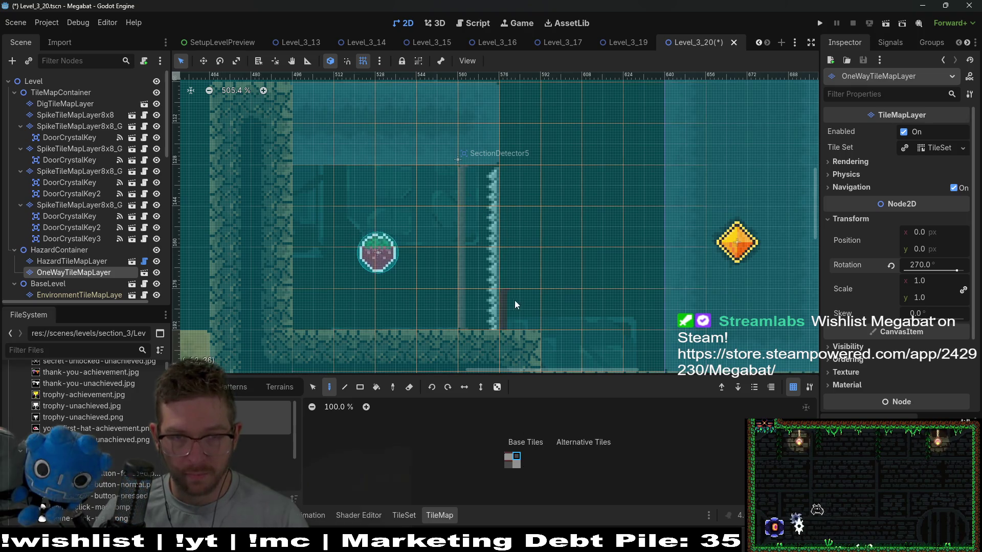
# On HazardTileMapLayer, paint a vertical line of spike terrain down the inner wall
pyautogui.click(91, 261)
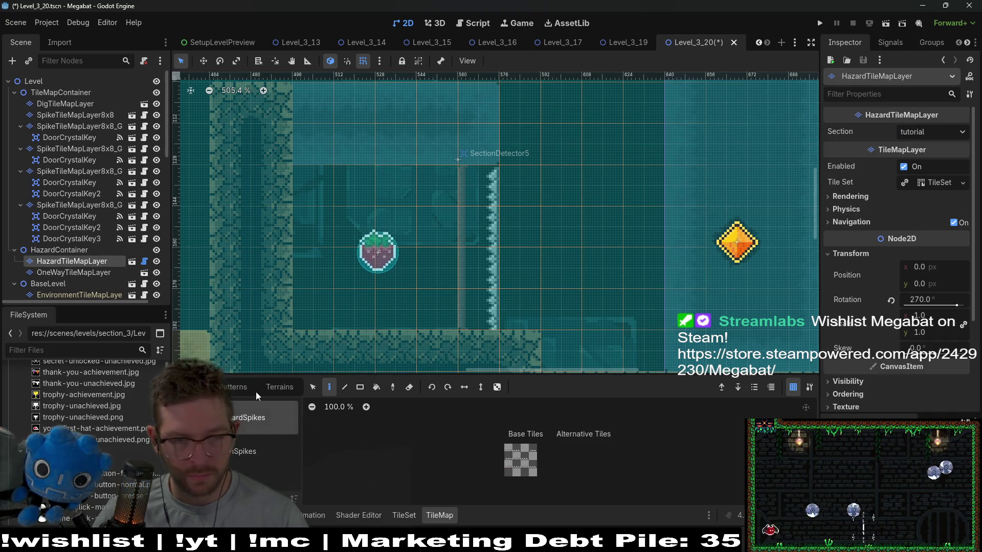
pyautogui.click(277, 386)
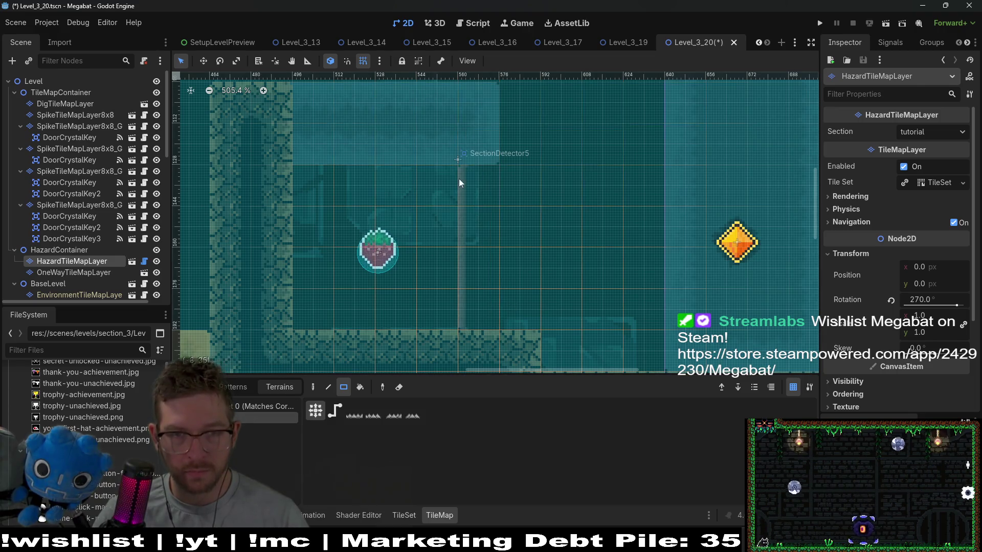
pyautogui.moveTo(459, 183); pyautogui.dragTo(442, 293)
pyautogui.scroll(-2, 478, 207)
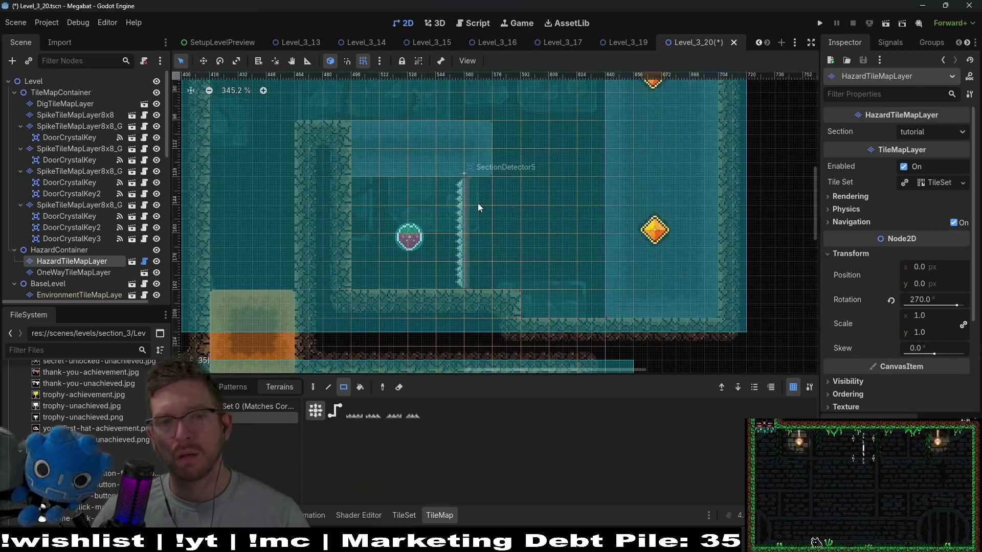
pyautogui.scroll(-2, 477, 204)
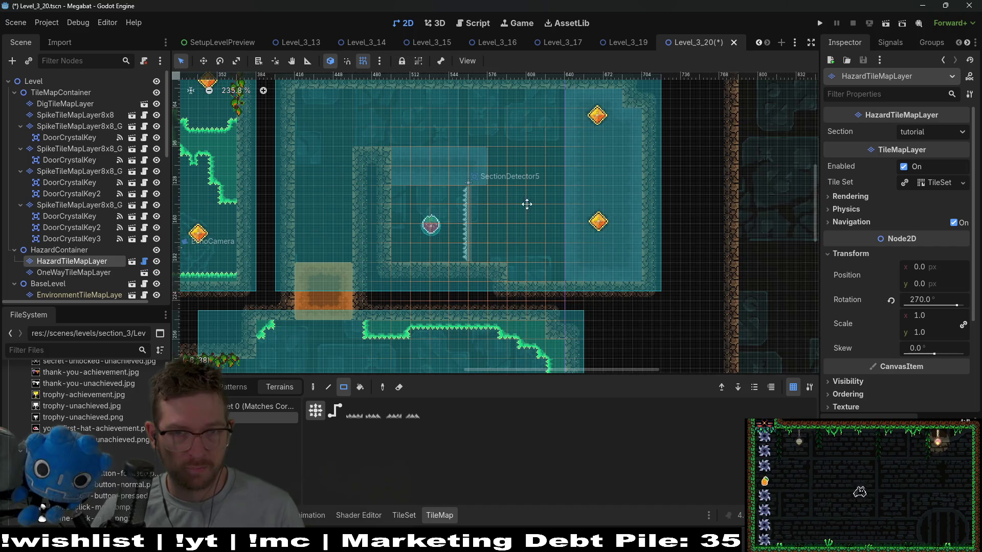
pyautogui.scroll(3, 522, 226)
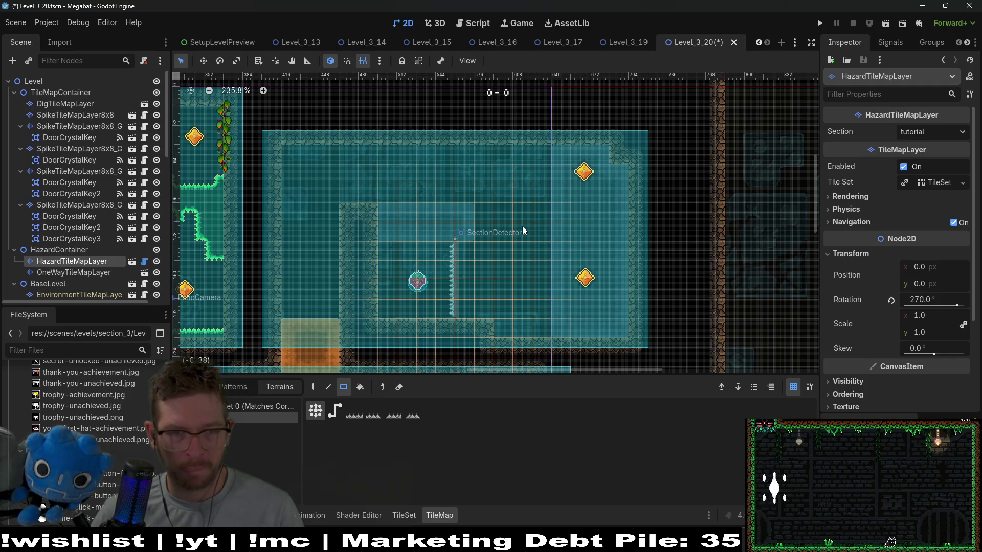
pyautogui.scroll(-4, 522, 226)
pyautogui.hscroll(-2, 522, 226)
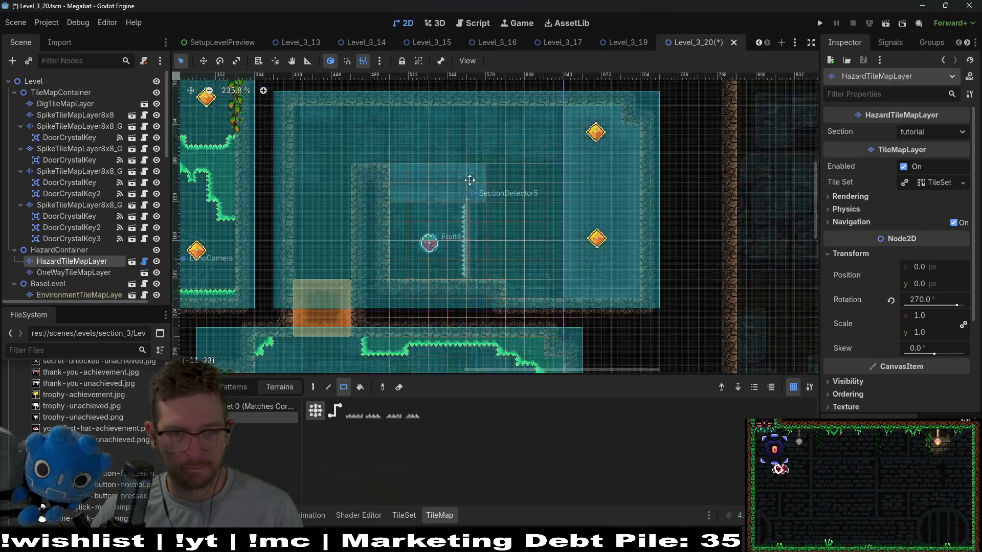
pyautogui.scroll(2, 471, 192)
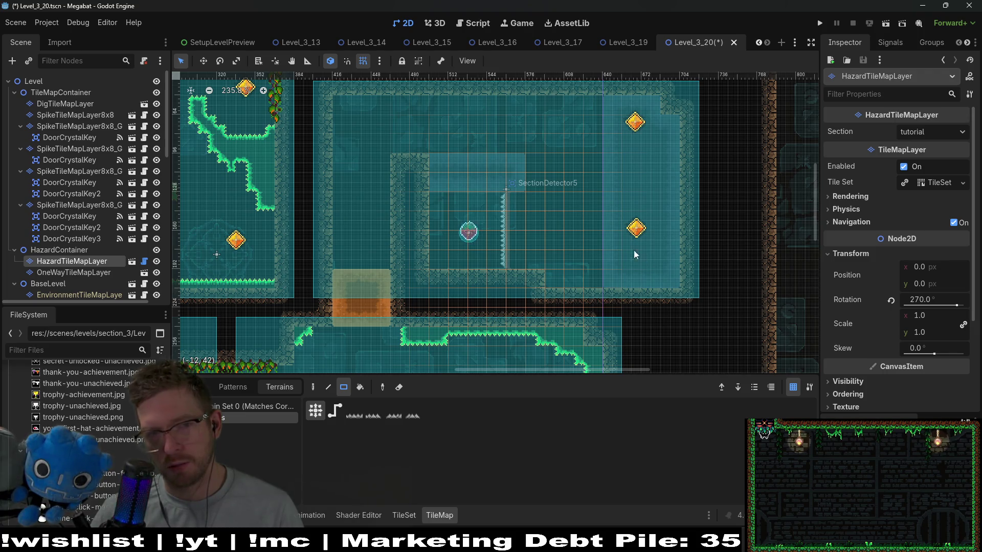
pyautogui.scroll(-3, 90, 265)
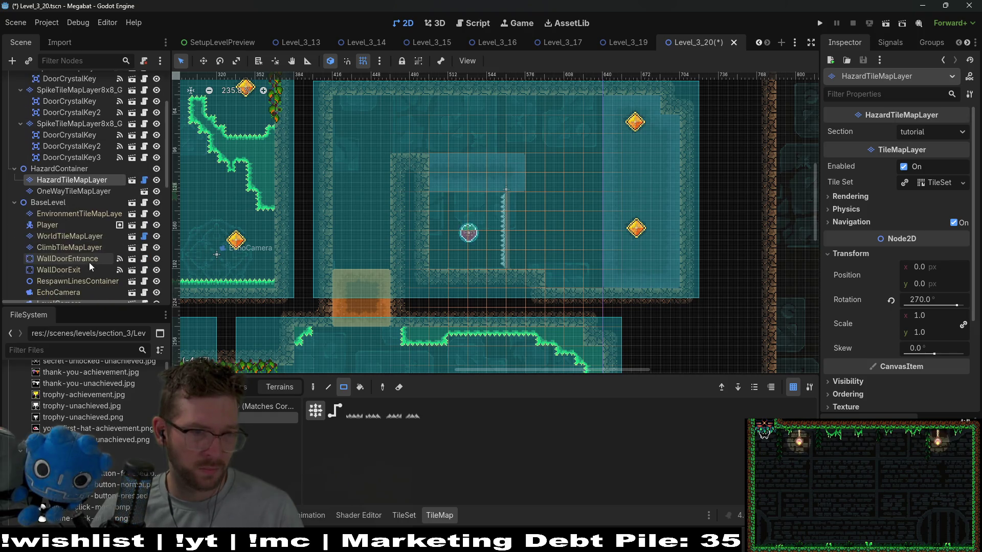
# Choose the brown dirt terrain on WorldTileMapLayer, then select the SpikeTileMapLayer8x8 layer
pyautogui.click(72, 237)
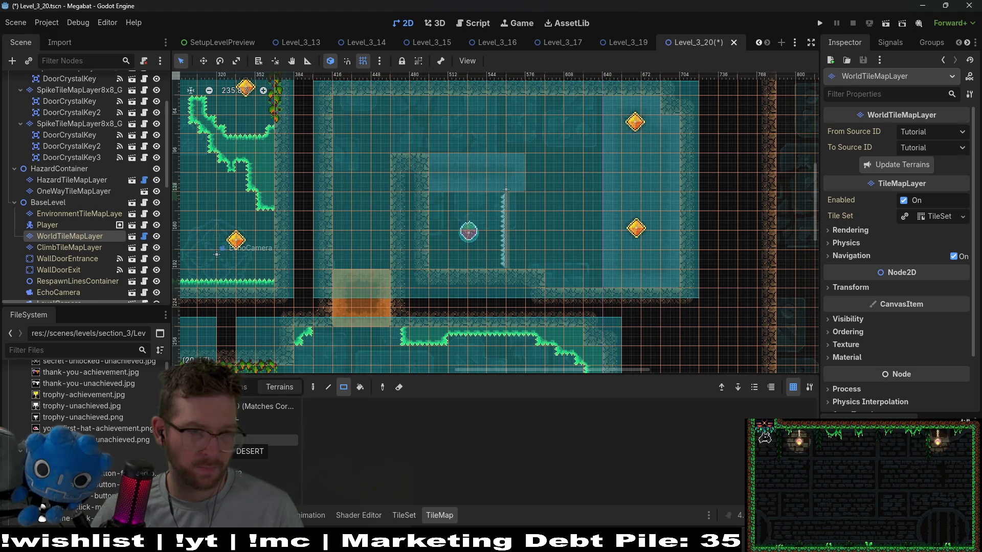
pyautogui.click(236, 430)
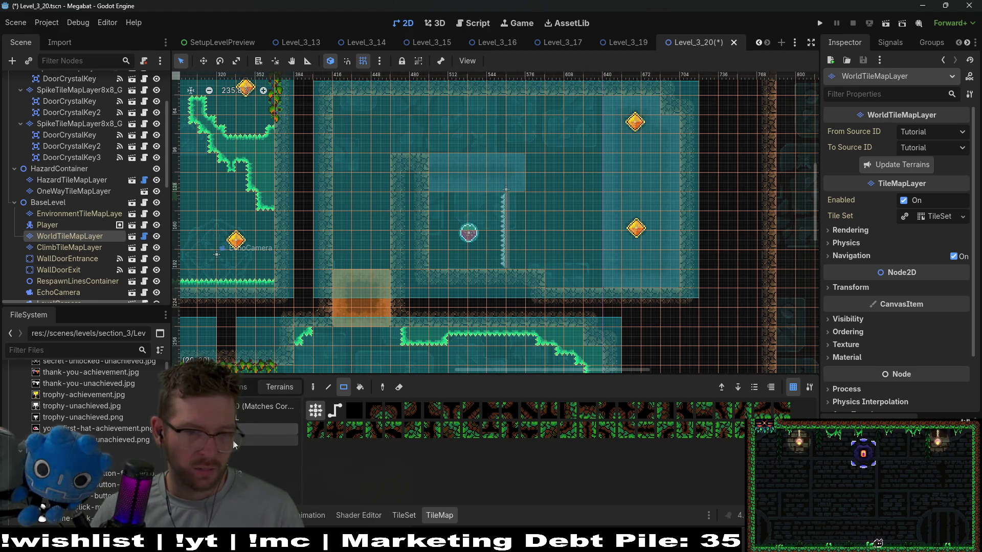
pyautogui.click(237, 452)
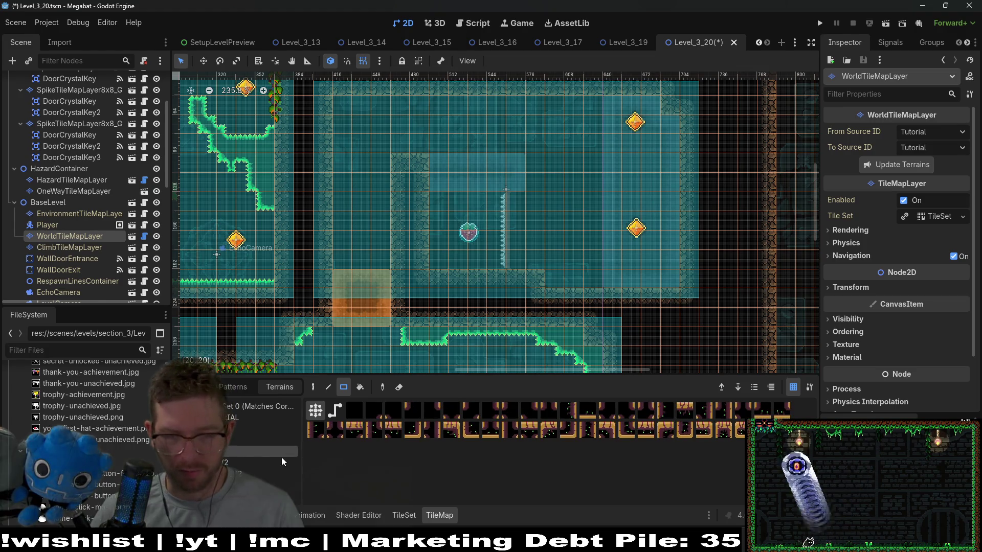
pyautogui.click(234, 440)
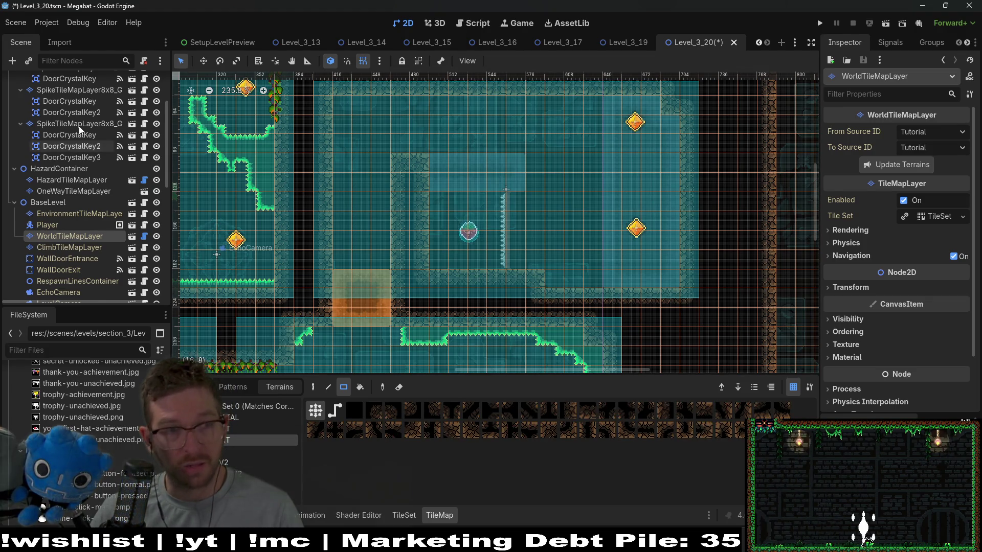
pyautogui.scroll(4, 80, 131)
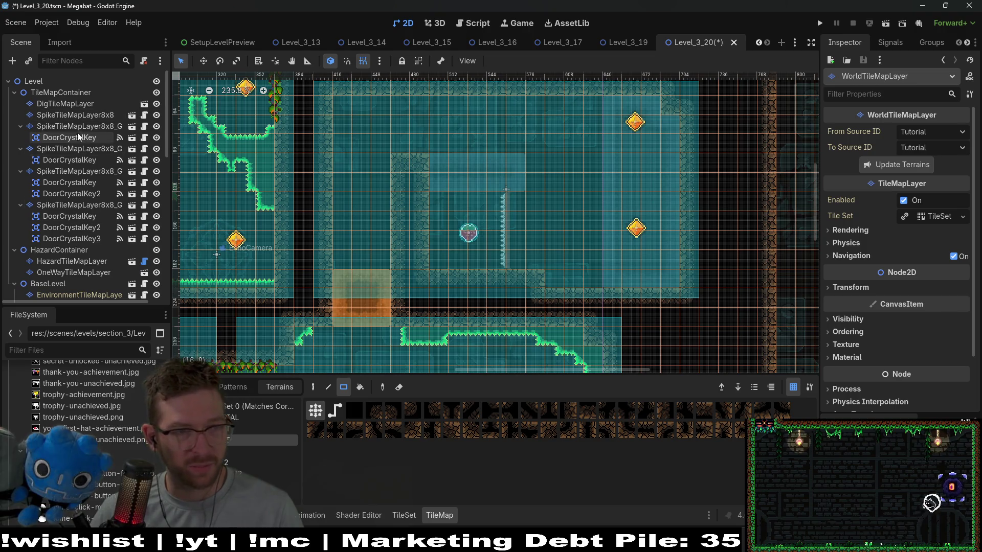
pyautogui.click(75, 114)
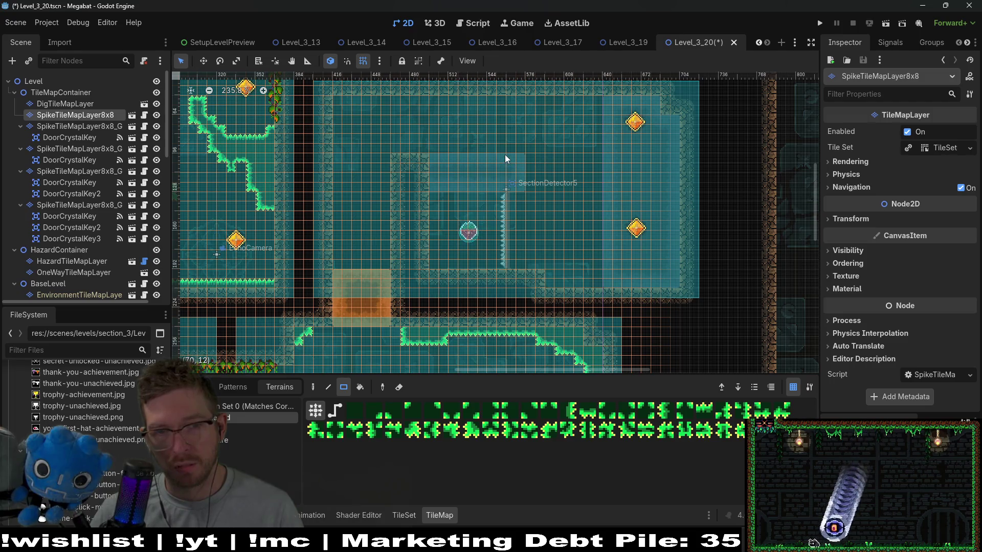
# Paint a spike block between the upper room's crystals and trim it to a narrow column
pyautogui.moveTo(504, 154); pyautogui.dragTo(520, 195)
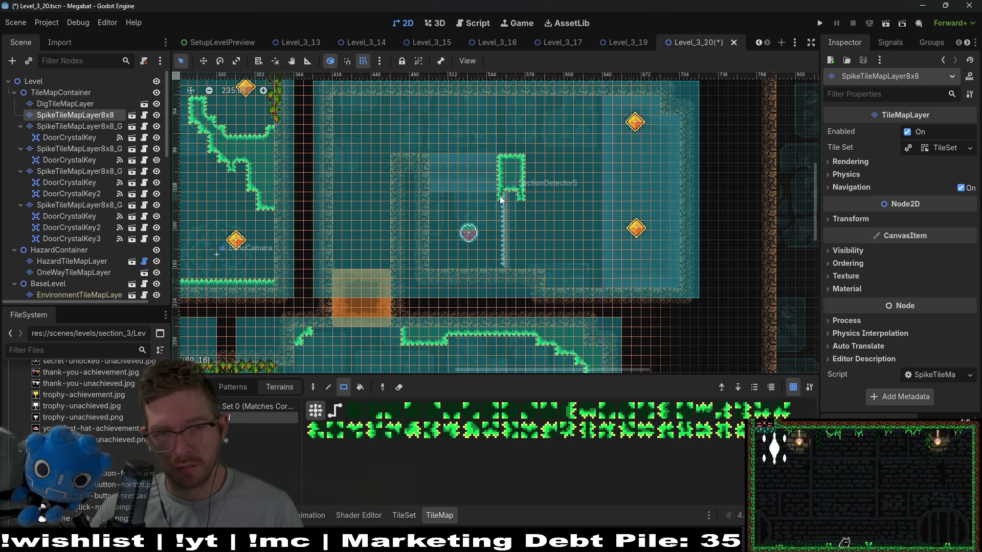
pyautogui.scroll(3, 521, 172)
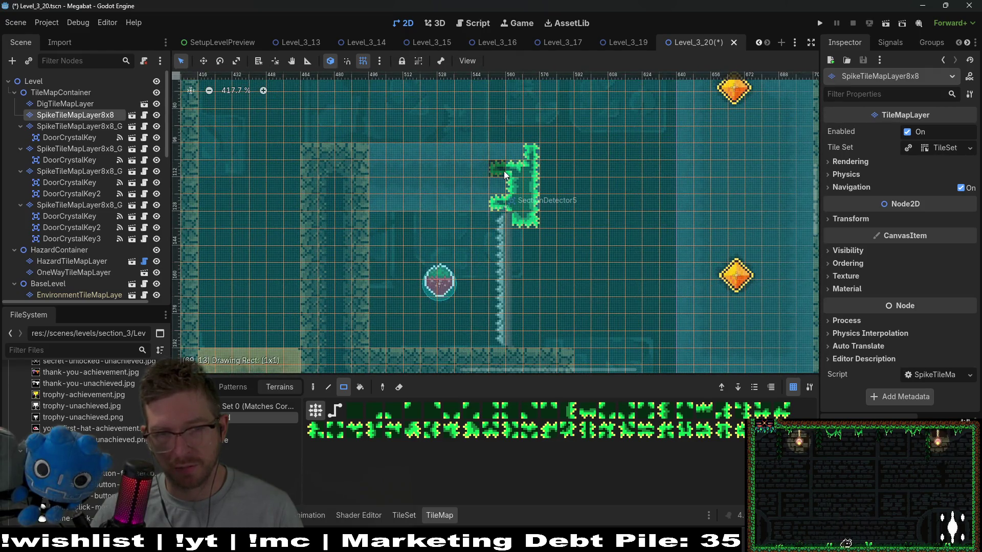
pyautogui.moveTo(508, 146); pyautogui.dragTo(550, 246)
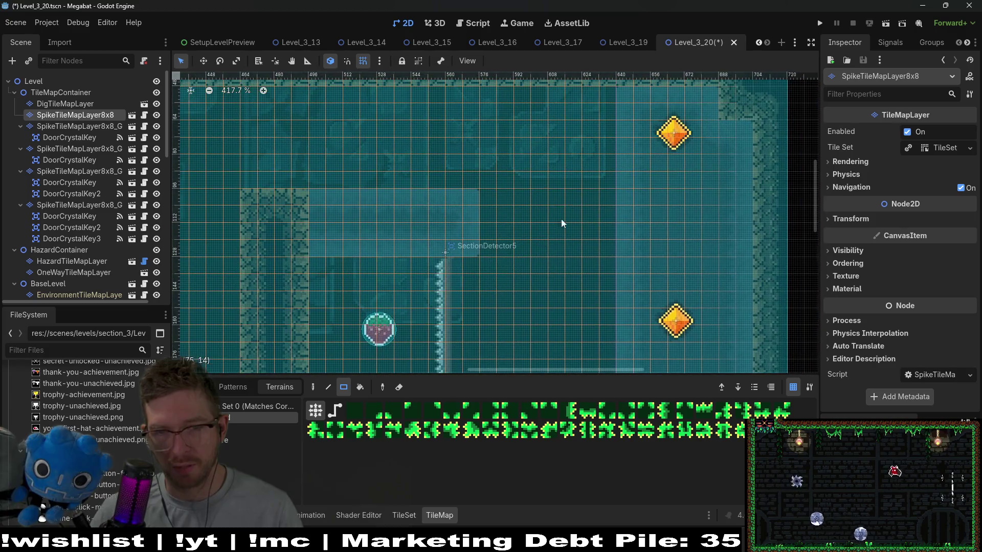
pyautogui.moveTo(587, 202); pyautogui.dragTo(651, 249)
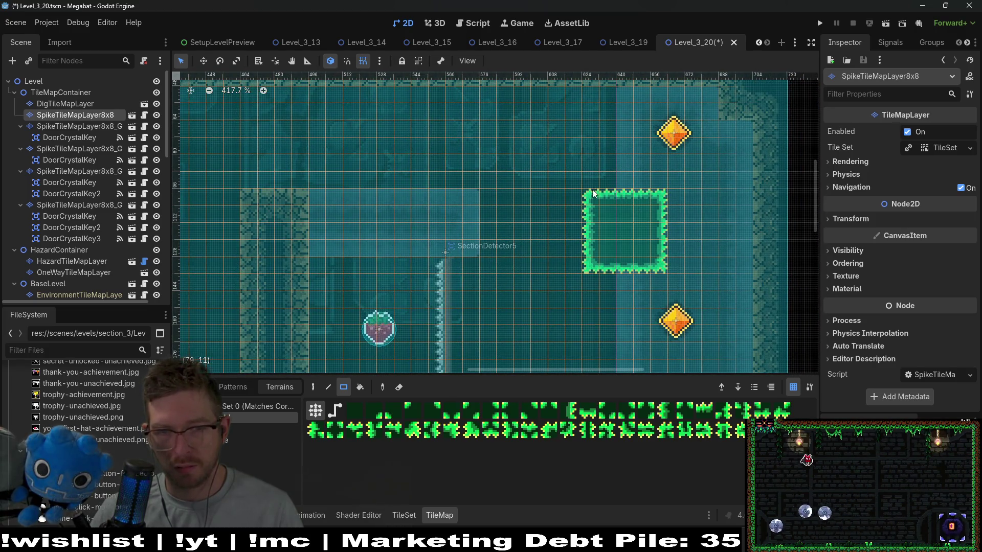
pyautogui.moveTo(591, 194); pyautogui.dragTo(595, 244)
pyautogui.moveTo(657, 229); pyautogui.dragTo(665, 247)
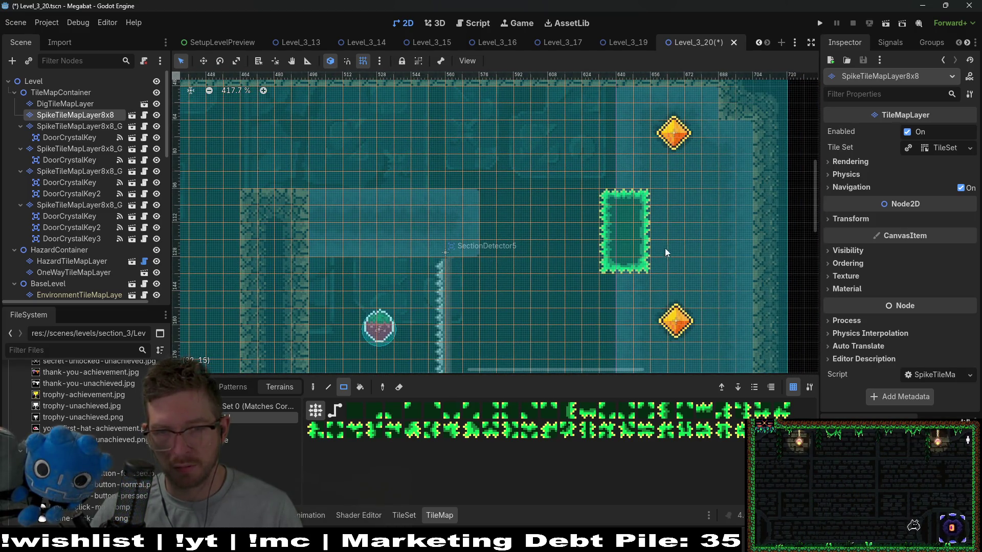
pyautogui.scroll(2, 676, 186)
pyautogui.hscroll(2, 676, 186)
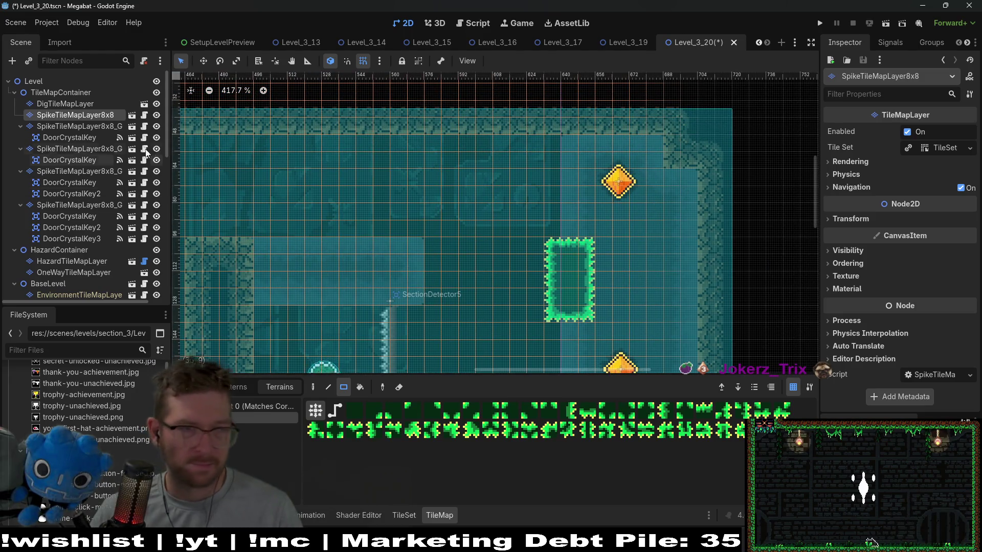
# Select the Level root node and start instancing a child scene under it
pyautogui.click(65, 104)
pyautogui.scroll(-2, 728, 268)
pyautogui.scroll(-2, 637, 252)
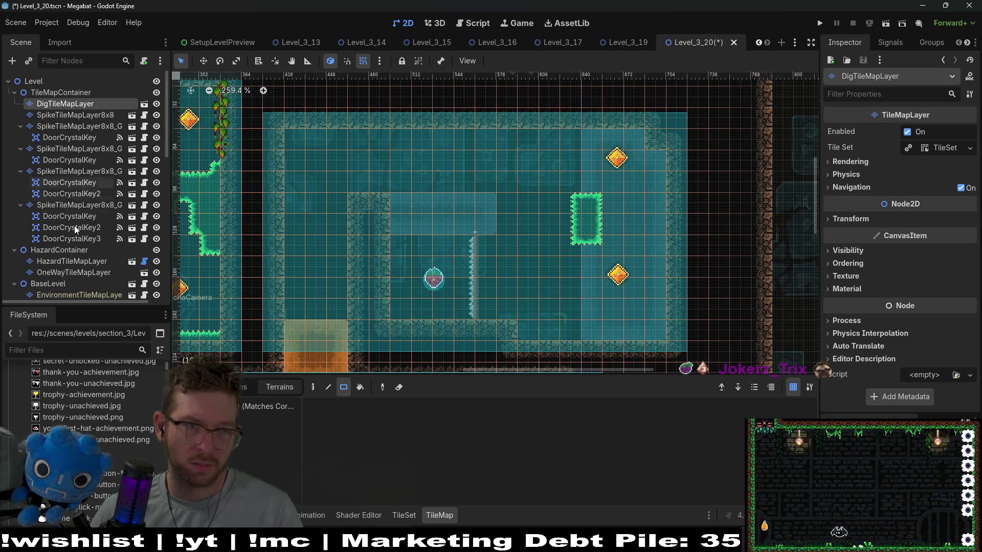
pyautogui.scroll(-3, 75, 226)
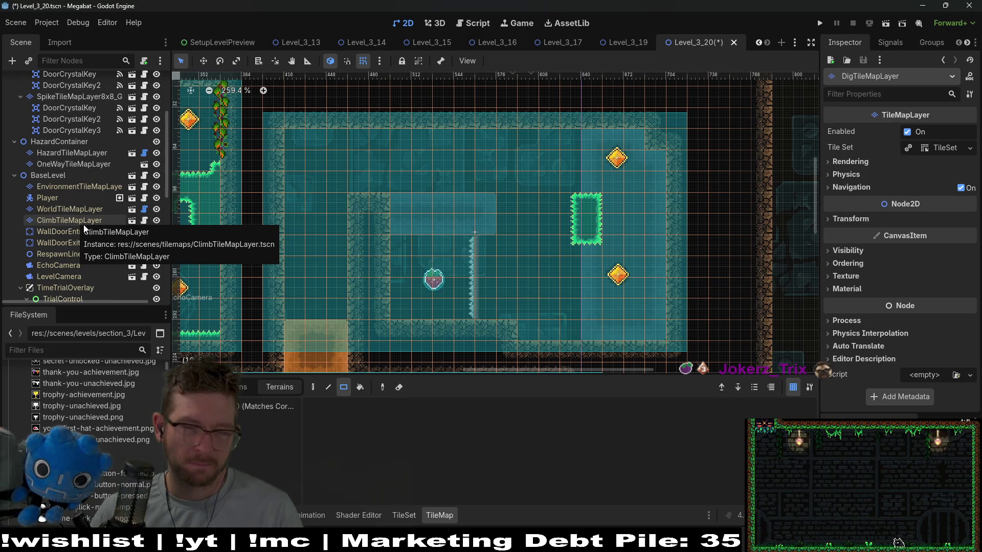
pyautogui.scroll(3, 90, 170)
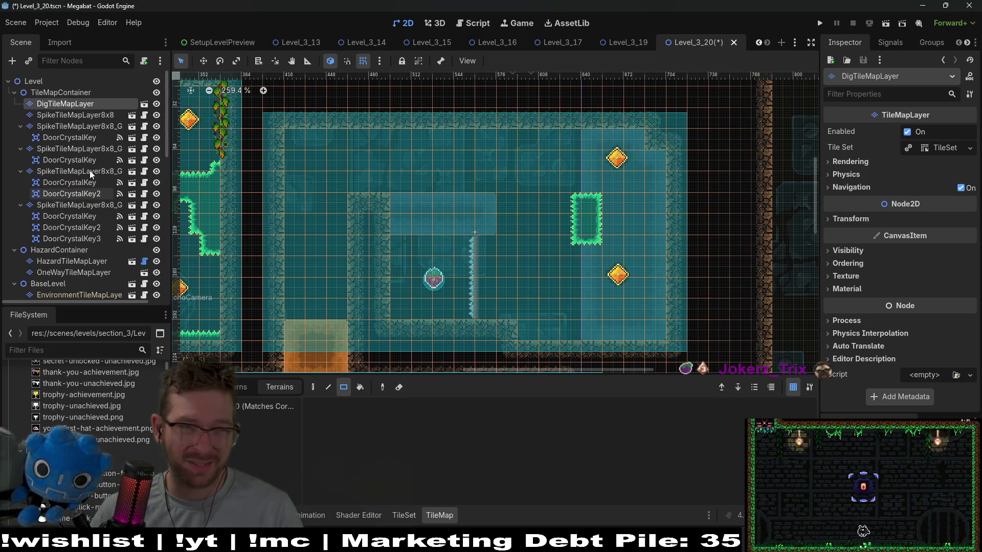
pyautogui.click(35, 82)
pyautogui.rightClick(44, 83)
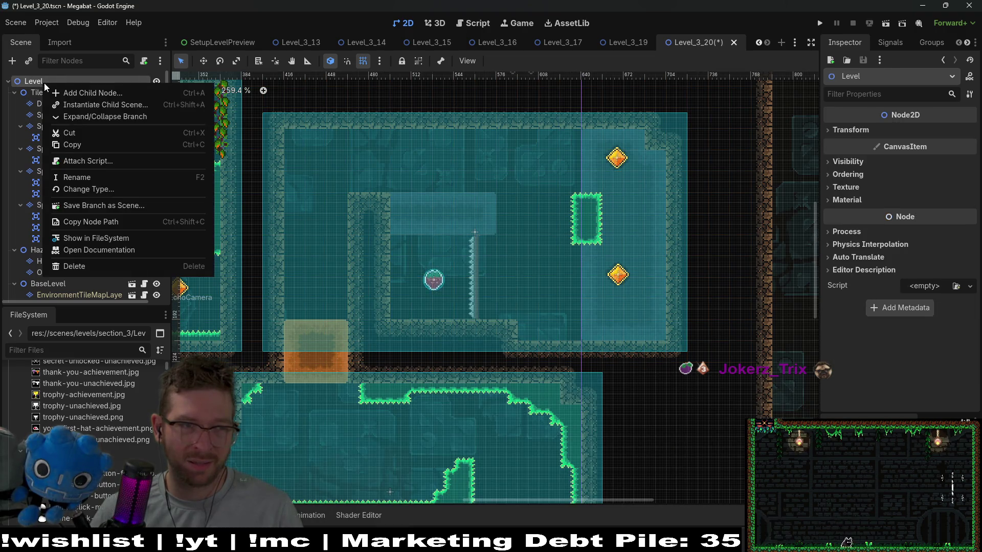
pyautogui.hotkey('ctrl', 'shift', 'a')
# Instance CheckPoint.tscn under Level and move it to the top of Level's children
pyautogui.write('scheck')
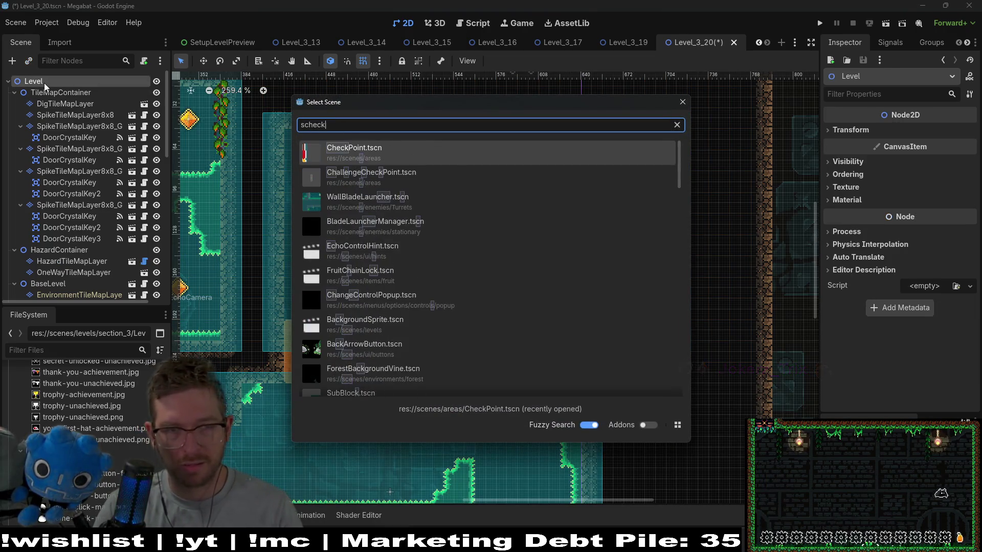
pyautogui.press('Return')
pyautogui.scroll(-4, 398, 262)
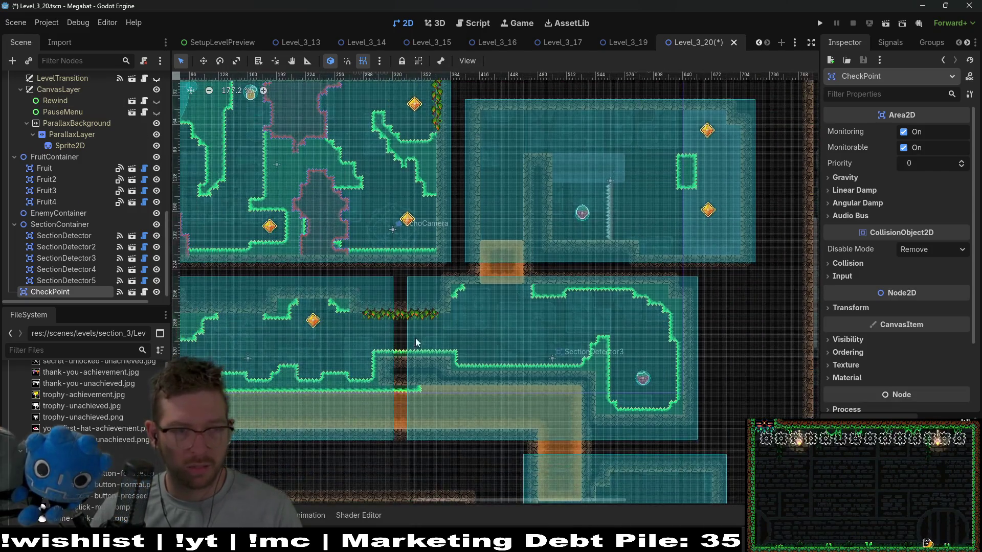
pyautogui.moveTo(64, 293)
pyautogui.mouseDown()
pyautogui.moveTo(87, 74)
pyautogui.moveTo(55, 96)
pyautogui.mouseUp()
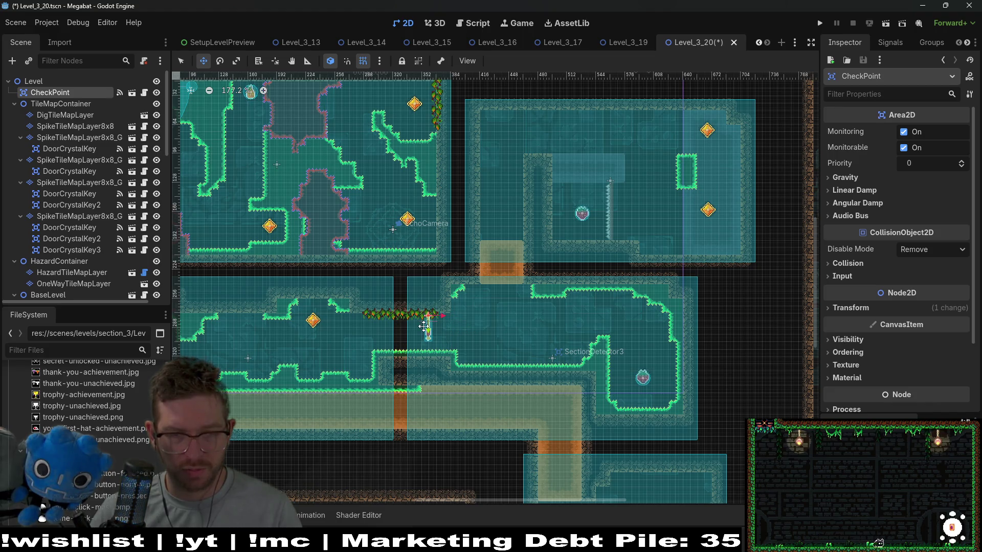
pyautogui.scroll(5, 423, 327)
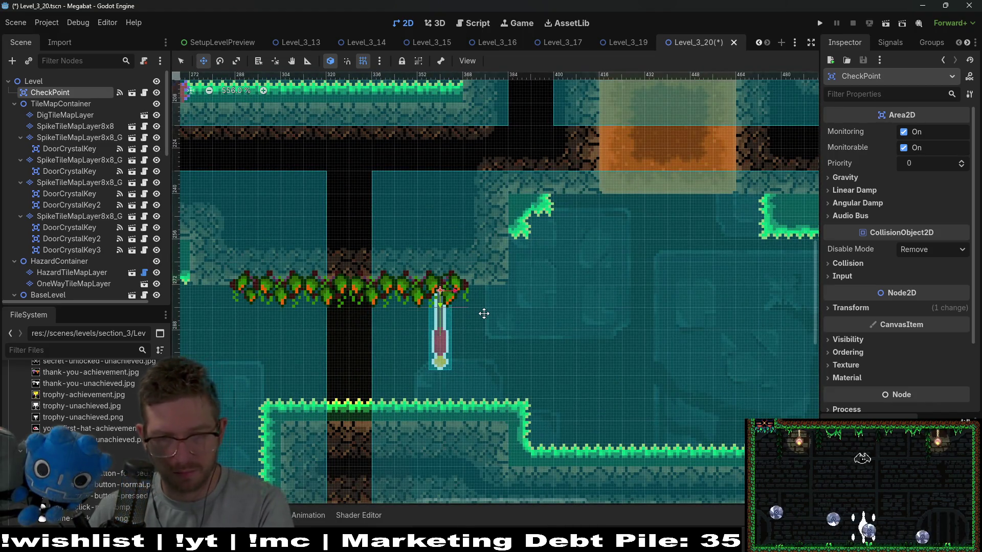
pyautogui.scroll(-8, 484, 312)
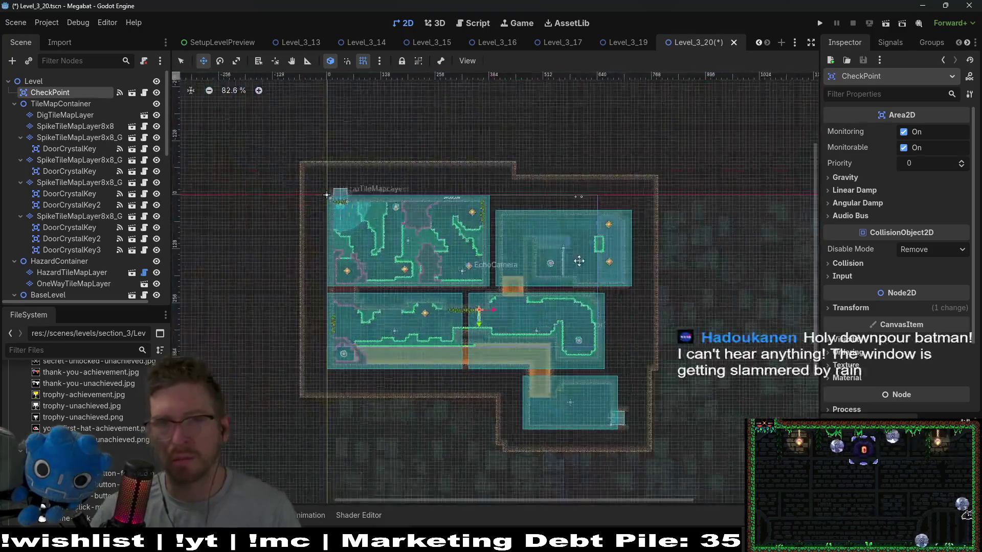
pyautogui.scroll(5, 579, 261)
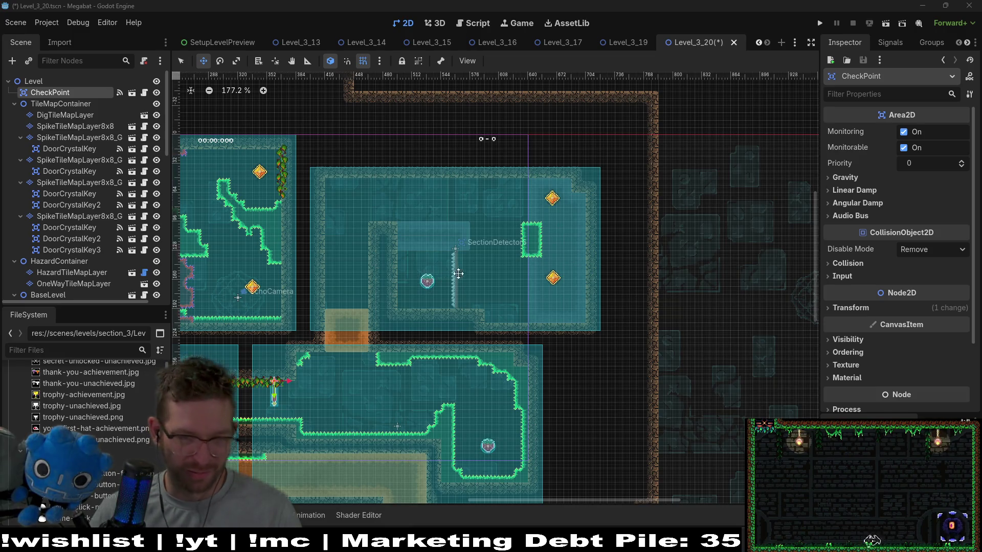
pyautogui.scroll(1, 520, 245)
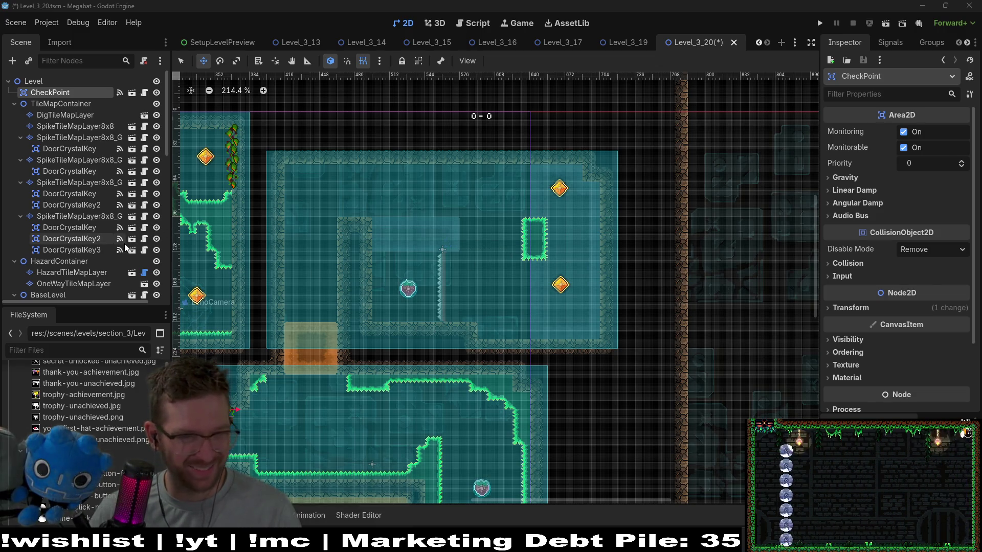
pyautogui.click(68, 113)
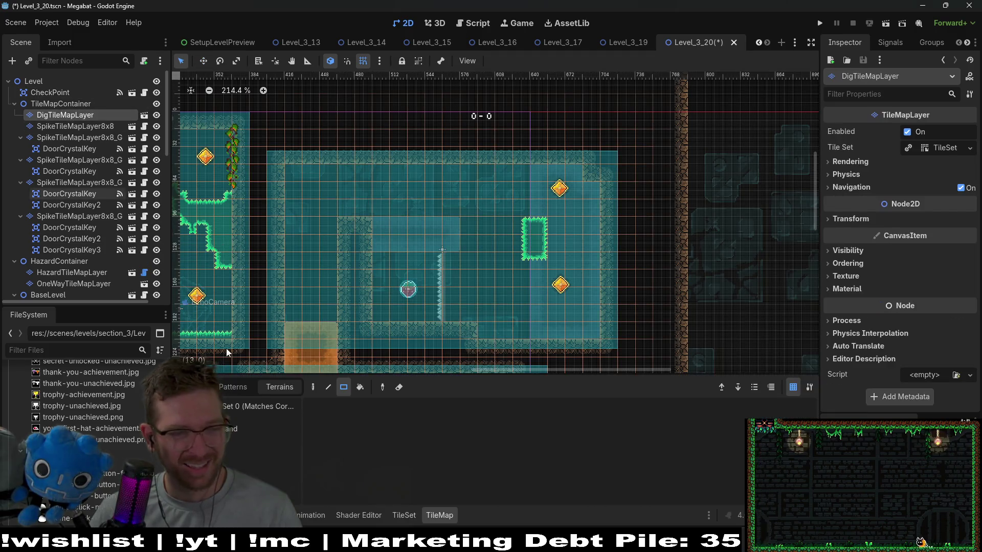
pyautogui.click(232, 429)
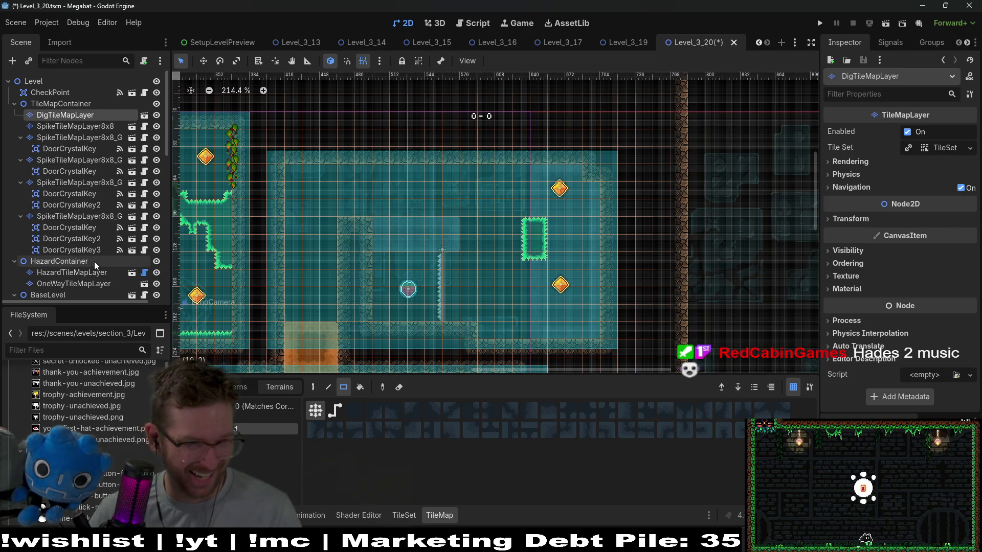
pyautogui.scroll(-3, 94, 265)
pyautogui.click(88, 275)
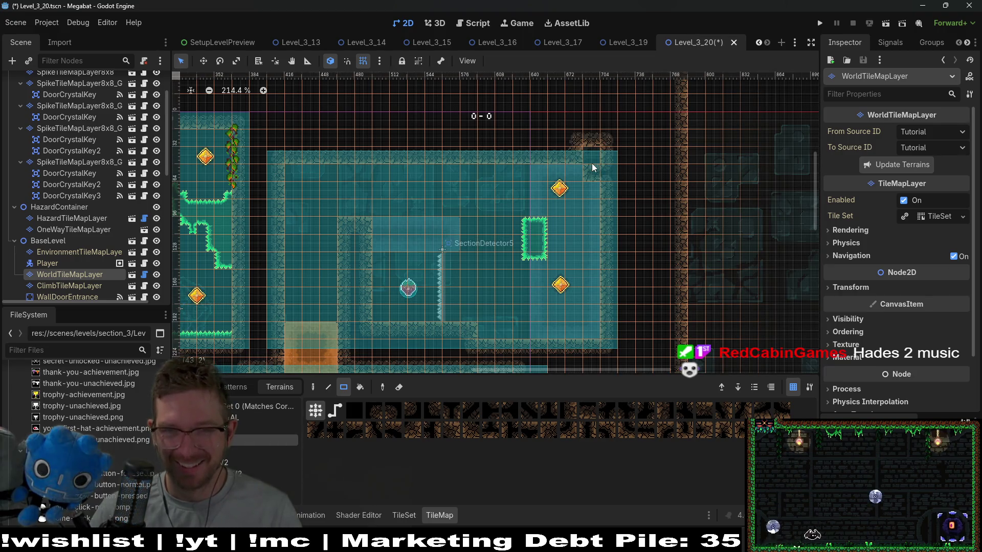
pyautogui.scroll(-4, 601, 297)
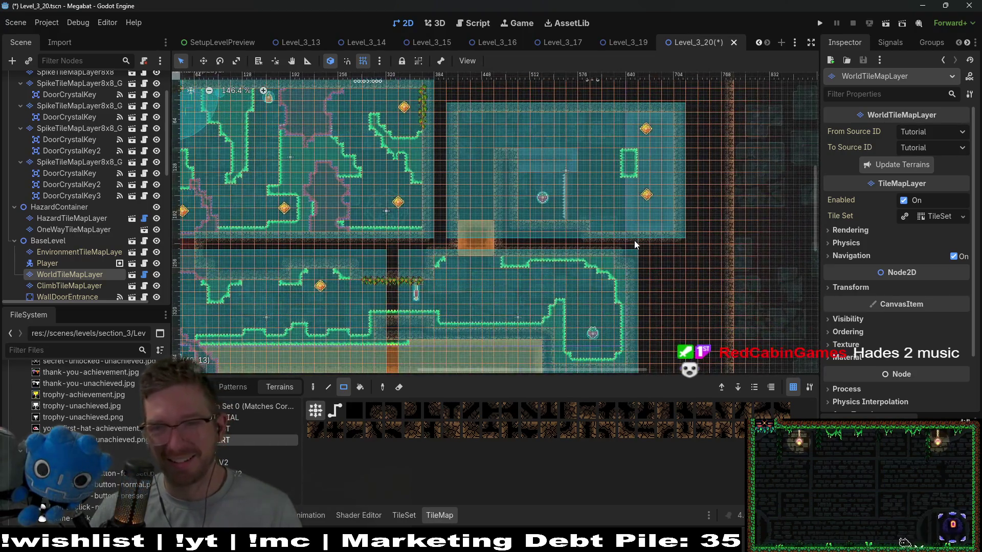
pyautogui.hscroll(2, 633, 206)
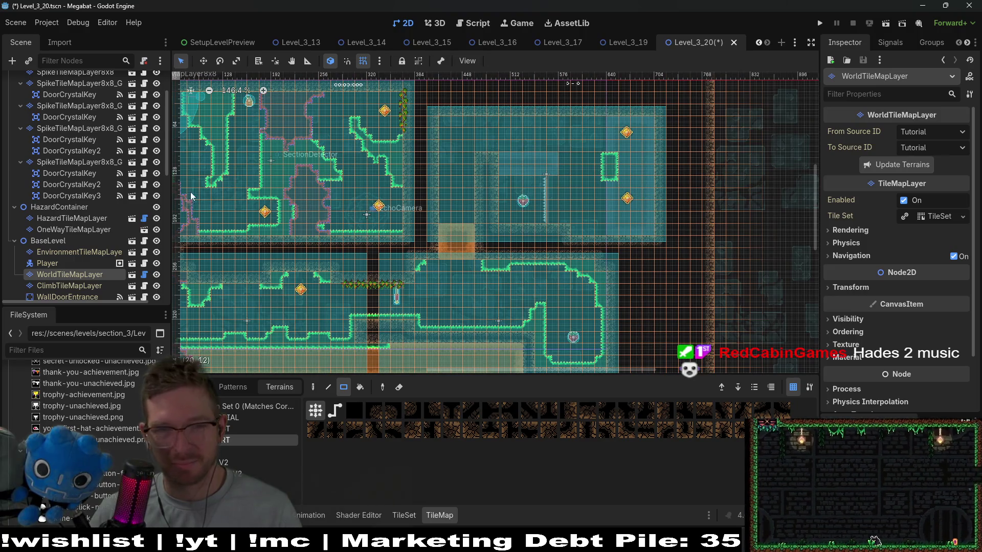
pyautogui.click(77, 185)
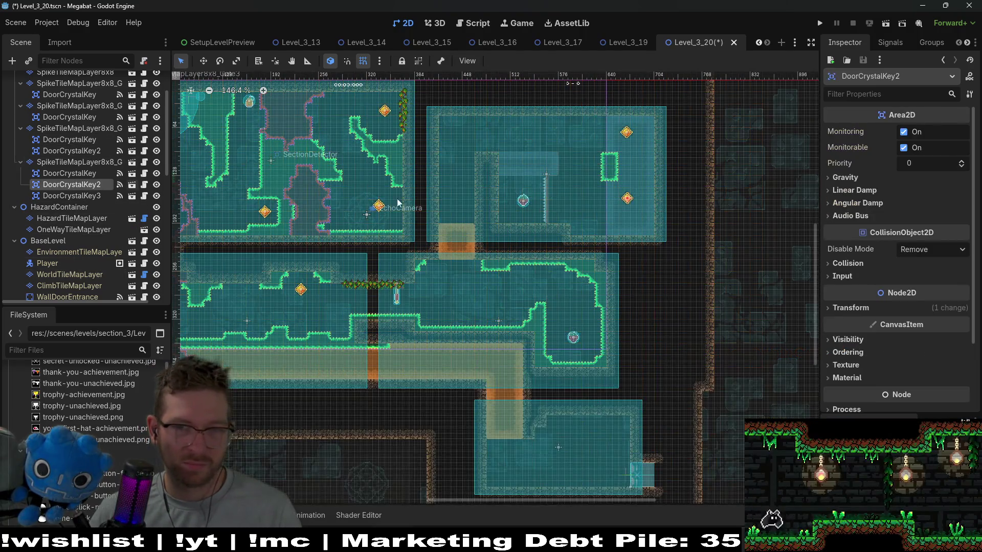
# Move DoorCrystalKey3 onto the lower crystal and the second door crystal up near the room's top
pyautogui.scroll(7, 630, 203)
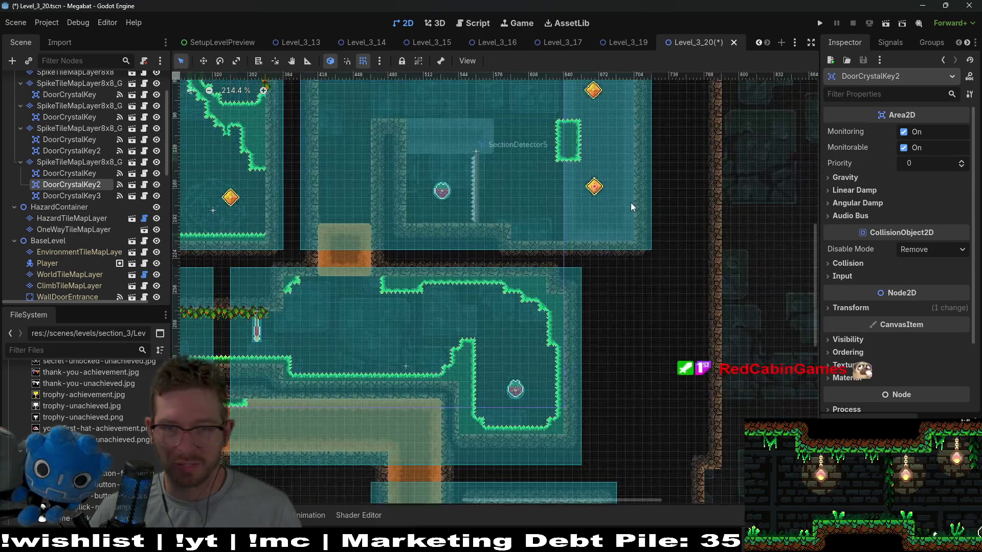
pyautogui.press('w')
pyautogui.moveTo(595, 190); pyautogui.dragTo(605, 211)
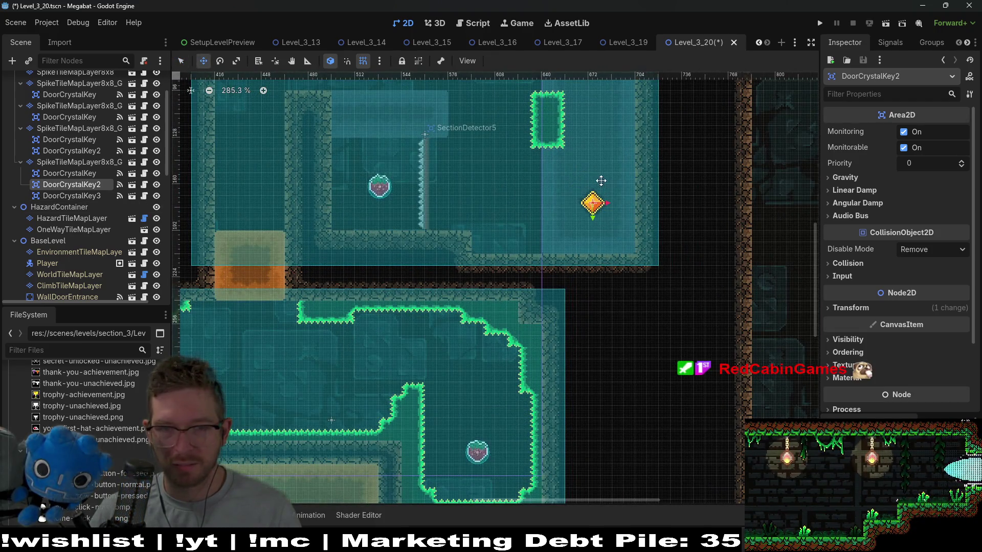
pyautogui.scroll(3, 409, 189)
pyautogui.click(82, 196)
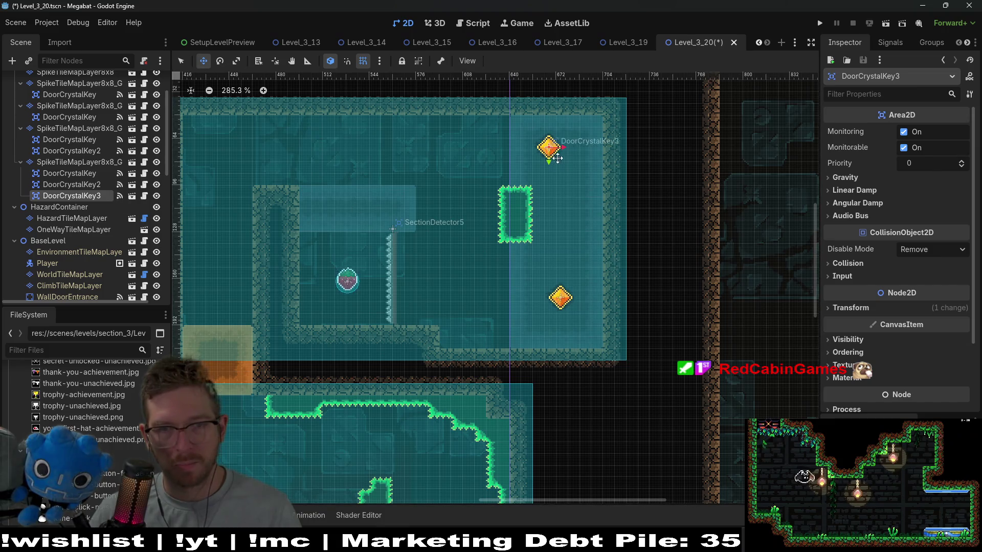
pyautogui.moveTo(557, 158); pyautogui.dragTo(563, 306)
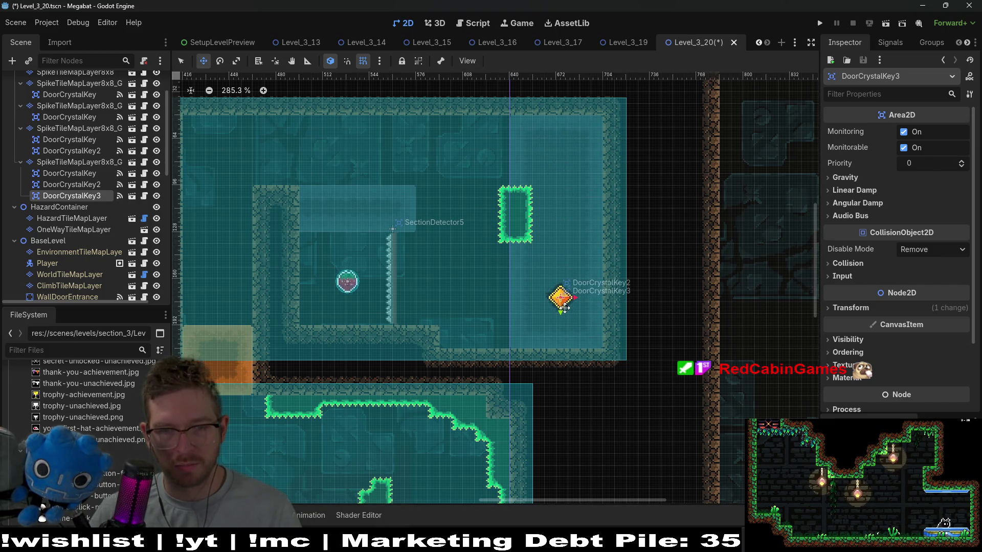
pyautogui.click(564, 309)
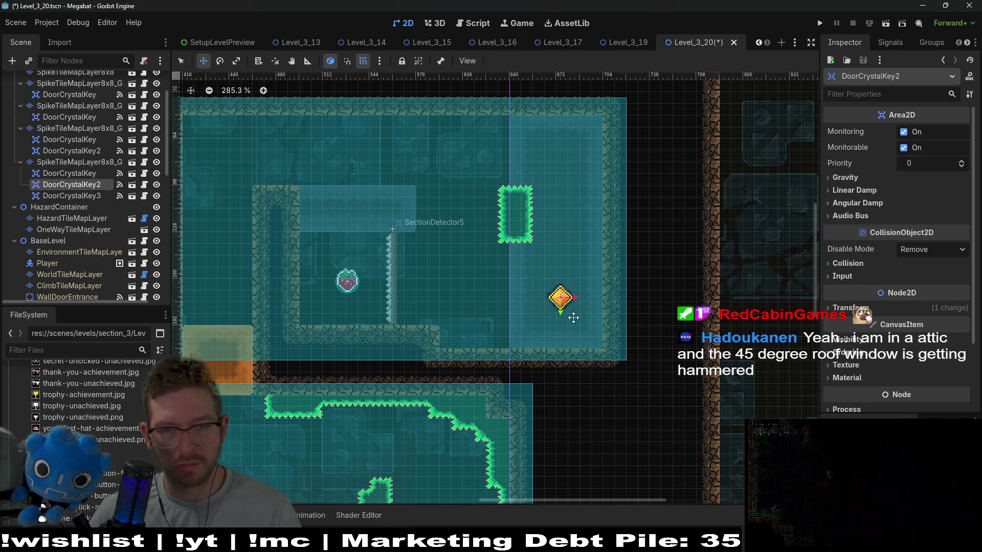
pyautogui.moveTo(570, 186); pyautogui.dragTo(564, 164)
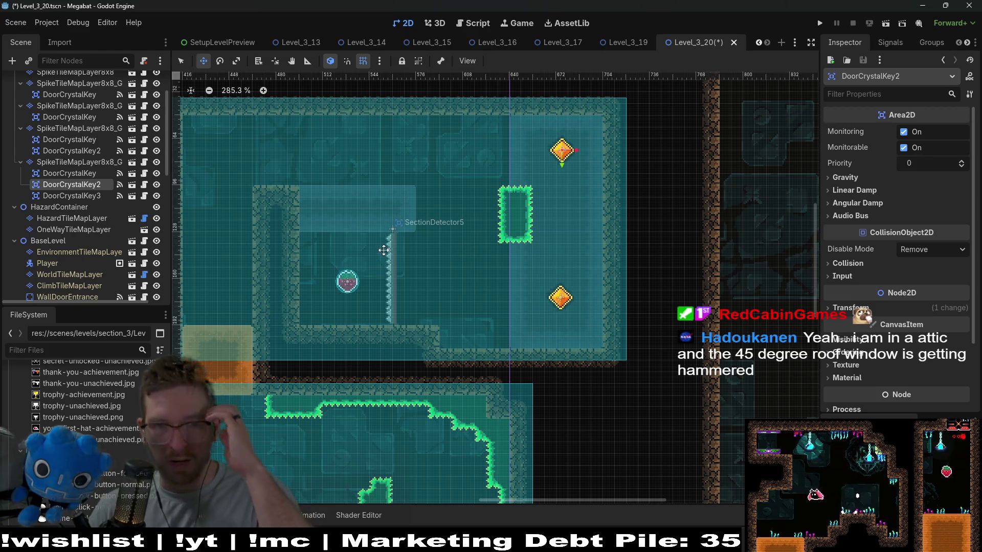
pyautogui.moveTo(462, 252); pyautogui.dragTo(516, 211)
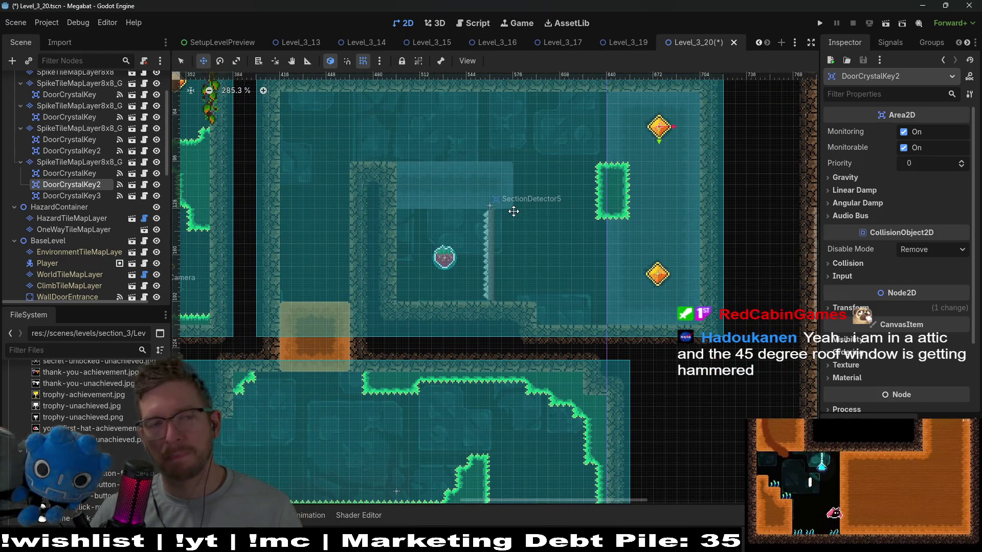
pyautogui.scroll(2, 77, 185)
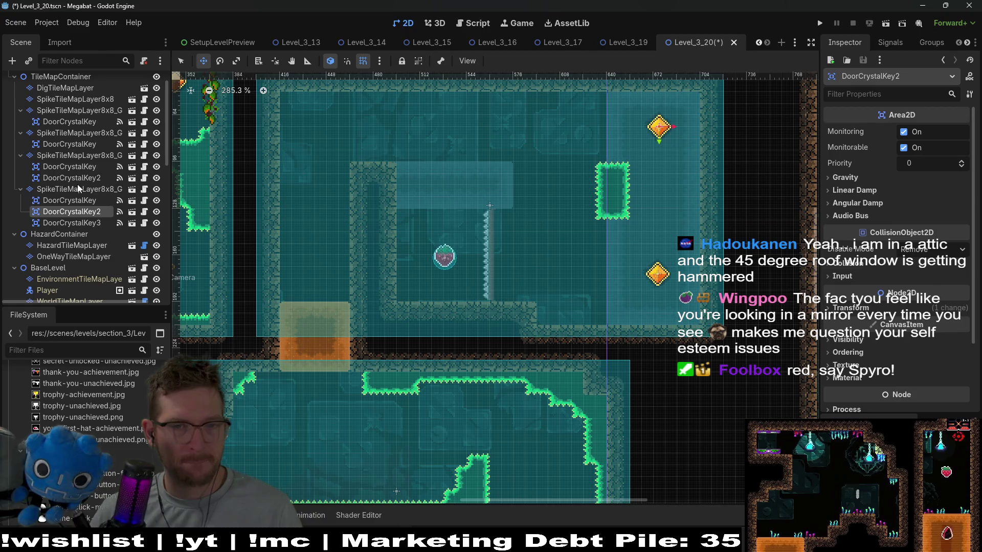
pyautogui.scroll(2, 78, 187)
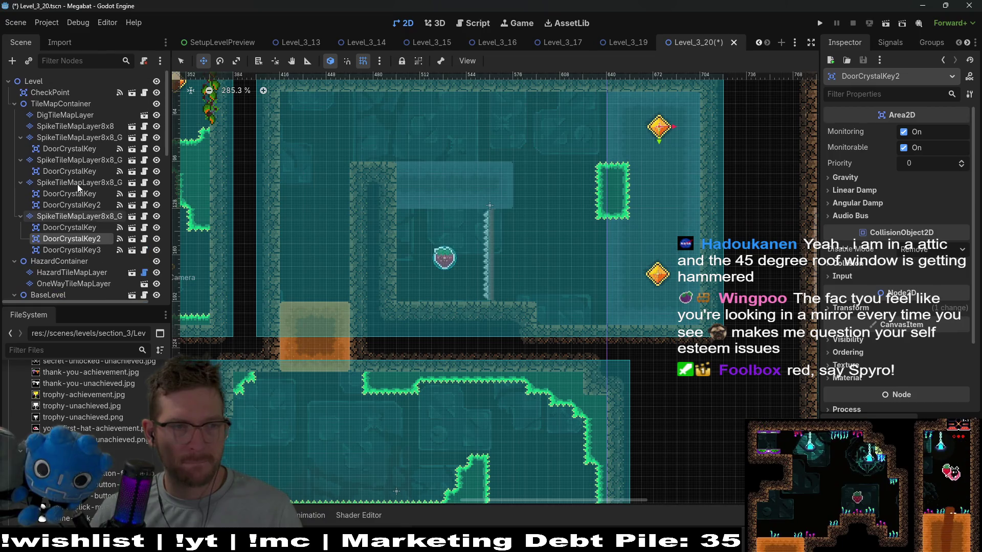
# Select TileMapContainer in the Scene dock as the parent for a new layer
pyautogui.click(74, 217)
pyautogui.click(45, 127)
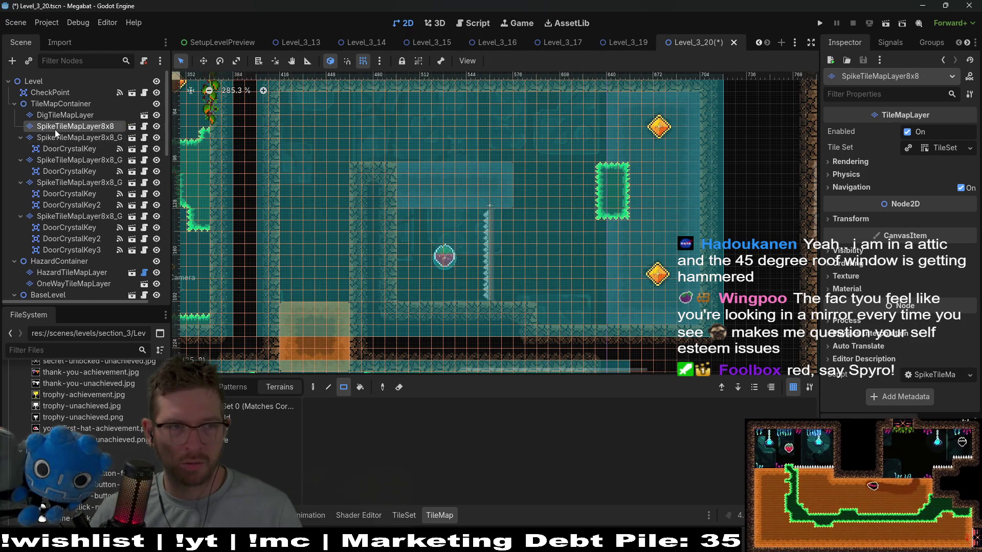
pyautogui.click(56, 103)
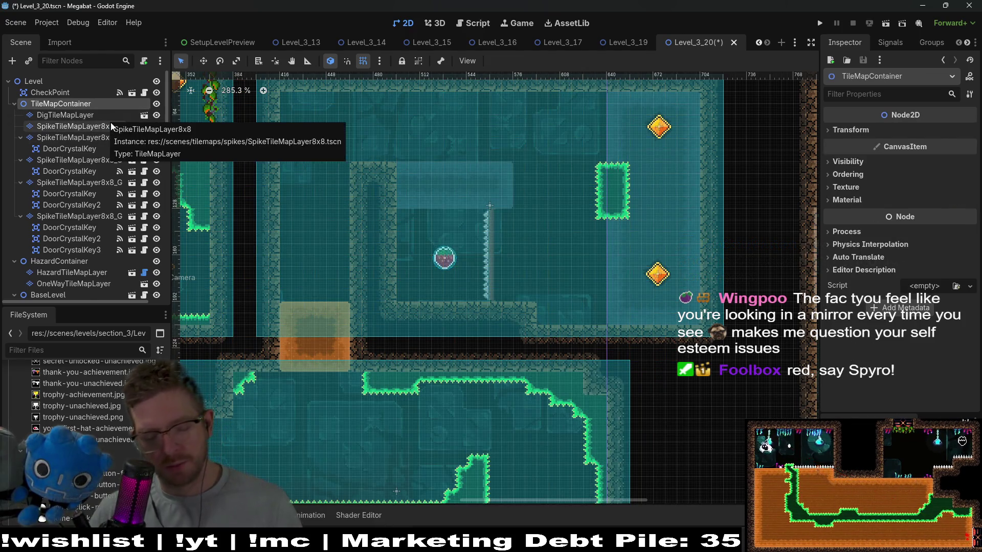
# Instance SpikeTileMapLayer8x8.tscn under TileMapContainer and rename it SpikeTileMapLayer8x8_Trail
pyautogui.hotkey('ctrl', 'shift', 'a')
pyautogui.write('spike')
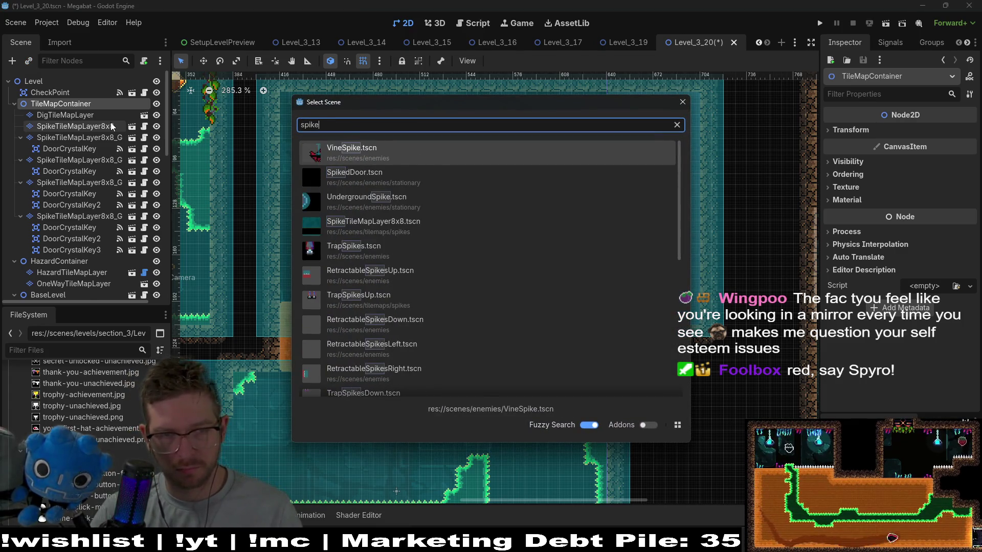
pyautogui.write('tilemap')
pyautogui.press('Return')
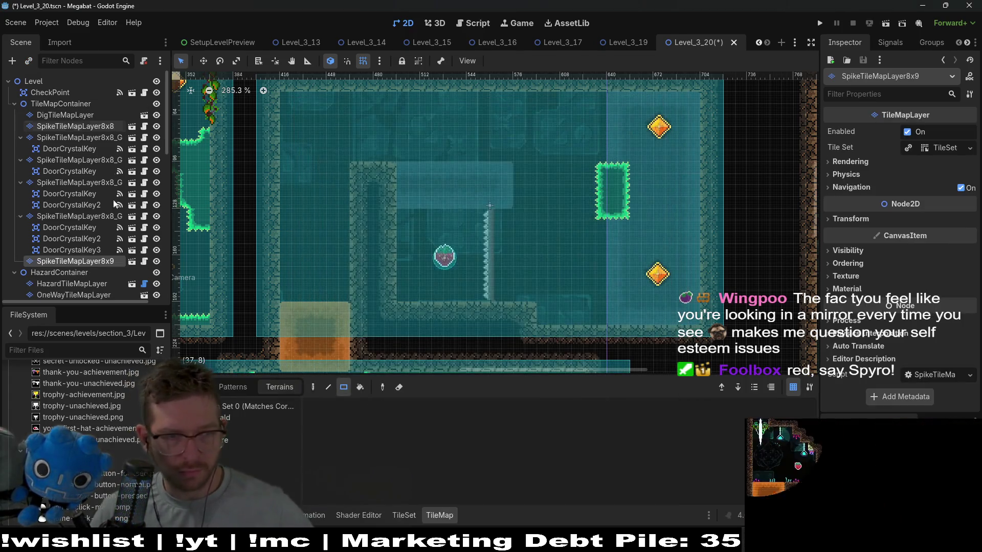
pyautogui.click(115, 262)
pyautogui.press('BackSpace')
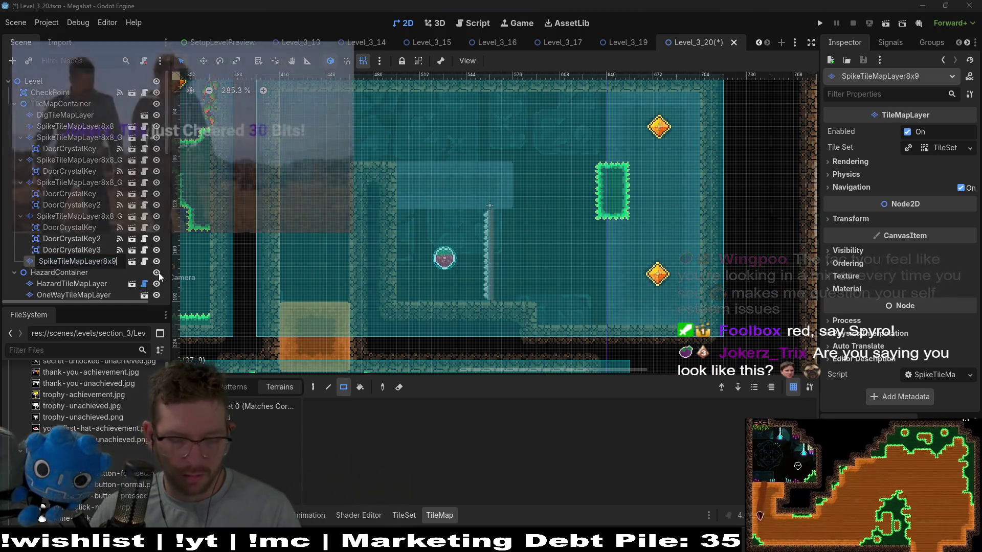
pyautogui.write('8_')
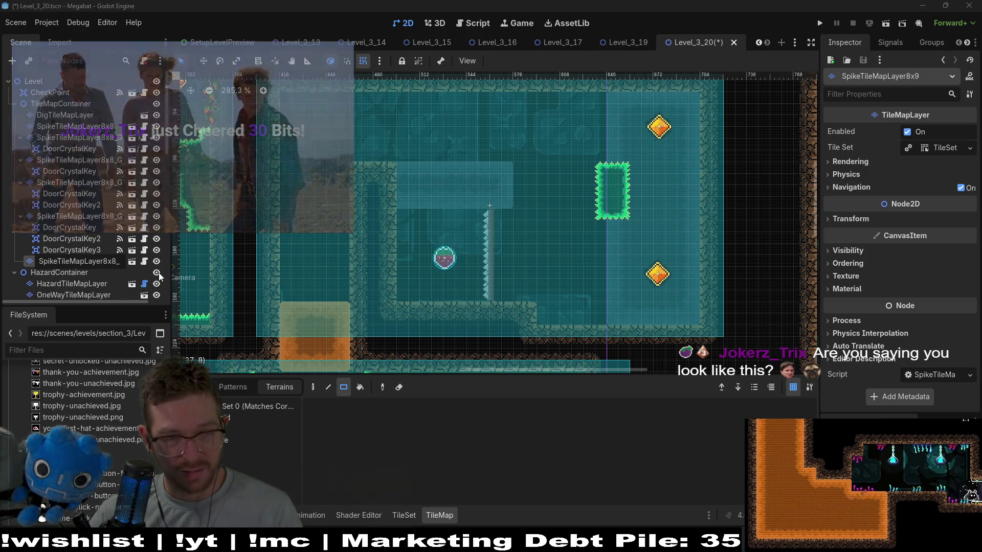
pyautogui.write('Trail')
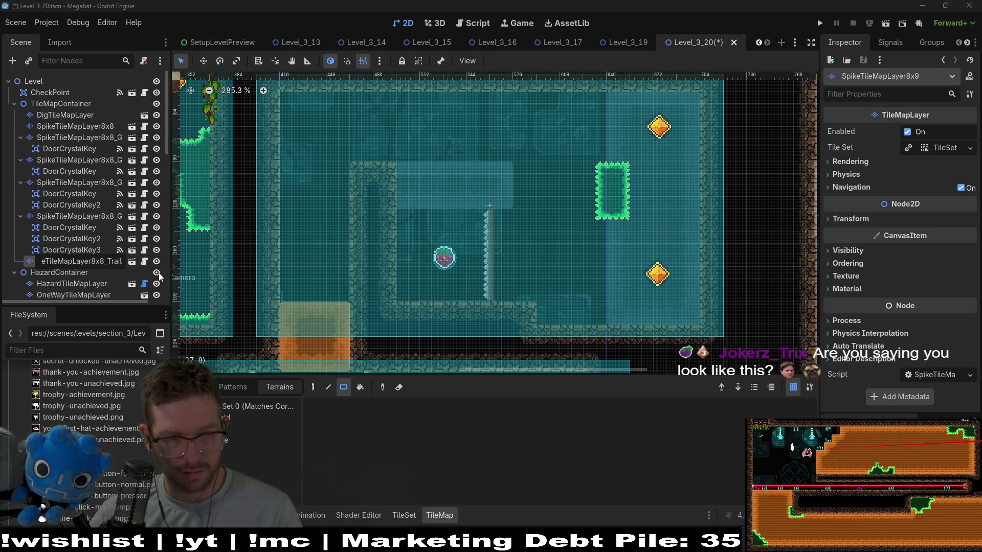
pyautogui.press('Return')
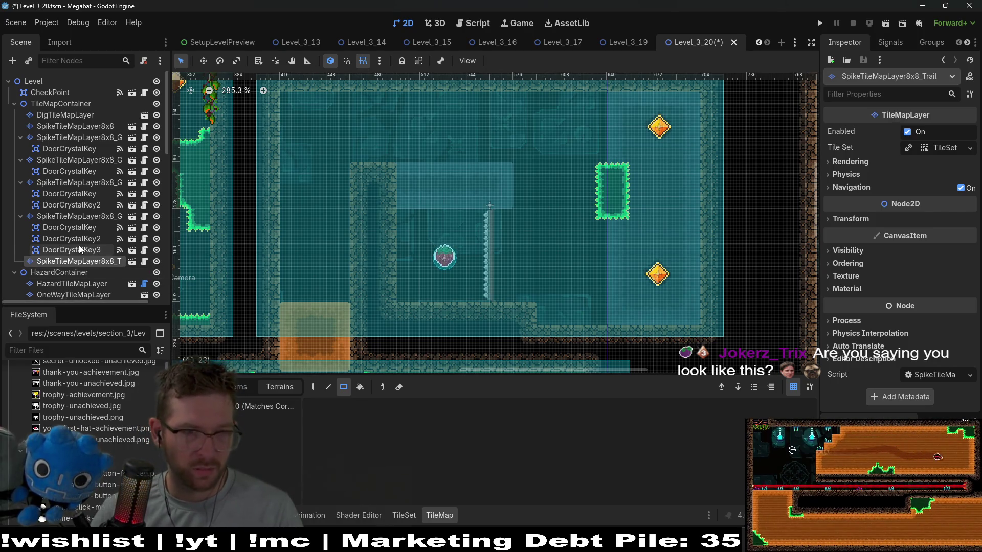
pyautogui.hotkey('ctrl', 'shift', 'a')
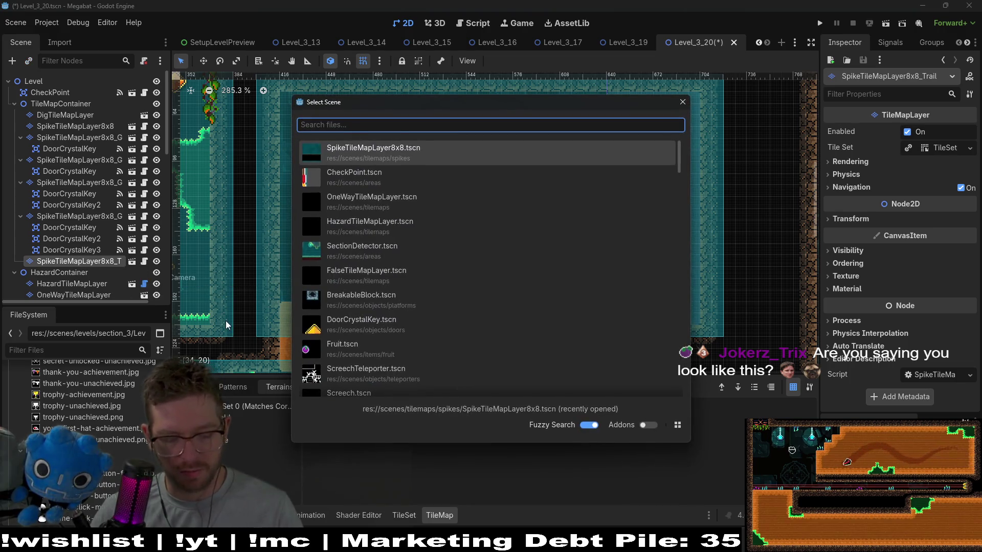
pyautogui.press('Escape')
pyautogui.hotkey('ctrl', 'a')
# Add an Area2D with a CollisionShape2D child using a new RectangleShape2D
pyautogui.write('area')
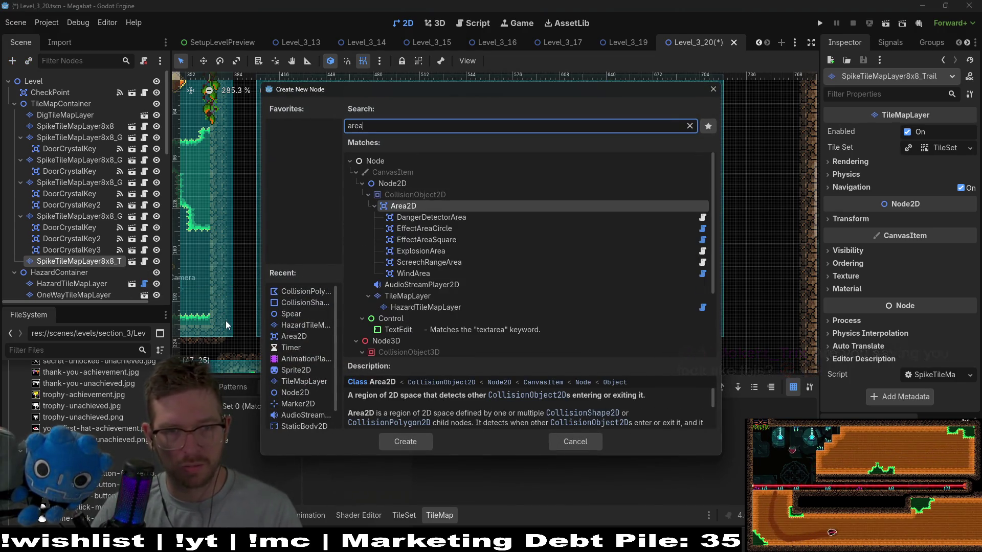
pyautogui.press('Return')
pyautogui.hotkey('ctrl', 'a')
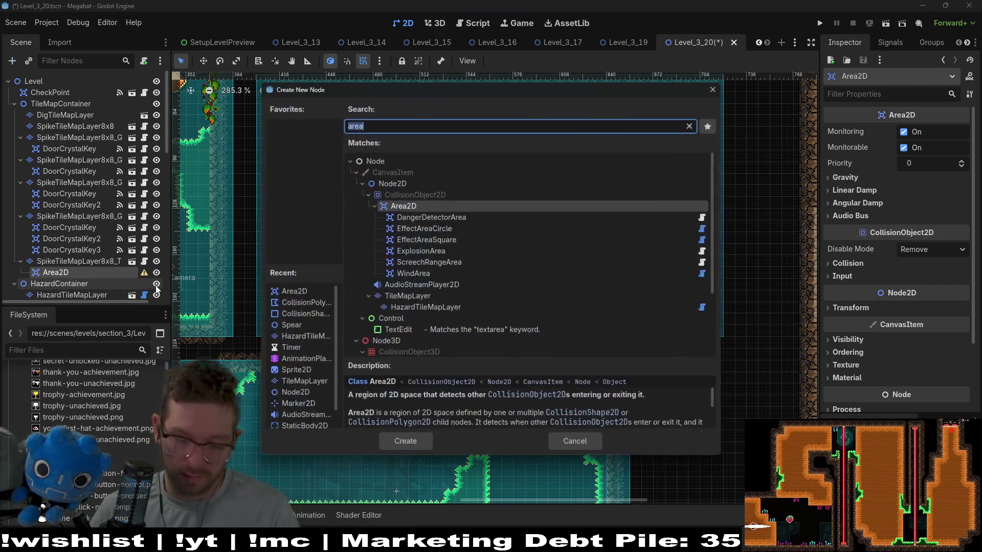
pyautogui.write('collision')
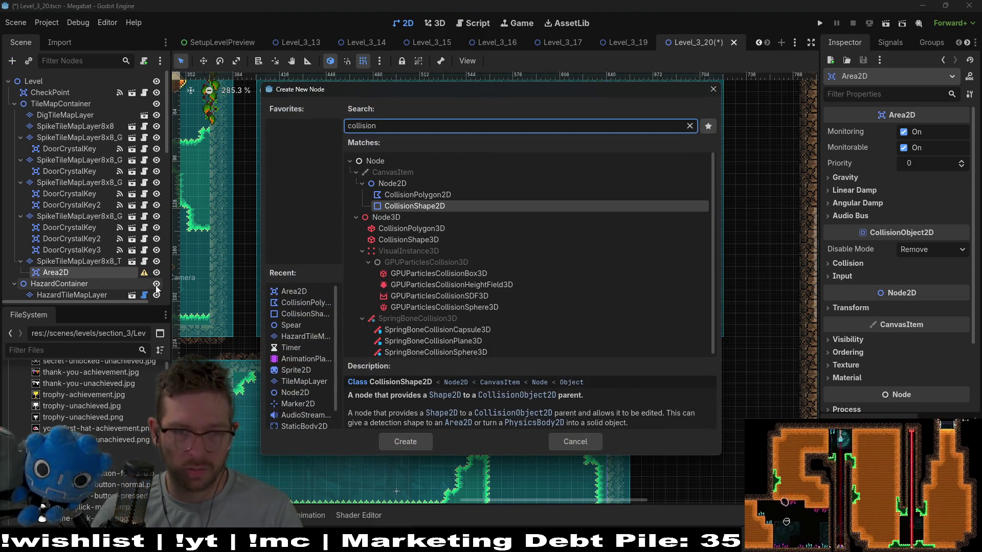
pyautogui.press('Return')
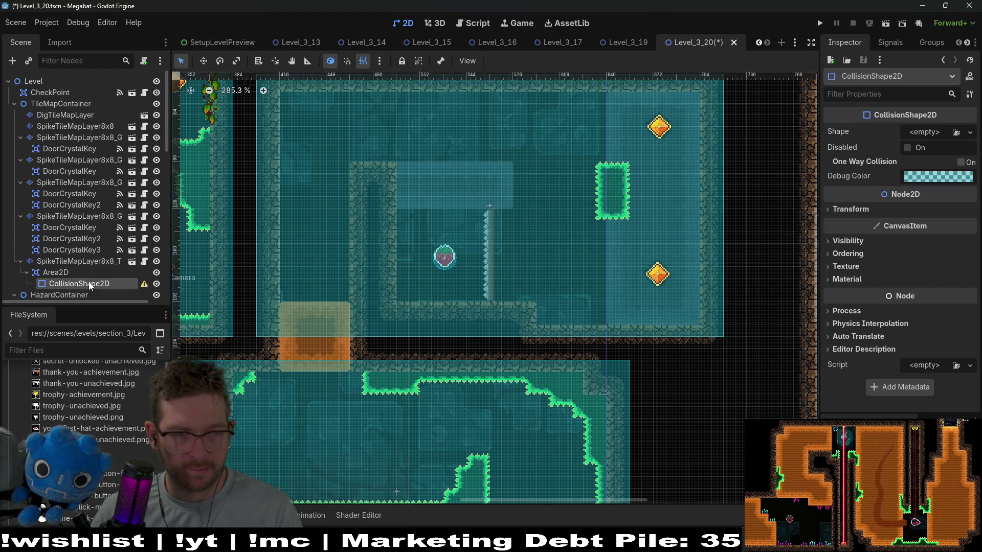
pyautogui.click(927, 133)
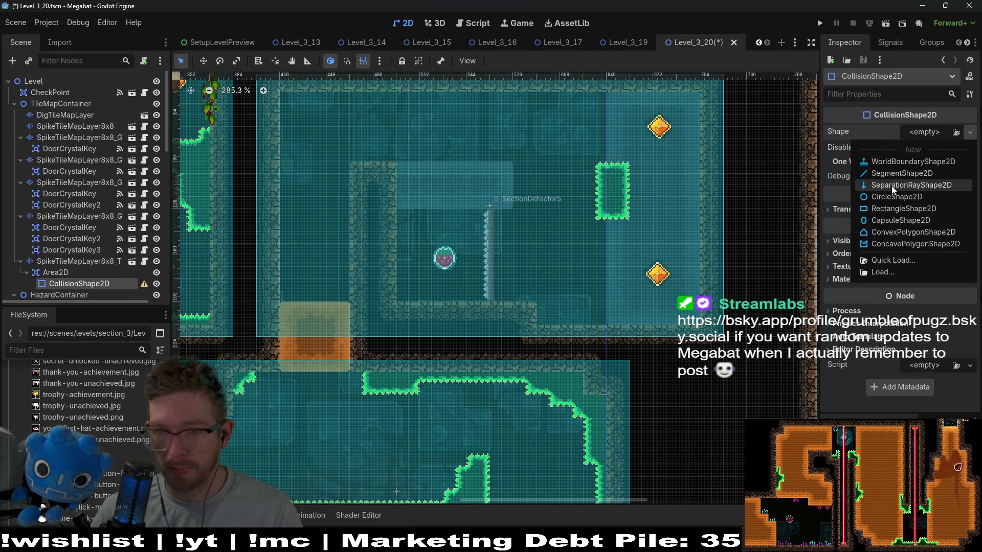
pyautogui.click(893, 208)
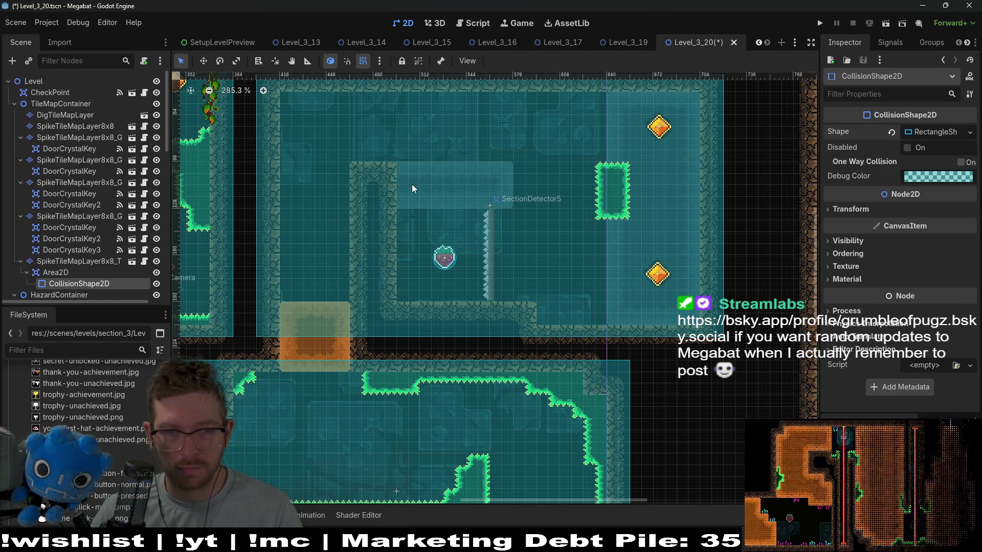
# Move and stretch the rectangle shape across the SectionDetector5 strip
pyautogui.press('w')
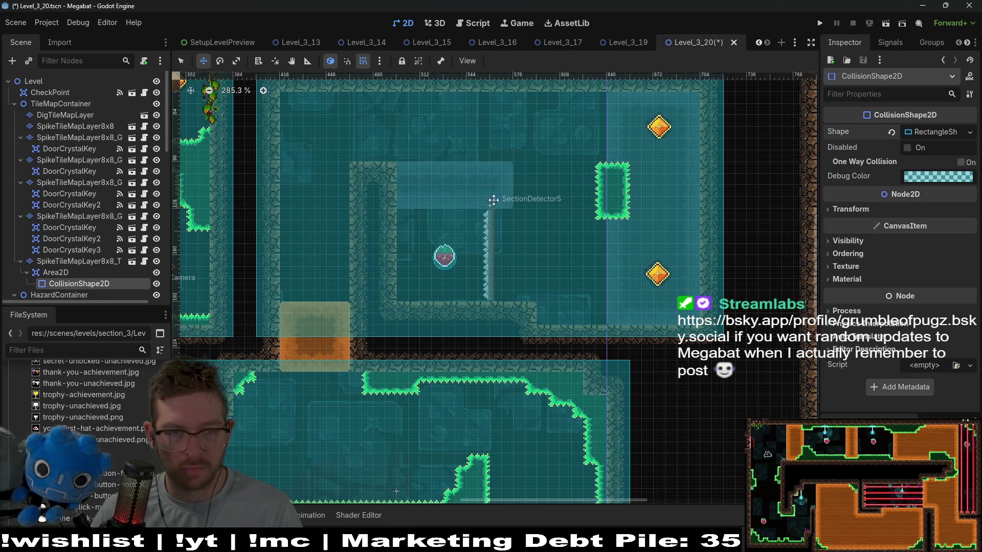
pyautogui.scroll(-5, 407, 278)
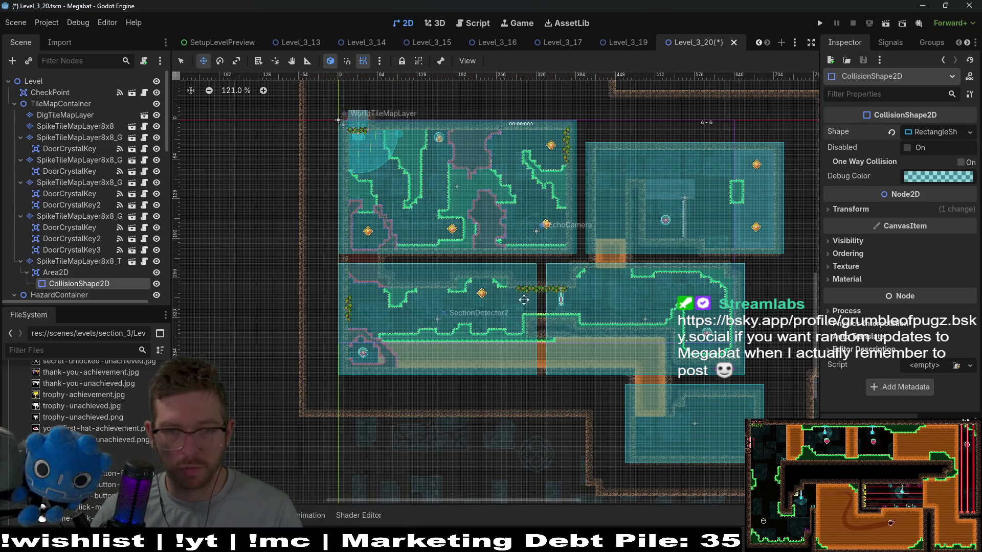
pyautogui.click(66, 275)
pyautogui.click(72, 283)
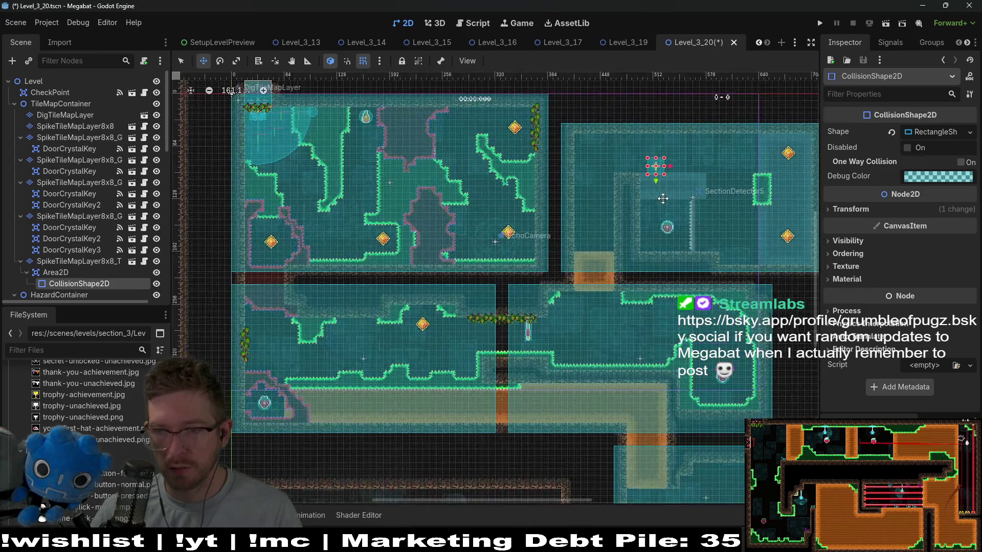
pyautogui.scroll(4, 660, 199)
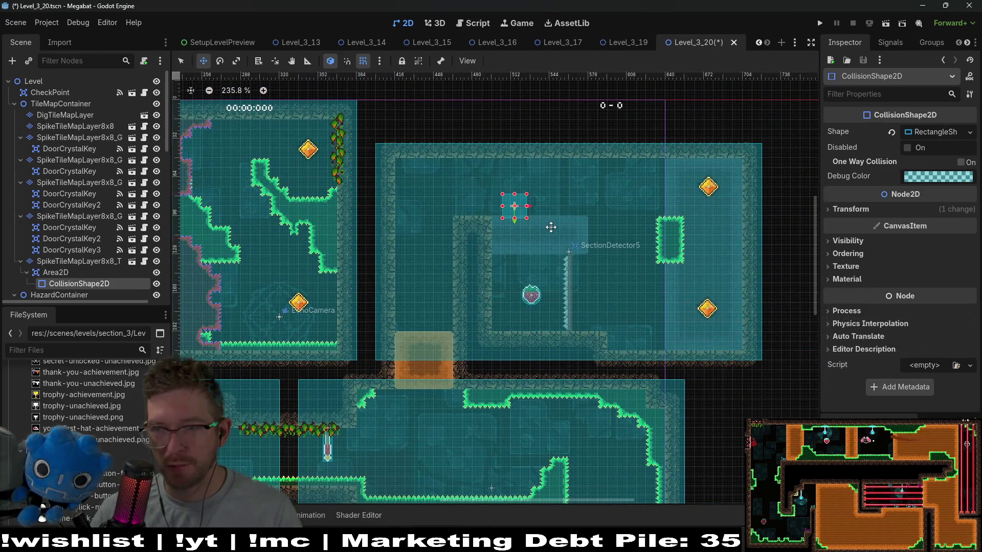
pyautogui.scroll(6, 513, 216)
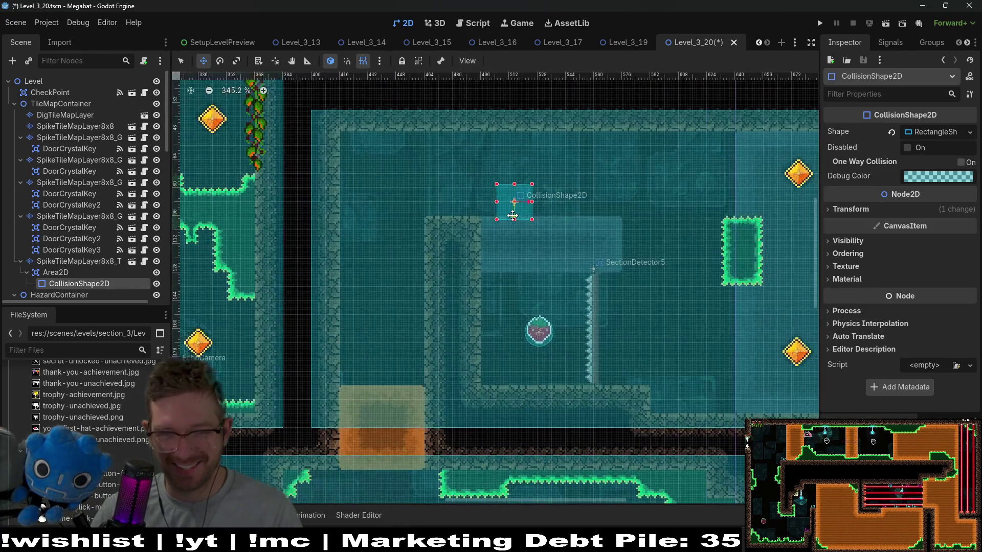
pyautogui.moveTo(519, 193)
pyautogui.mouseDown()
pyautogui.moveTo(554, 252)
pyautogui.moveTo(492, 261)
pyautogui.moveTo(496, 249)
pyautogui.mouseUp()
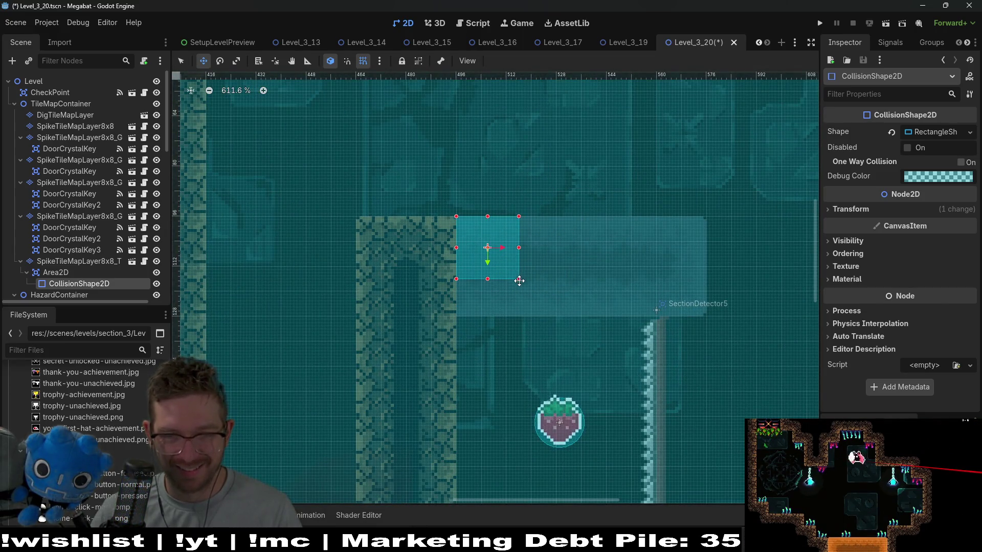
pyautogui.moveTo(519, 280)
pyautogui.mouseDown()
pyautogui.moveTo(744, 319)
pyautogui.moveTo(706, 317)
pyautogui.mouseUp()
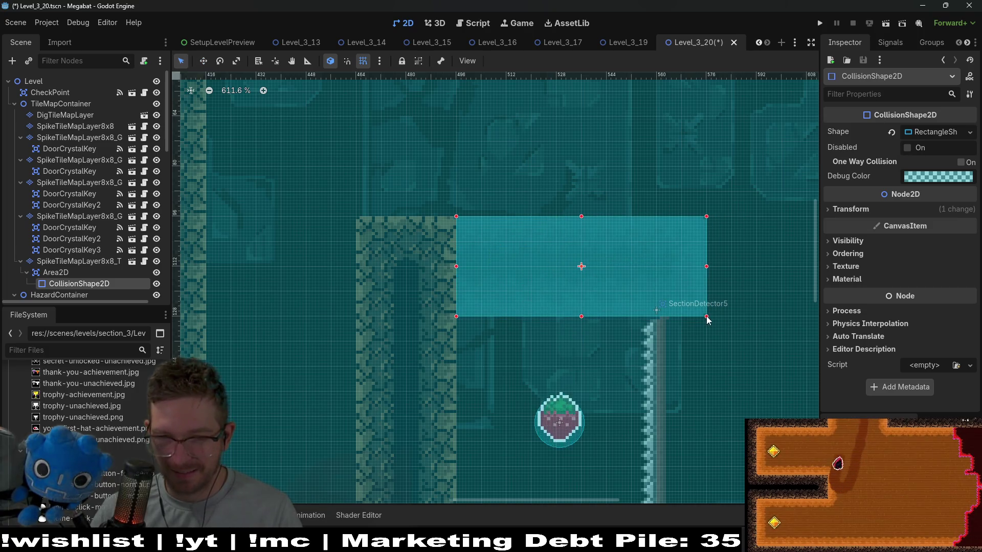
pyautogui.scroll(-5, 707, 317)
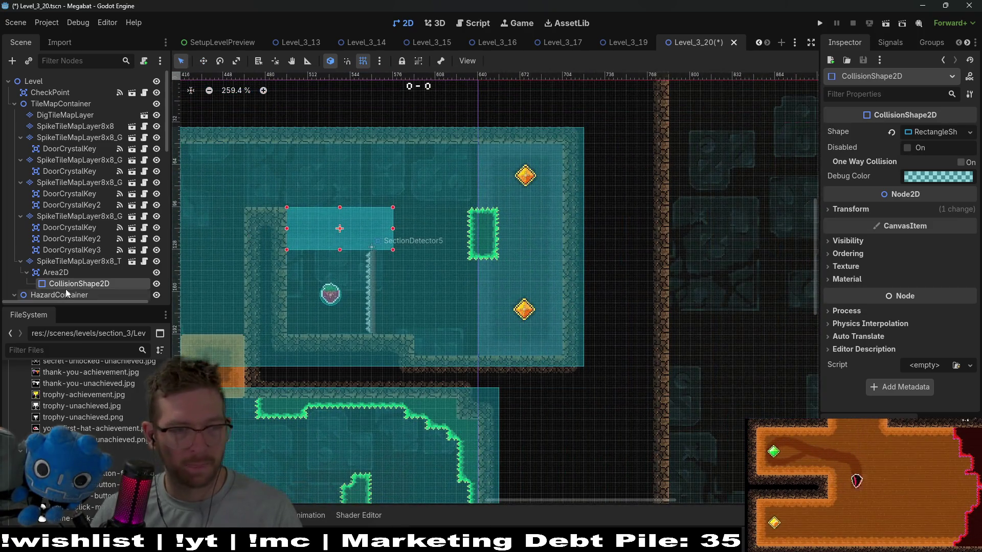
# Select the Area2D and start adding another CollisionShape2D under it
pyautogui.click(56, 272)
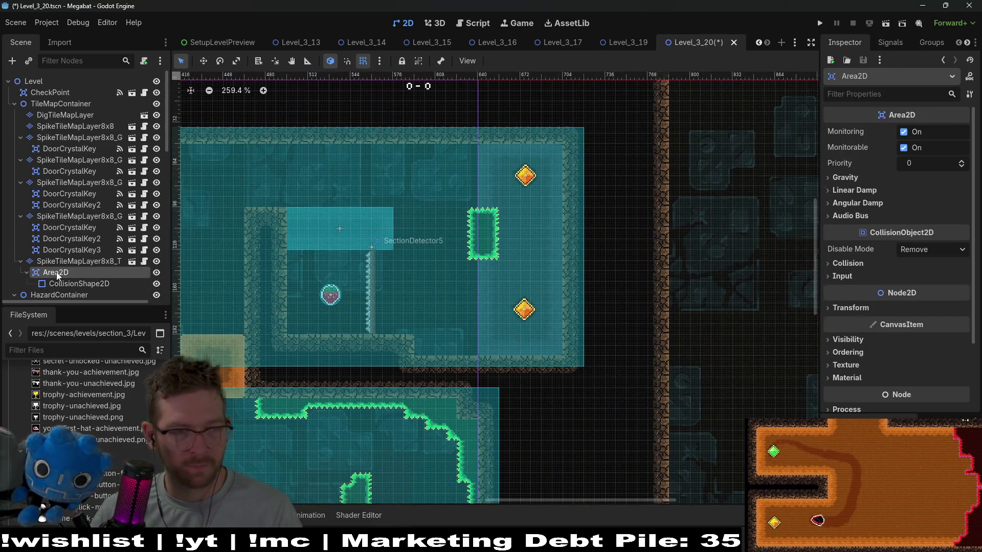
pyautogui.hotkey('ctrl', 'shift', 'a')
pyautogui.press('Escape')
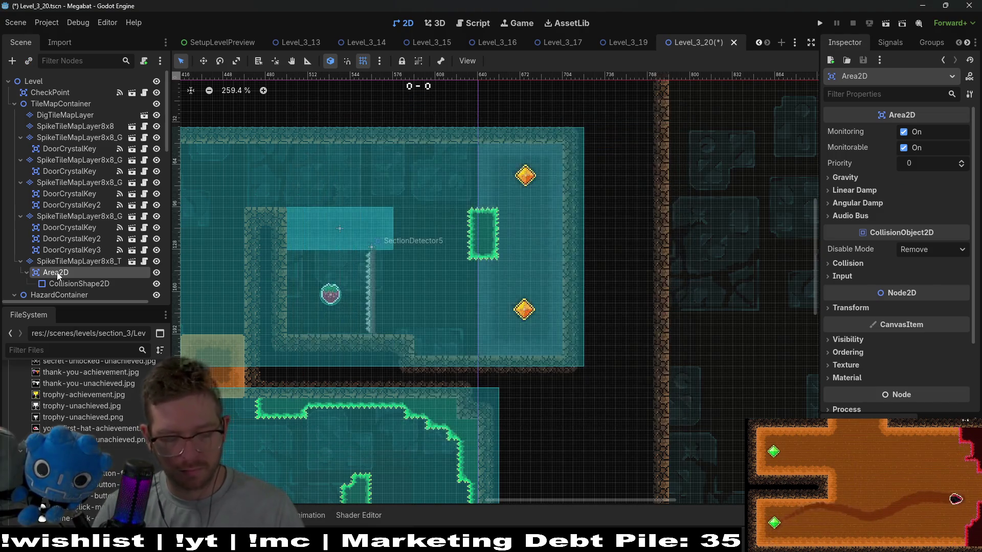
pyautogui.hotkey('ctrl', 'a')
# Add a second CollisionShape2D under the Area2D and give it a new RectangleShape2D
pyautogui.write('collision')
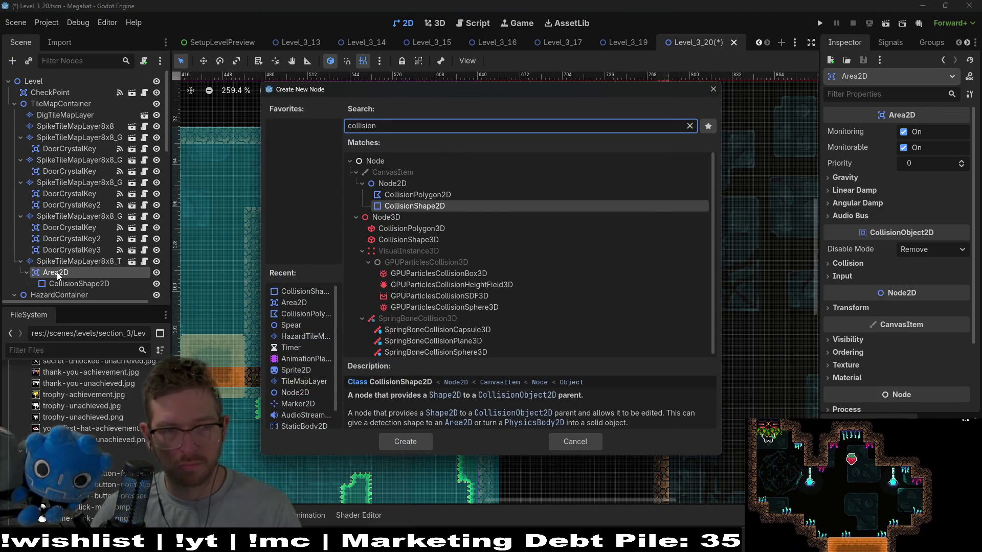
pyautogui.press('Return')
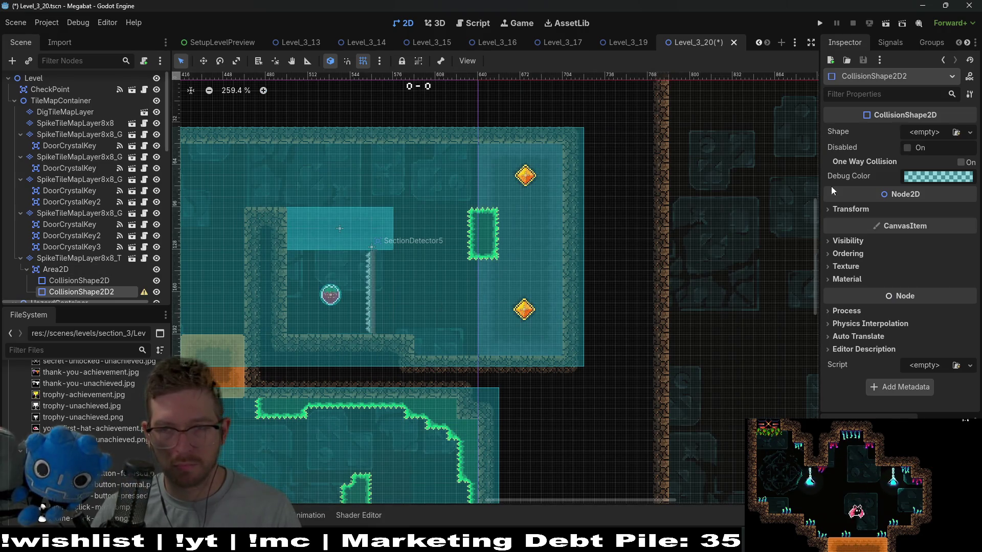
pyautogui.click(924, 132)
pyautogui.click(896, 214)
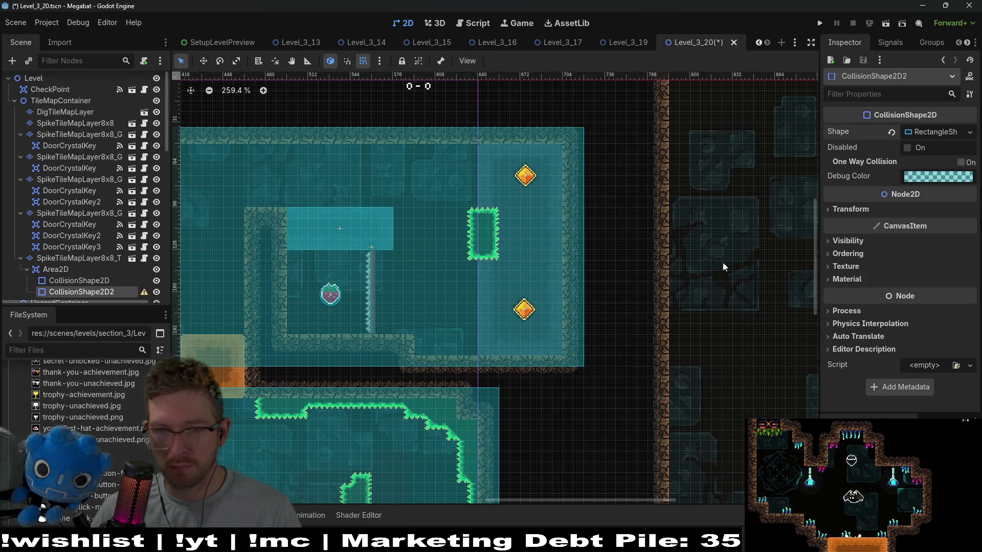
# Move and stretch the rectangle into a tall area over the upper room's right column
pyautogui.scroll(-3, 420, 258)
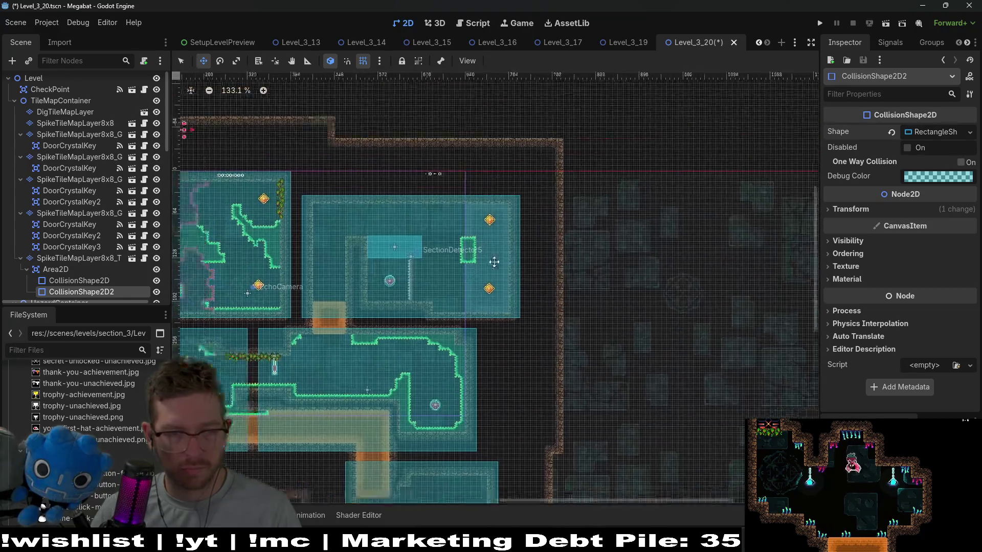
pyautogui.scroll(5, 591, 202)
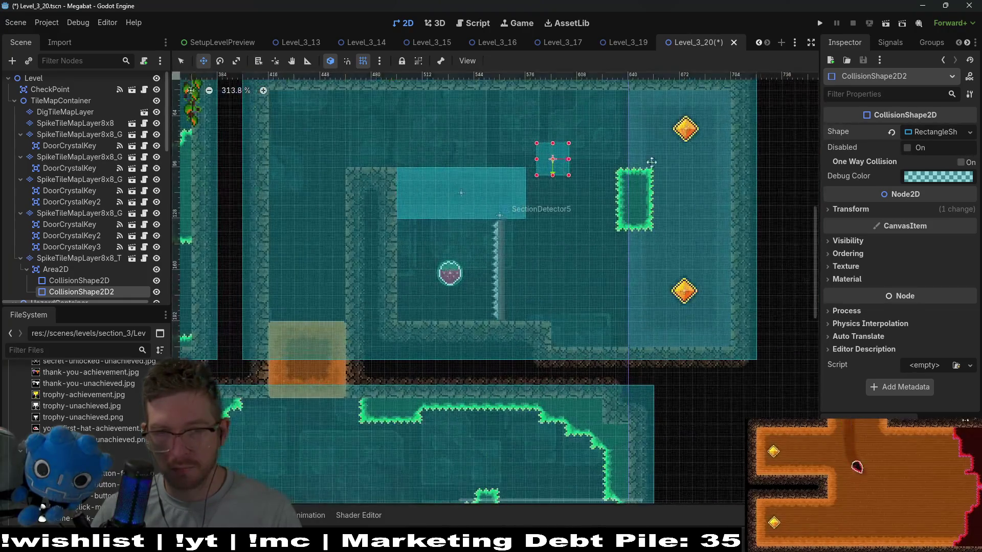
pyautogui.scroll(7, 490, 214)
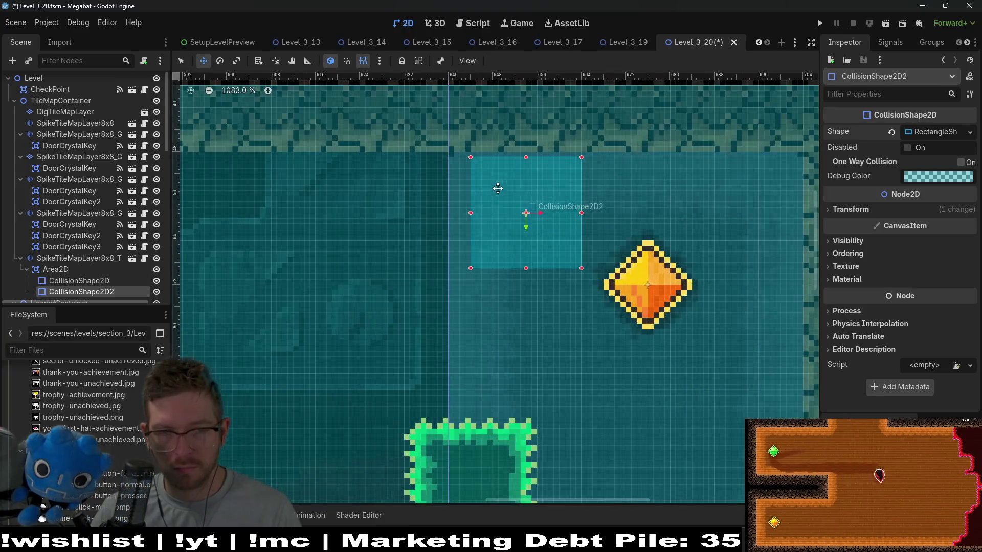
pyautogui.moveTo(514, 196); pyautogui.dragTo(501, 191)
pyautogui.scroll(-7, 504, 189)
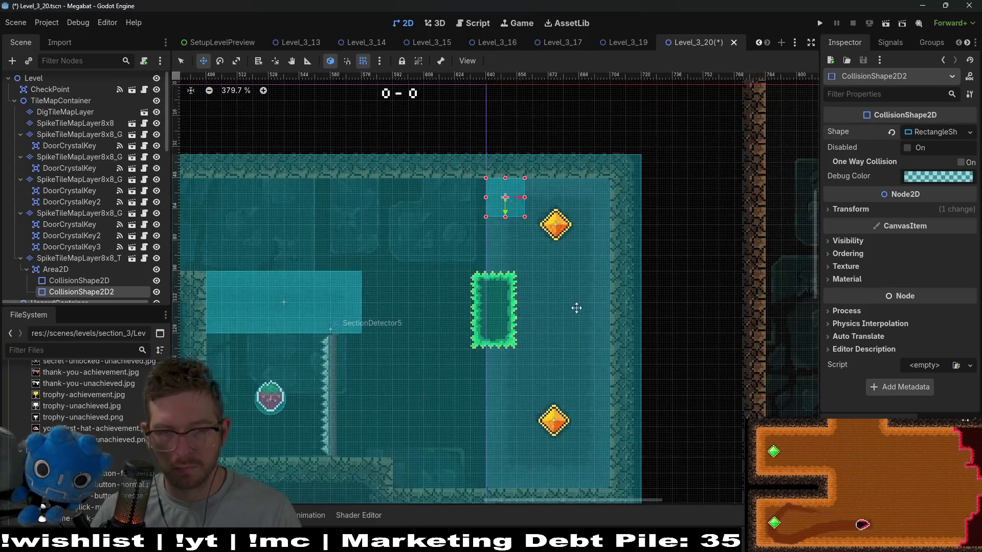
pyautogui.press('q')
pyautogui.moveTo(511, 165); pyautogui.dragTo(581, 391)
pyautogui.scroll(6, 584, 391)
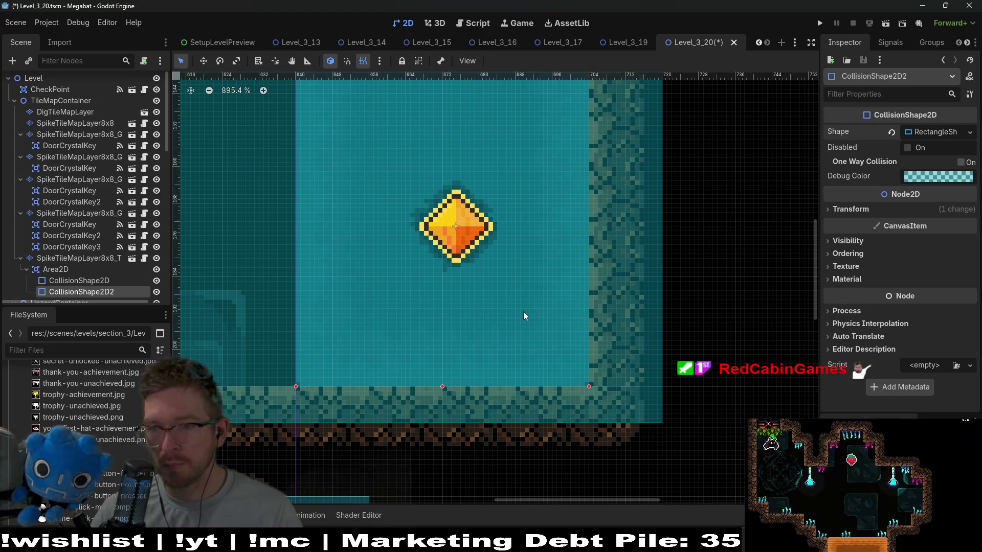
# Save the Level_3_20 scene and launch the current scene to playtest it
pyautogui.hotkey('ctrl', 's')
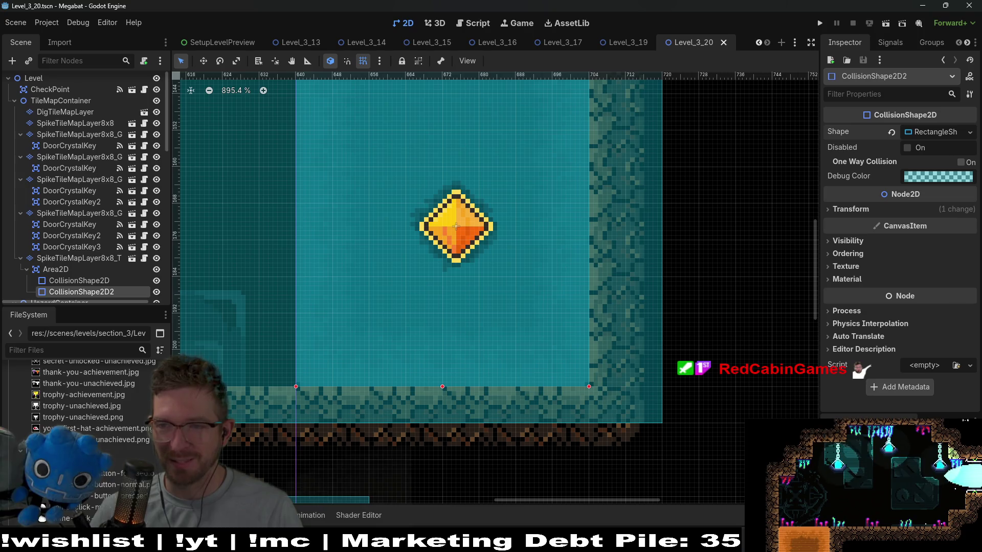
pyautogui.scroll(-6, 505, 254)
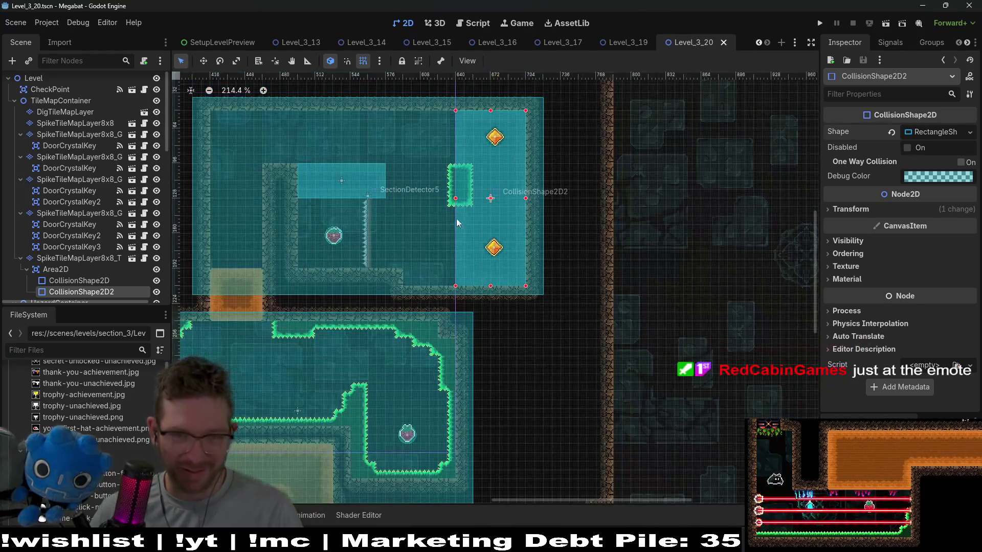
pyautogui.scroll(3, 458, 223)
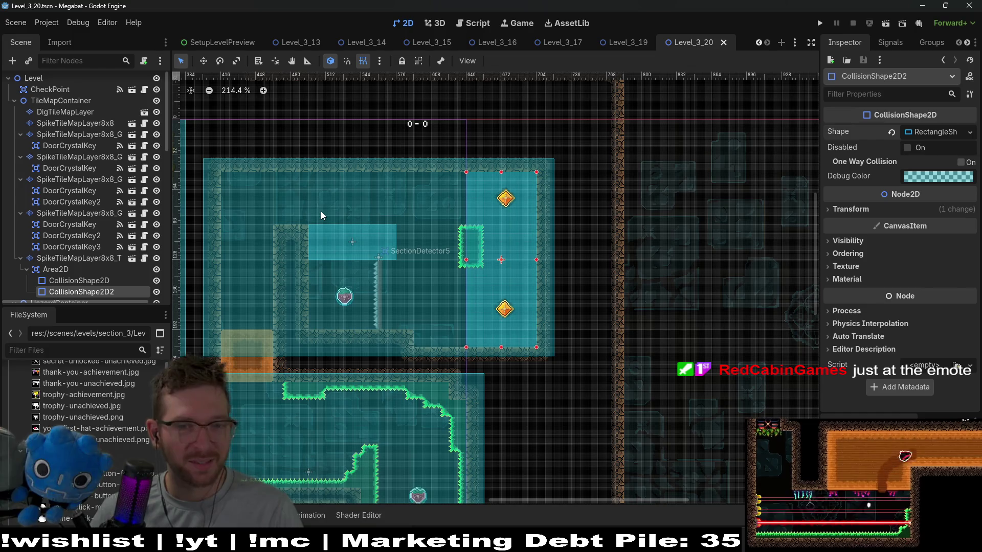
pyautogui.moveTo(321, 211)
pyautogui.mouseDown()
pyautogui.moveTo(541, 214)
pyautogui.moveTo(592, 154)
pyautogui.mouseUp()
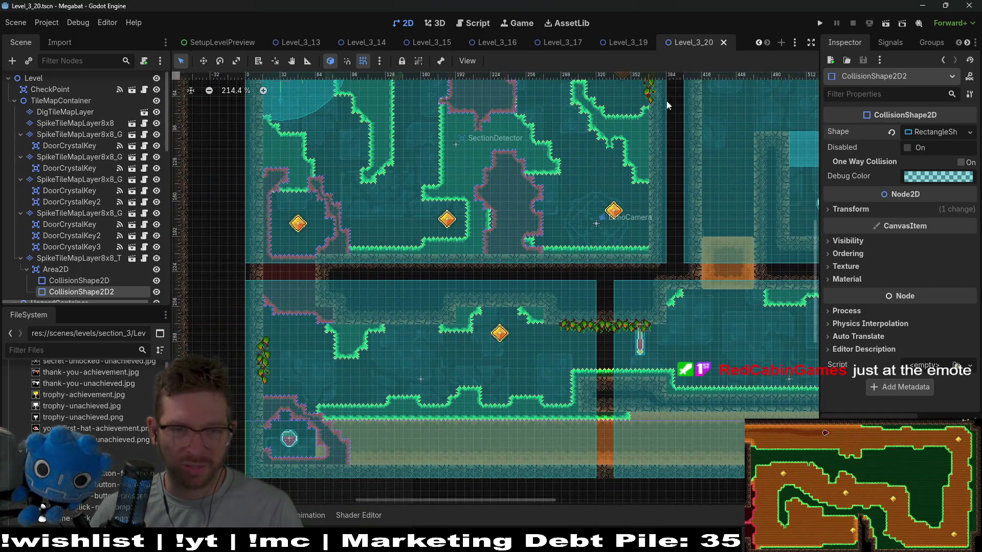
pyautogui.click(887, 24)
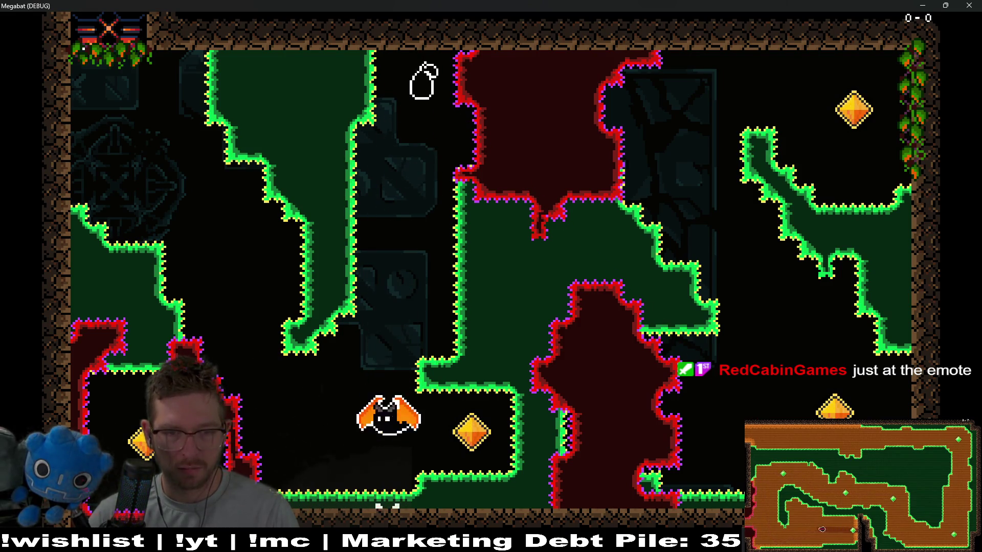
# Fly the bat right to the gem, then up and left into the new upper room
pyautogui.press('Right')
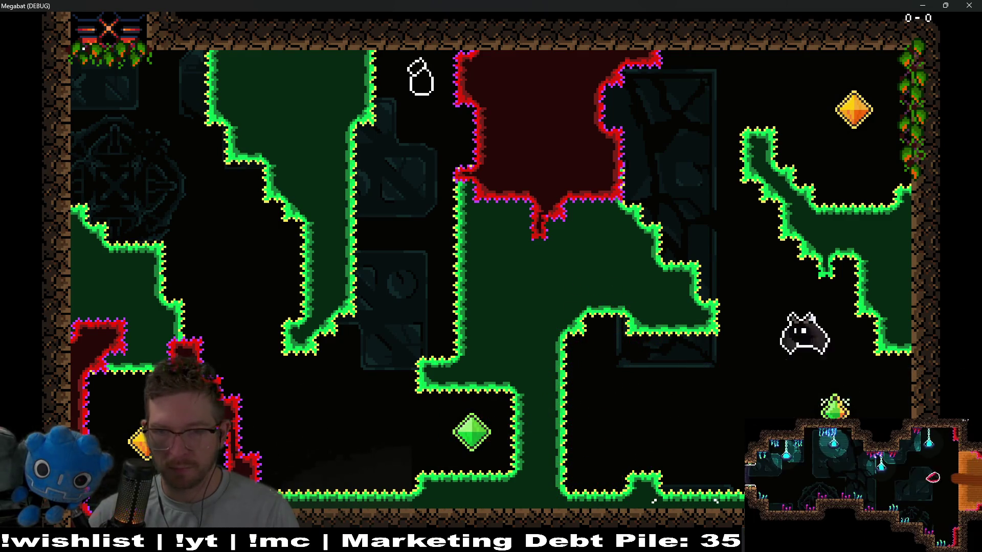
pyautogui.press('Left')
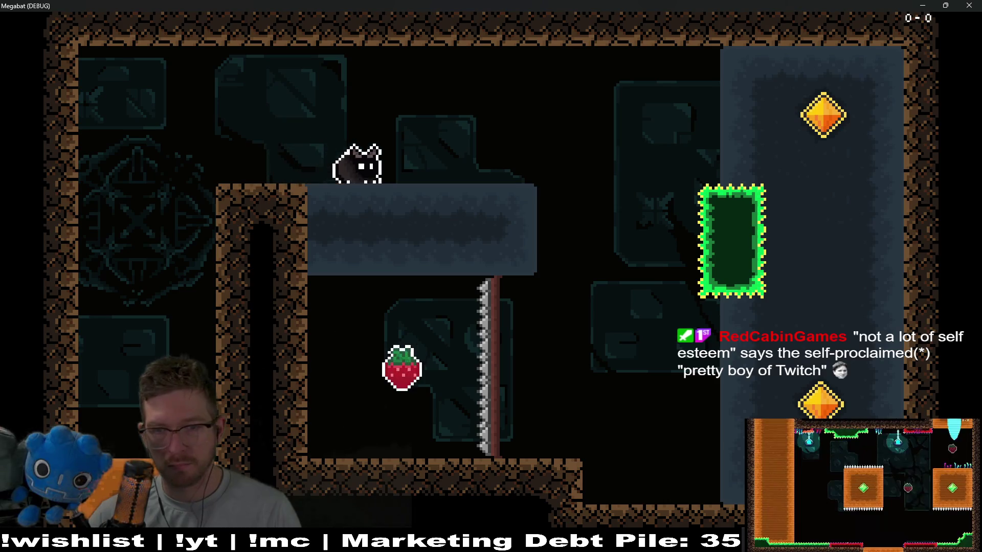
# Jump off the platform, dash across the room, grab the strawberry and dash through the block
pyautogui.press('Right')
pyautogui.press('Right')
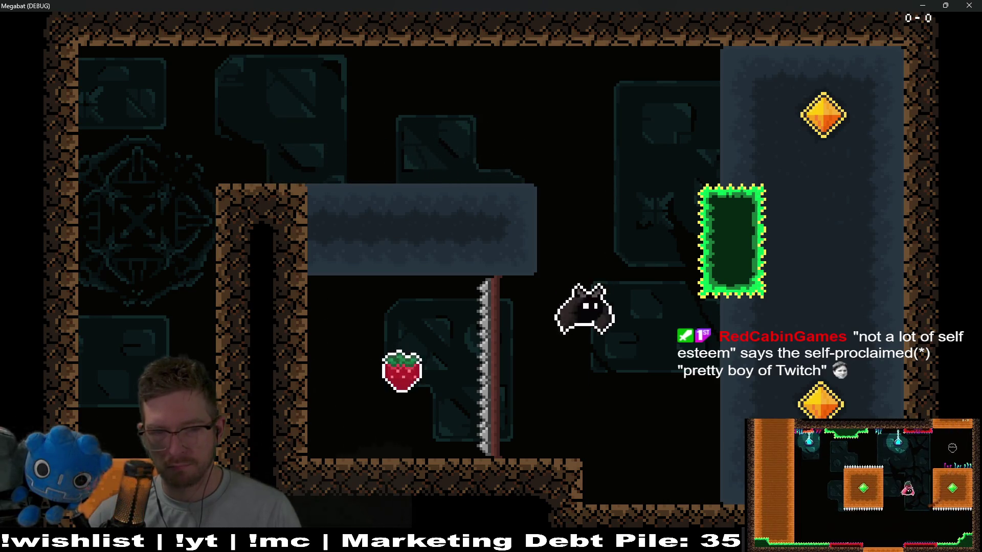
pyautogui.press('Left')
pyautogui.press('Up')
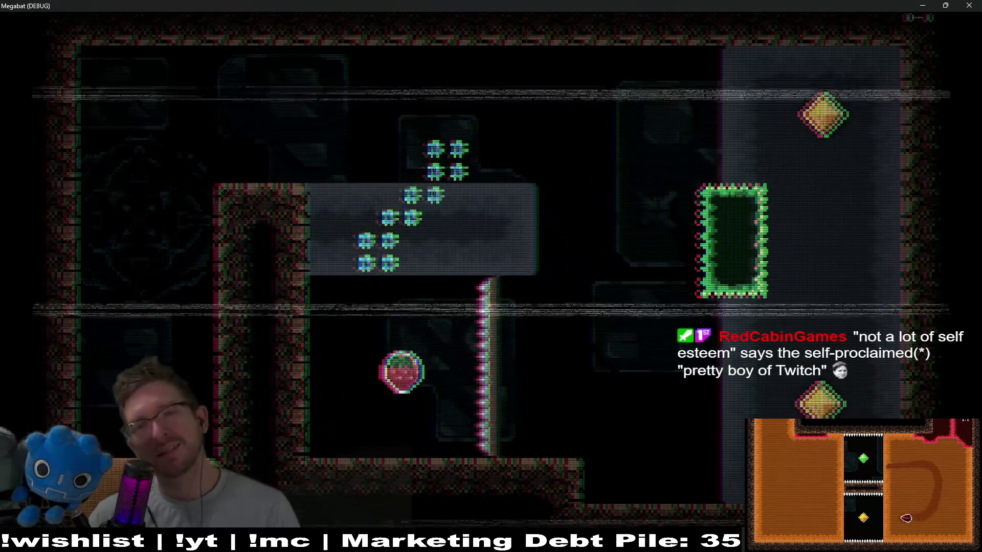
pyautogui.press('Right')
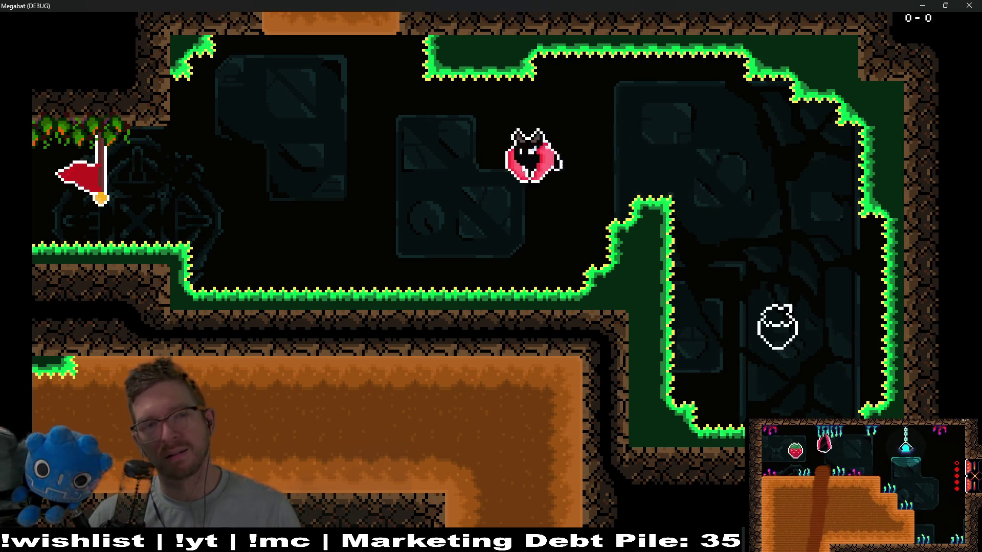
pyautogui.press('Right')
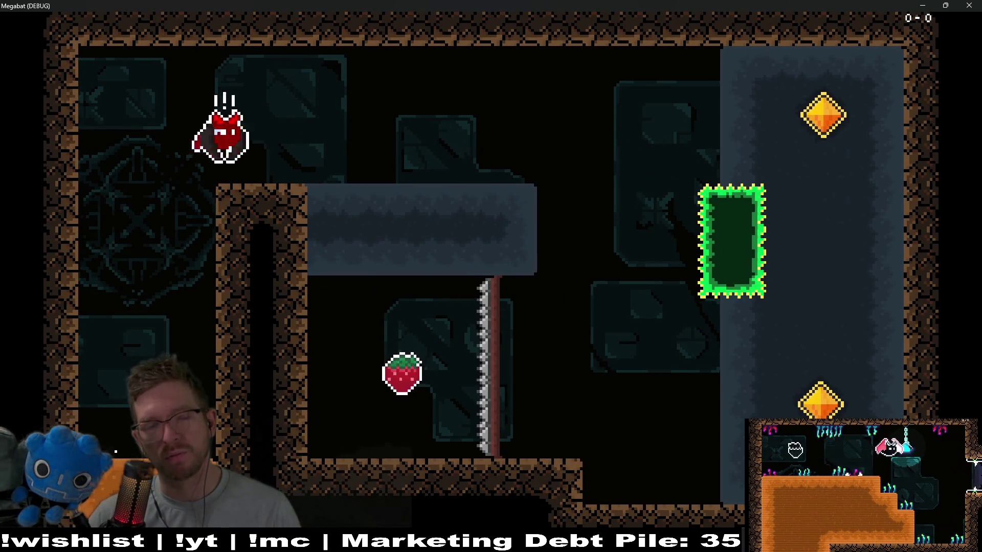
pyautogui.press('Left')
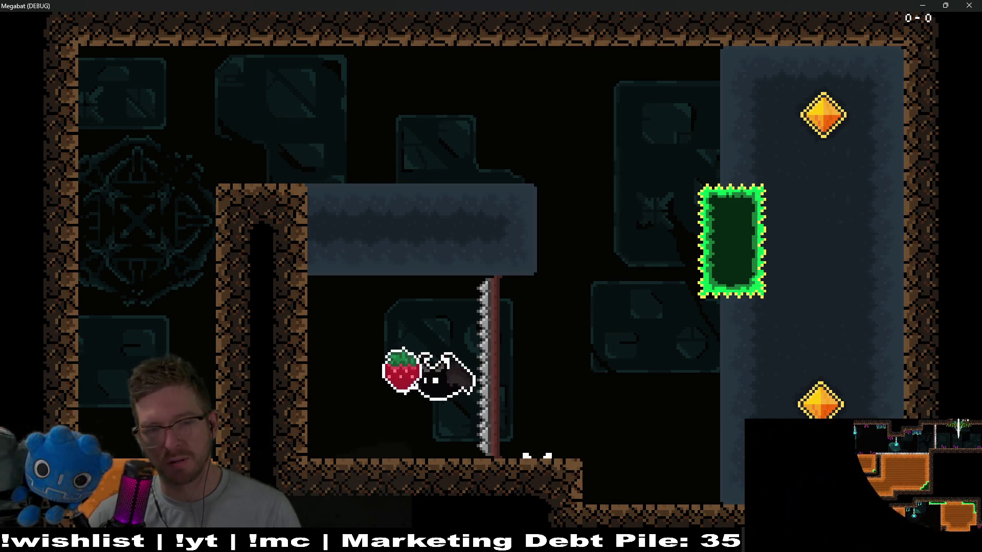
pyautogui.press('Up')
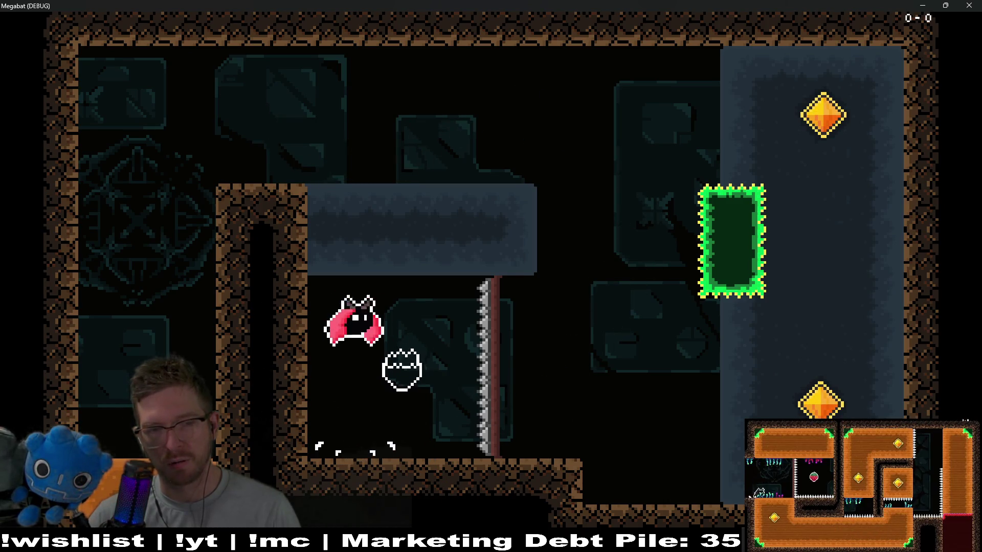
pyautogui.press('Right')
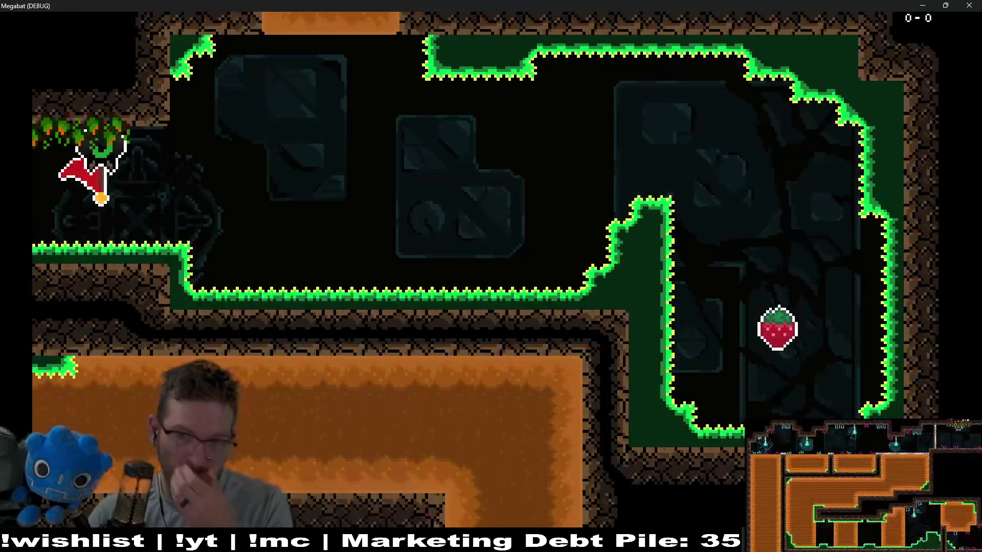
# Collect the strawberry again, fly up out of the room, then dive beside the spike wall
pyautogui.press('Right')
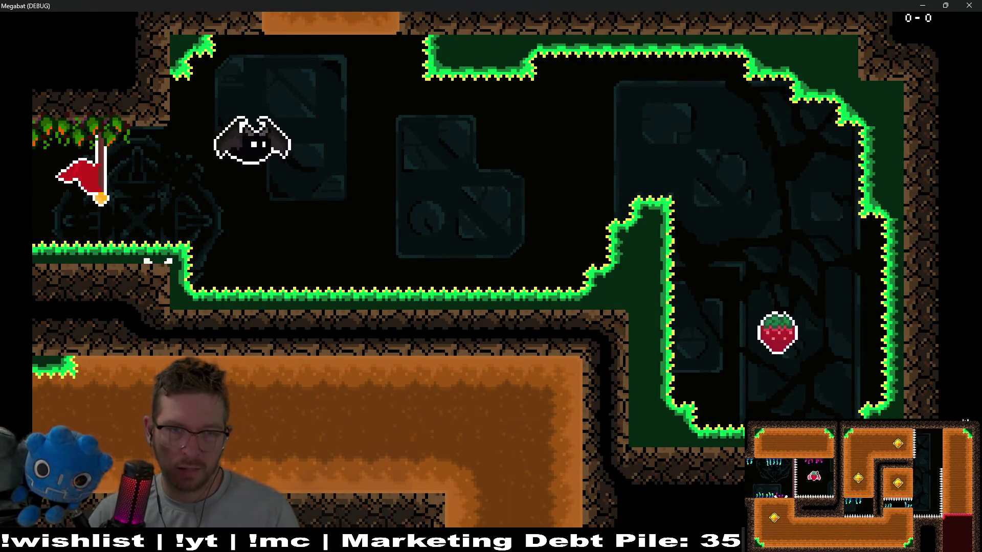
pyautogui.press('Down')
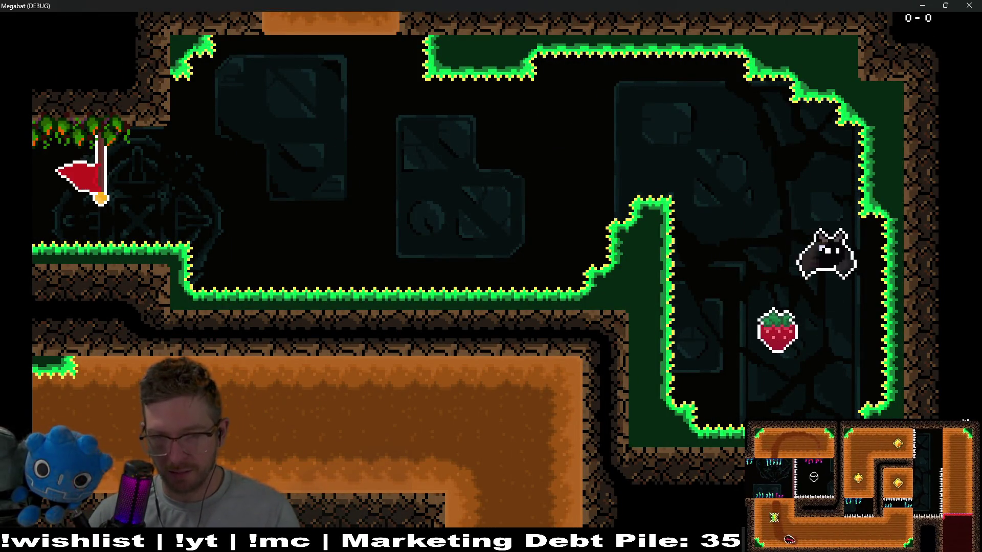
pyautogui.press('Left')
pyautogui.press('Down')
pyautogui.press('Up')
pyautogui.press('Left')
pyautogui.press('Left')
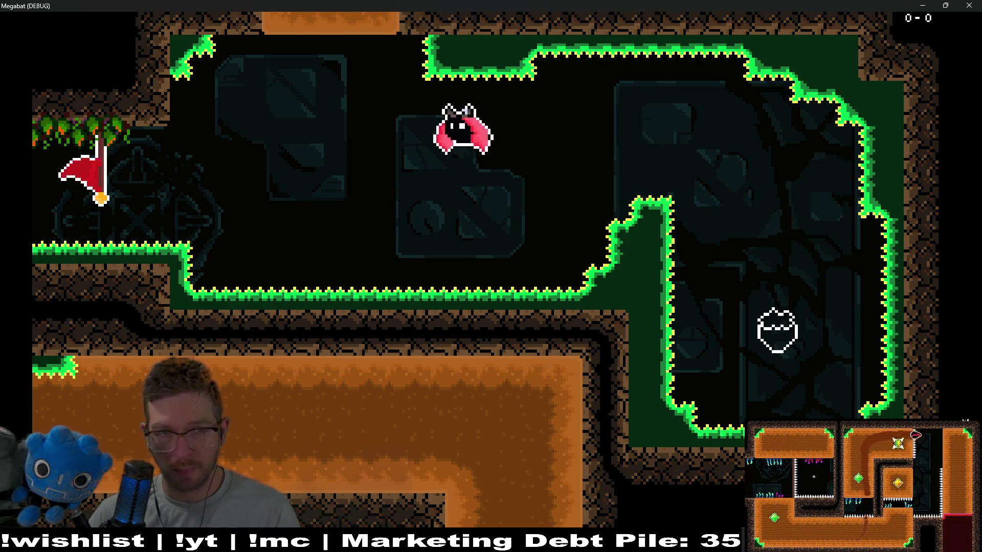
pyautogui.press('Up')
pyautogui.press('Right')
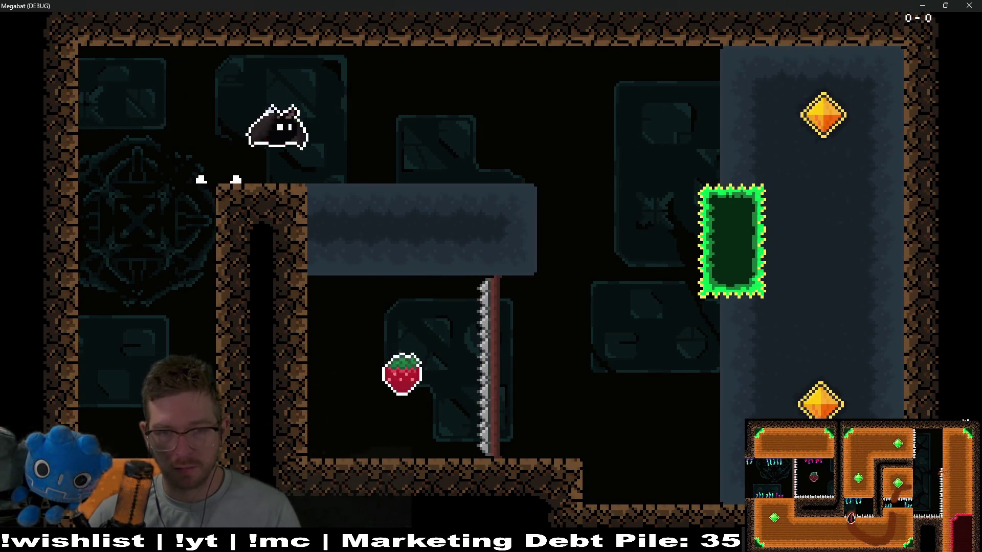
pyautogui.press('Down')
pyautogui.press('Left')
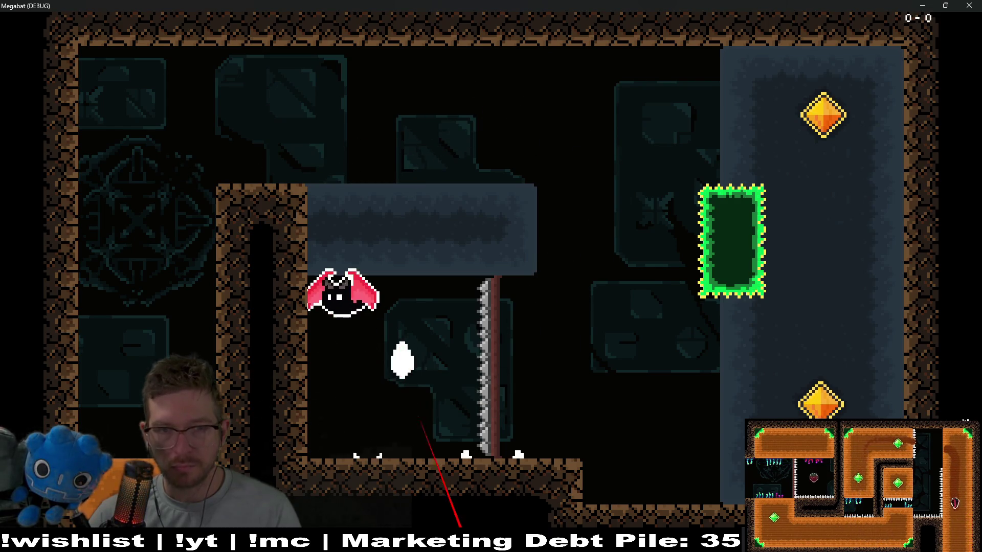
pyautogui.press('Down')
pyautogui.press('Up')
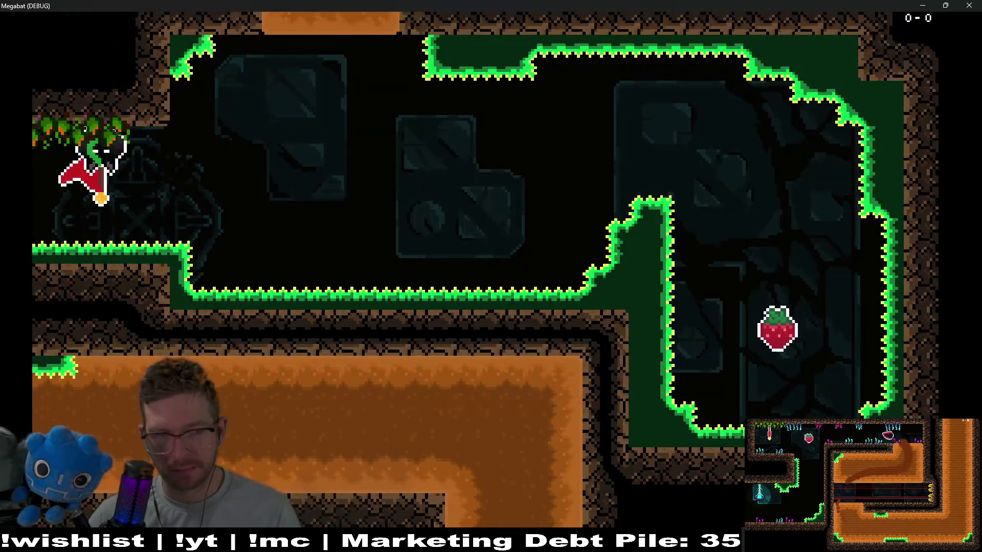
# Fly from the checkpoint onto the strawberry, then head toward the green block
pyautogui.press('Right')
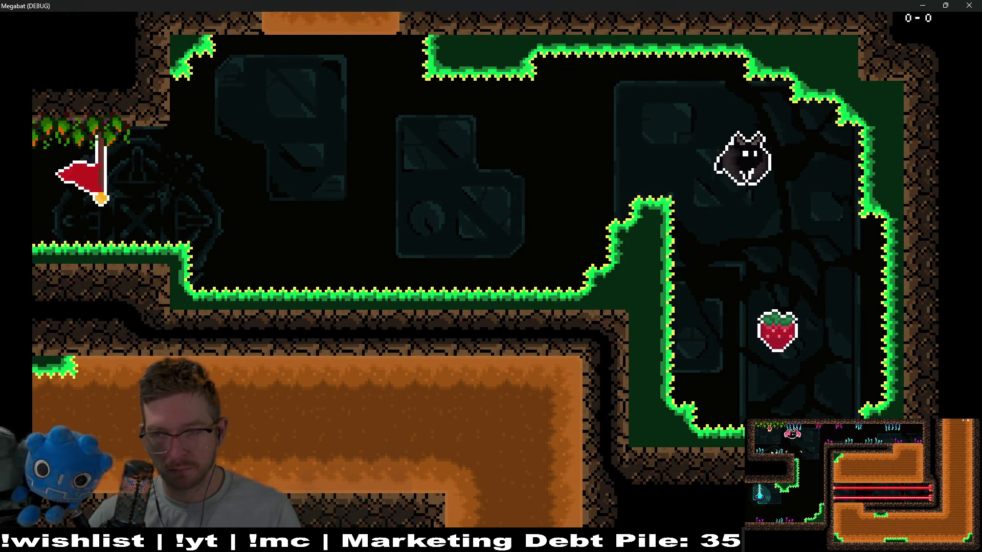
pyautogui.press('Down')
pyautogui.press('Up')
pyautogui.press('Left')
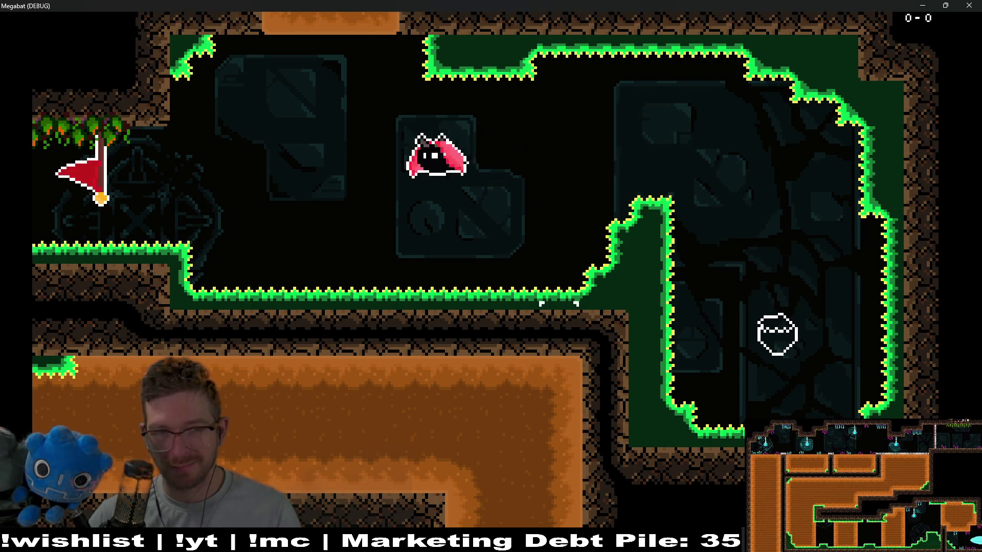
pyautogui.press('Up')
pyautogui.press('Right')
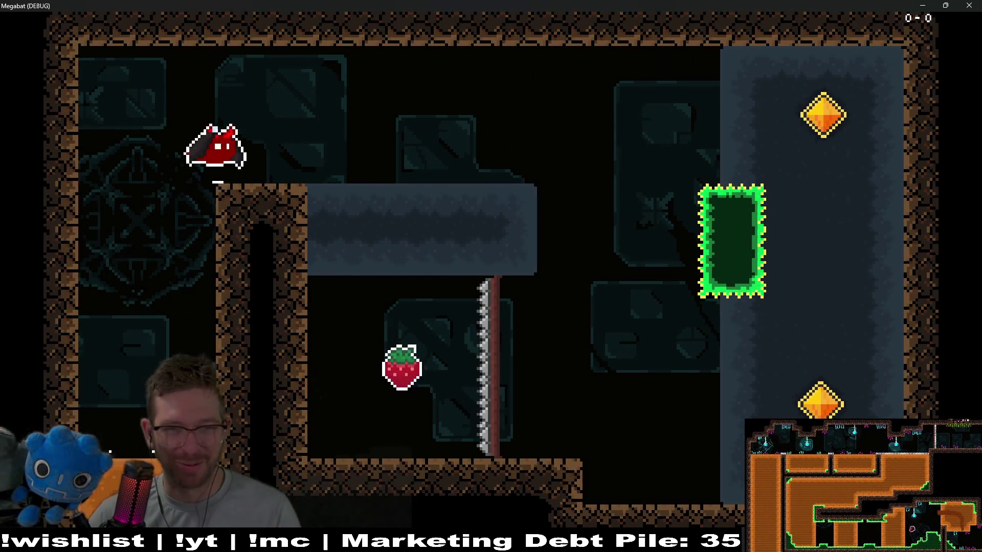
pyautogui.press('Down')
pyautogui.press('Left')
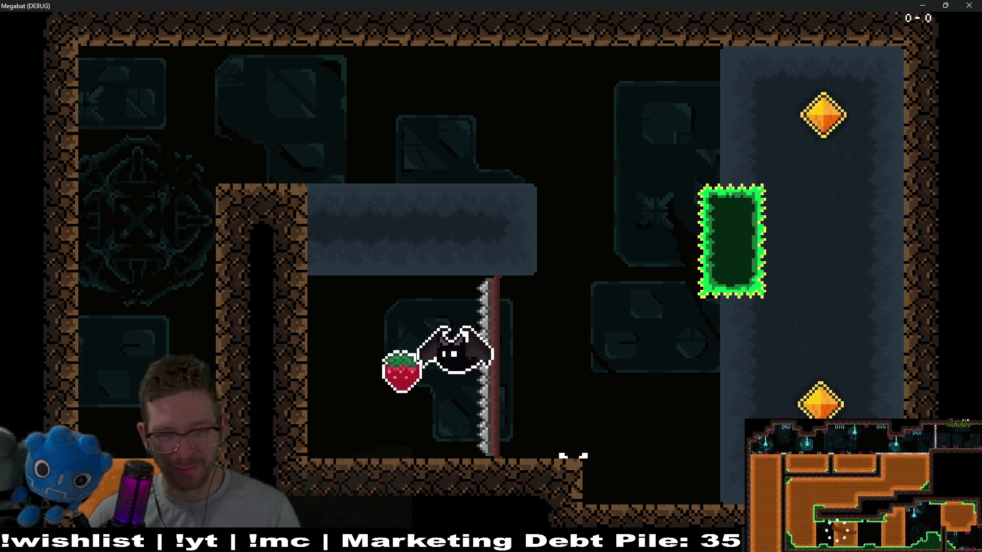
pyautogui.press('Down')
pyautogui.press('Up')
# Dash over the block, grab the strawberry once more, crash into the green block and close the game
pyautogui.press('Right')
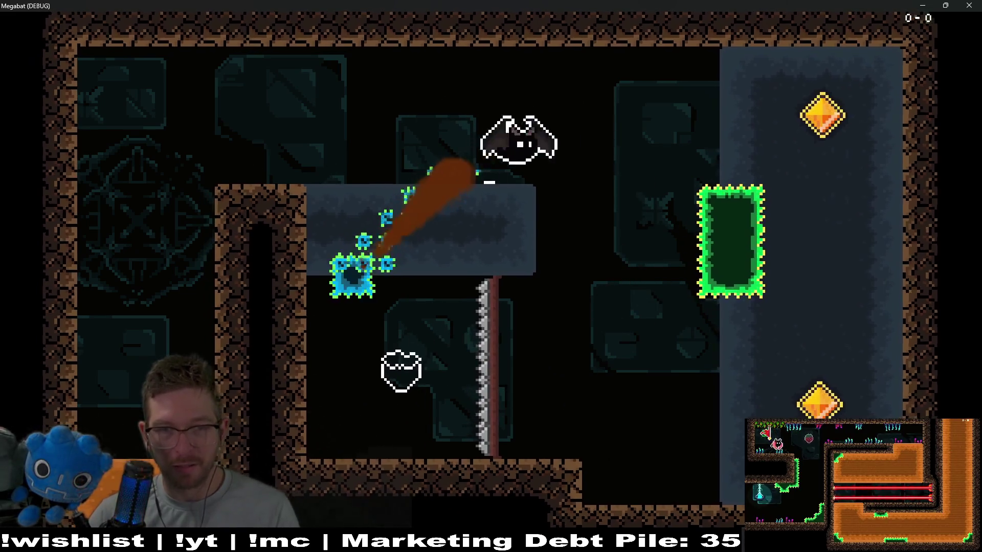
pyautogui.press('Down')
pyautogui.press('Left')
pyautogui.press('Down')
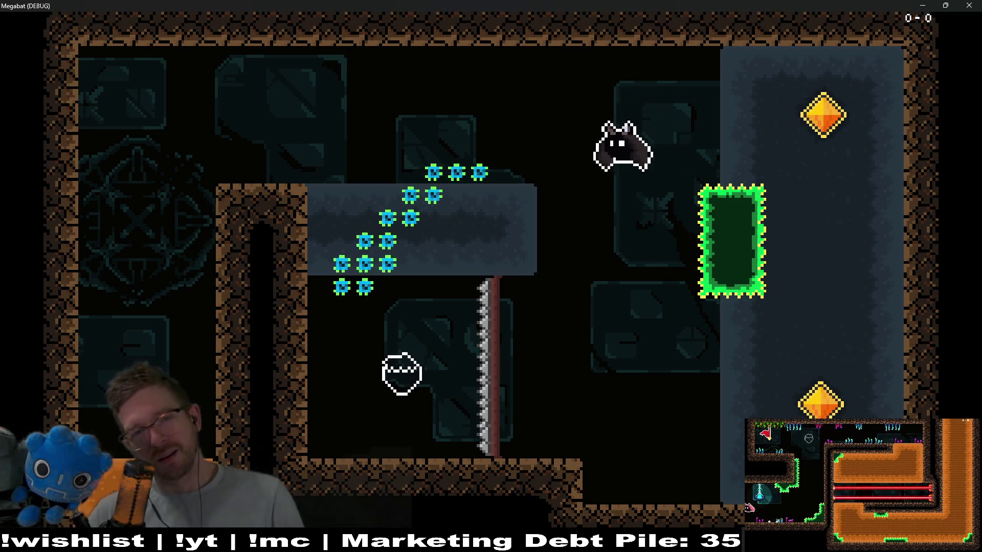
pyautogui.press('Up')
pyautogui.press('Left')
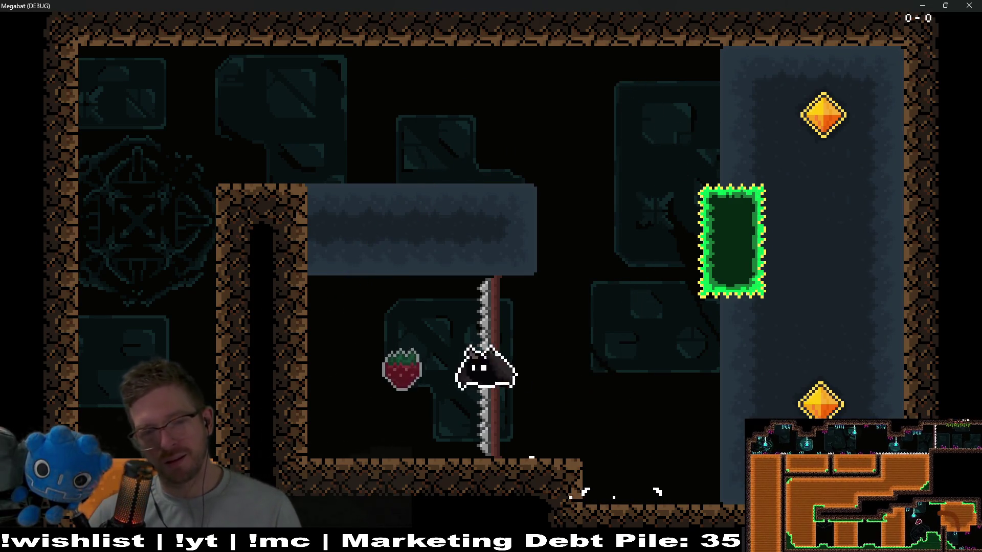
pyautogui.press('Down')
pyautogui.press('Up')
pyautogui.press('Right')
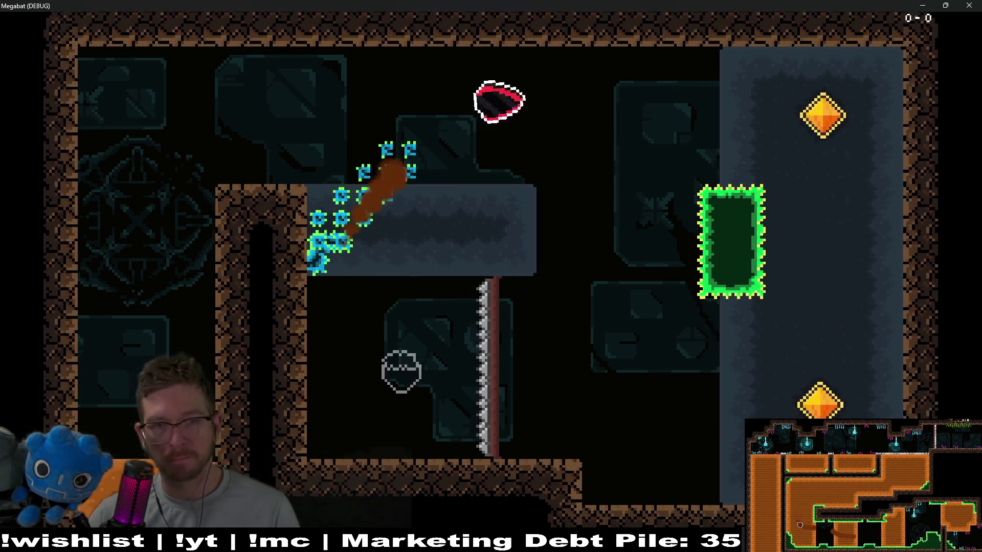
pyautogui.press('Down')
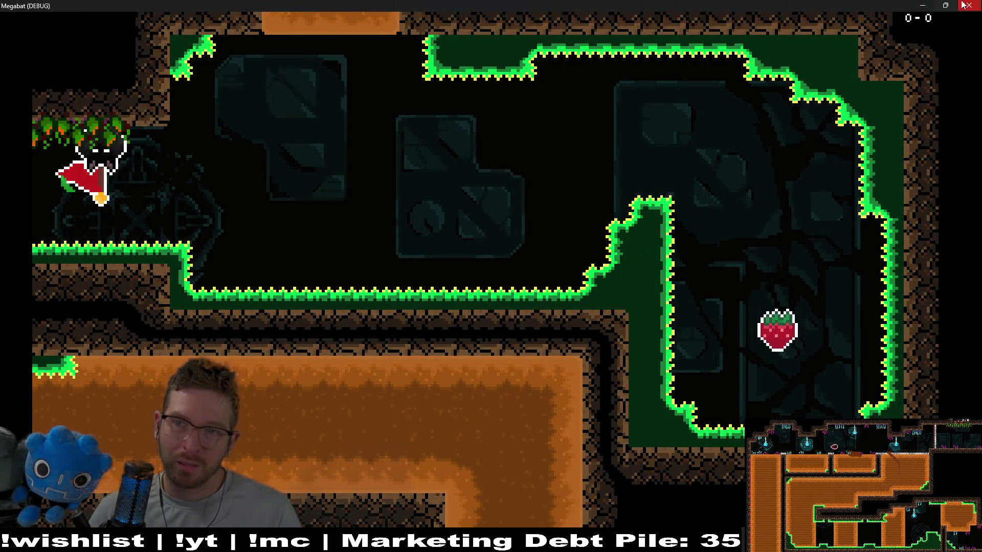
pyautogui.click(963, 5)
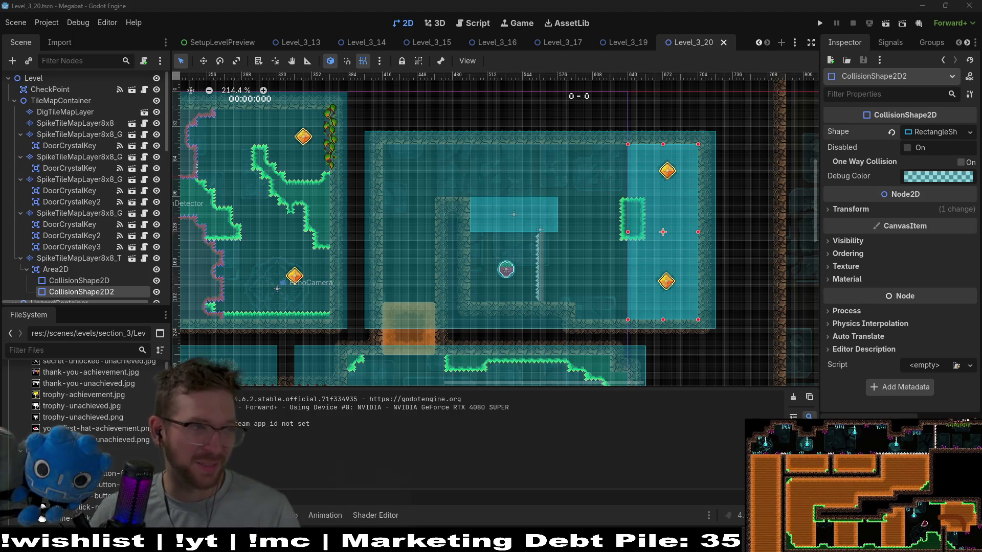
# Select the SpikeTileMapLayer8x8_Trail node and look over the upper room
pyautogui.scroll(2, 628, 239)
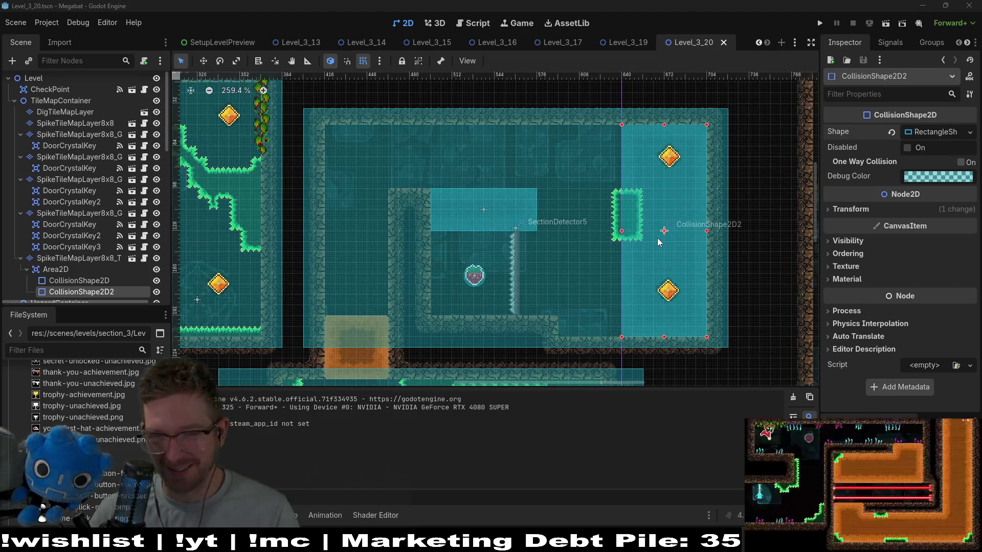
pyautogui.click(82, 260)
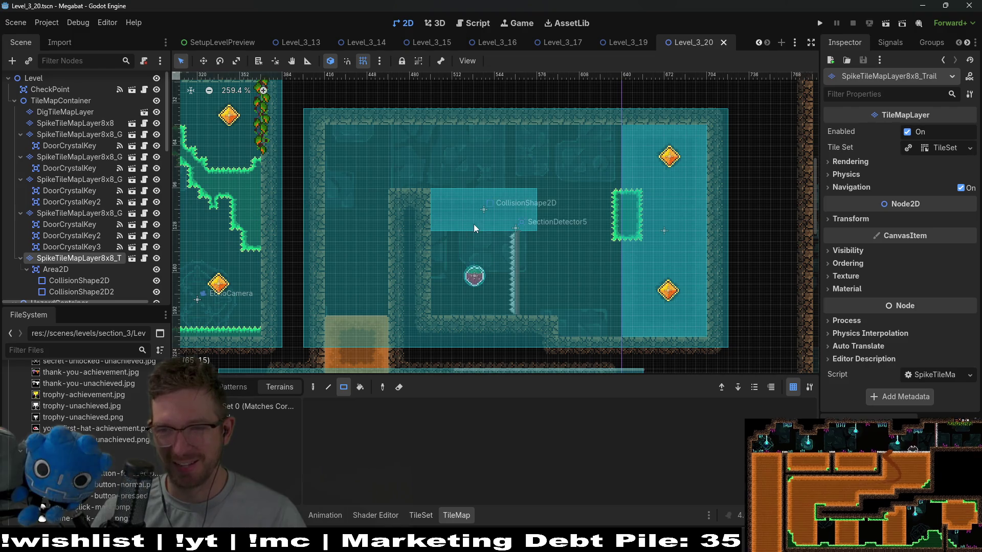
pyautogui.moveTo(633, 196); pyautogui.dragTo(558, 200)
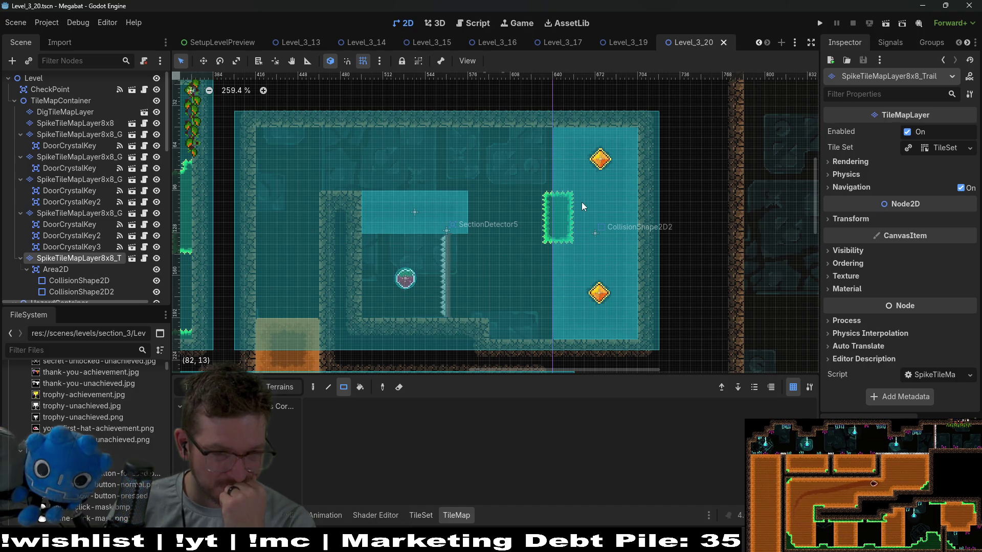
pyautogui.scroll(-3, 513, 260)
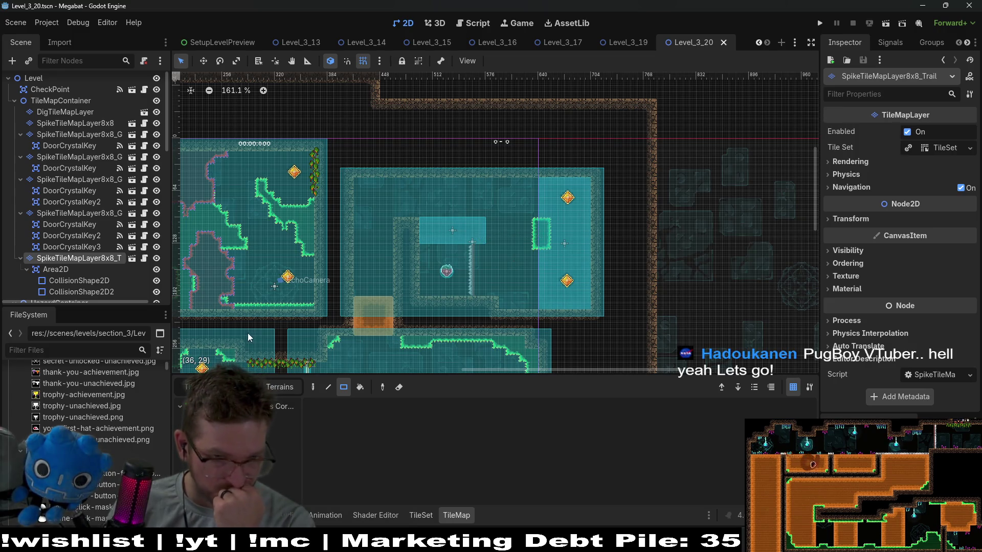
pyautogui.click(61, 270)
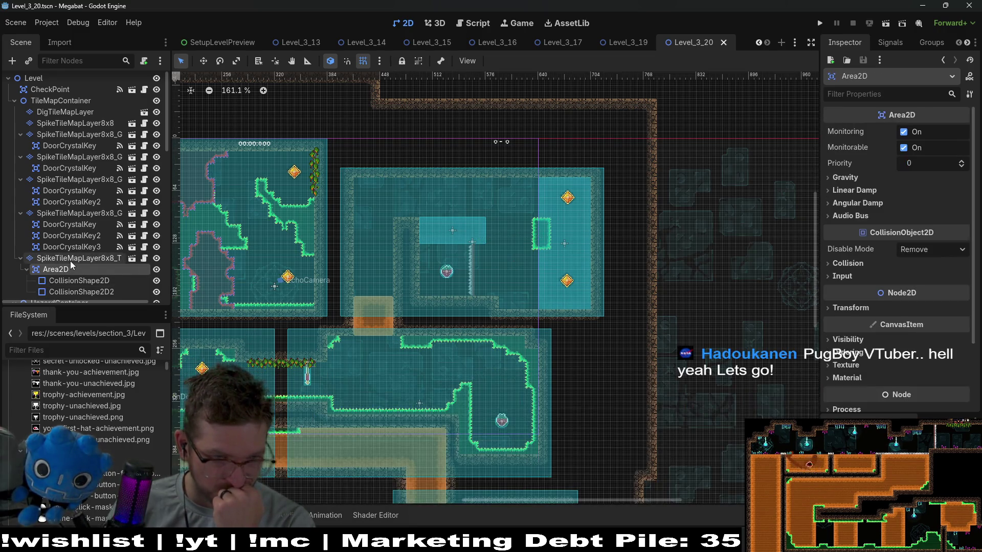
pyautogui.click(70, 259)
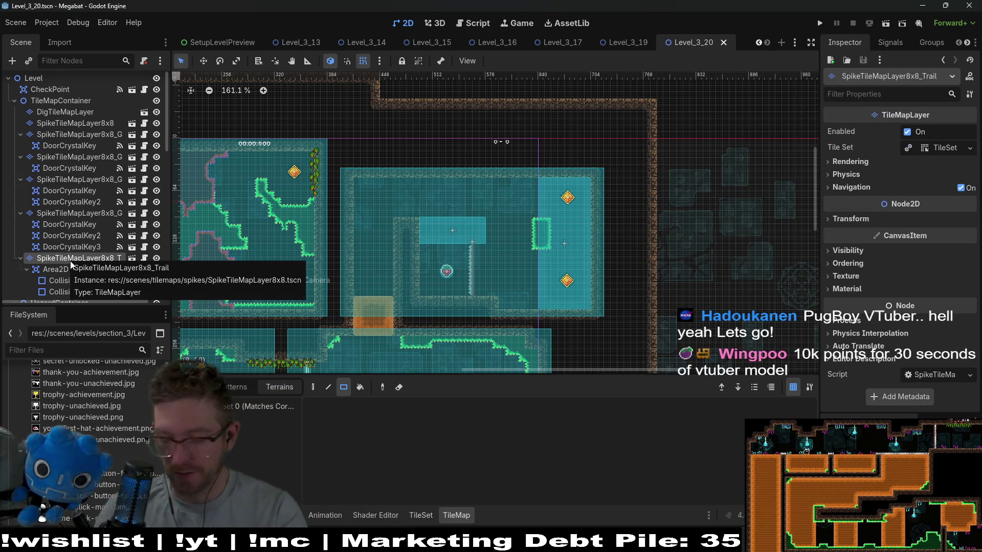
# Delete the trail spike layer, undo the deletion, and select its Area2D child
pyautogui.press('Delete')
pyautogui.press('Return')
pyautogui.scroll(-3, 465, 259)
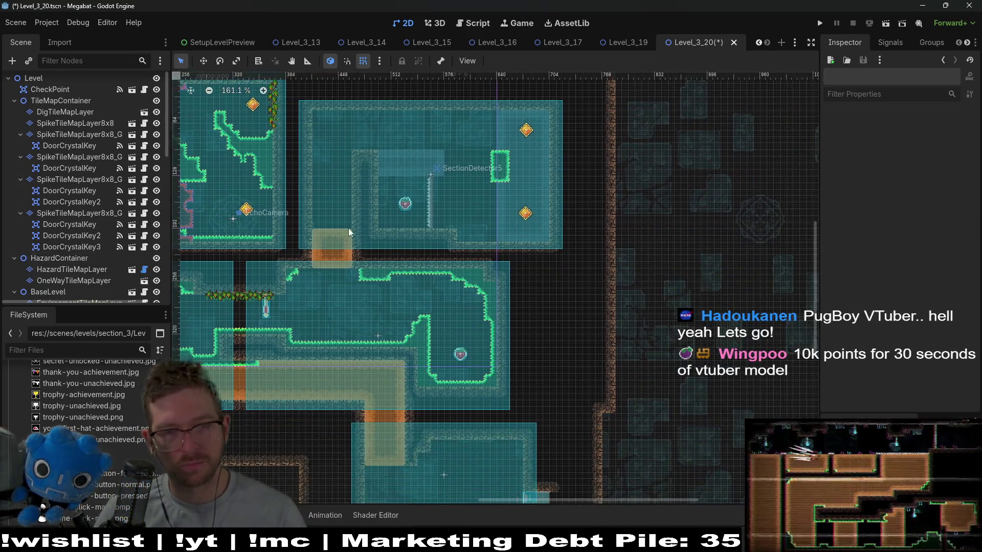
pyautogui.hotkey('ctrl', 'z')
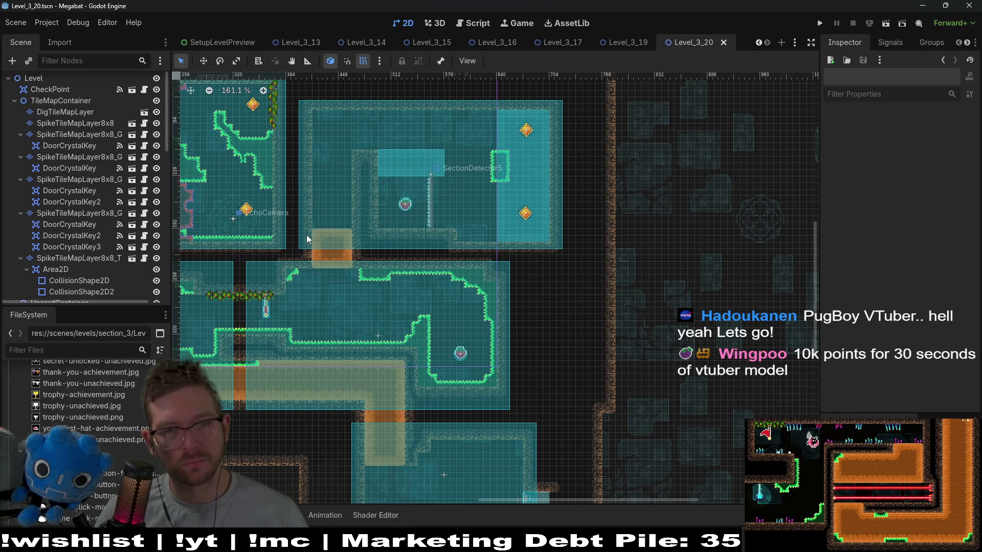
pyautogui.click(74, 272)
# Delete the Area2D and its collision shapes from the trail spike layer
pyautogui.press('Delete')
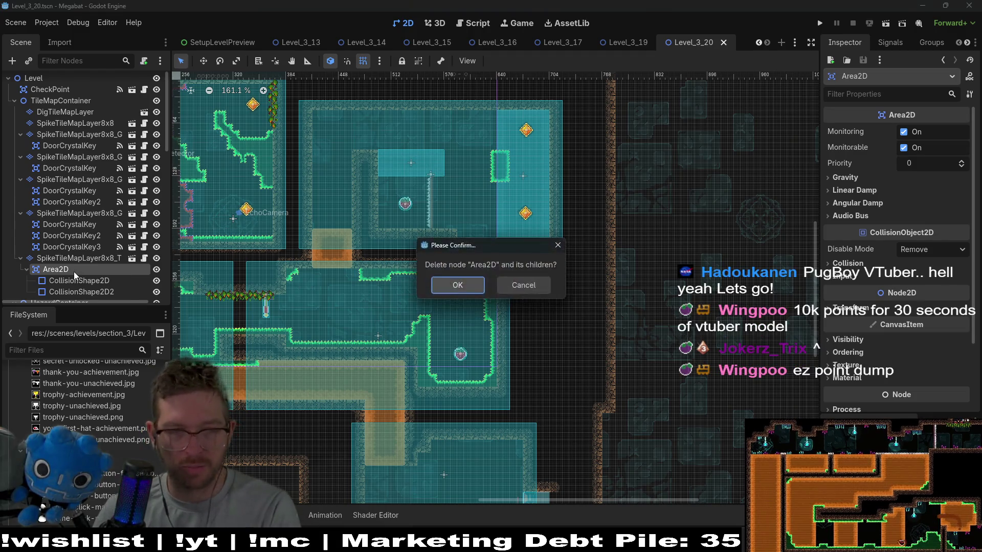
pyautogui.press('Return')
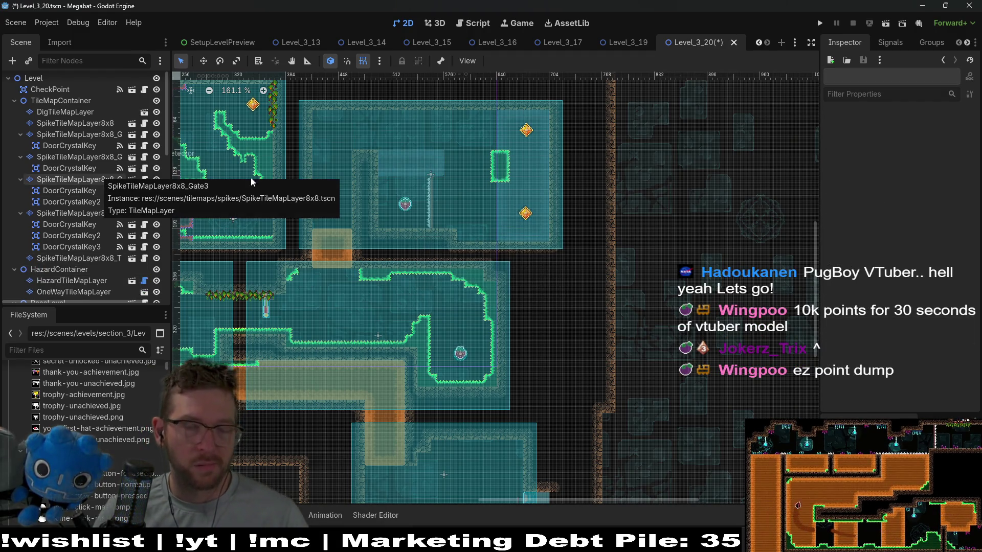
pyautogui.click(71, 124)
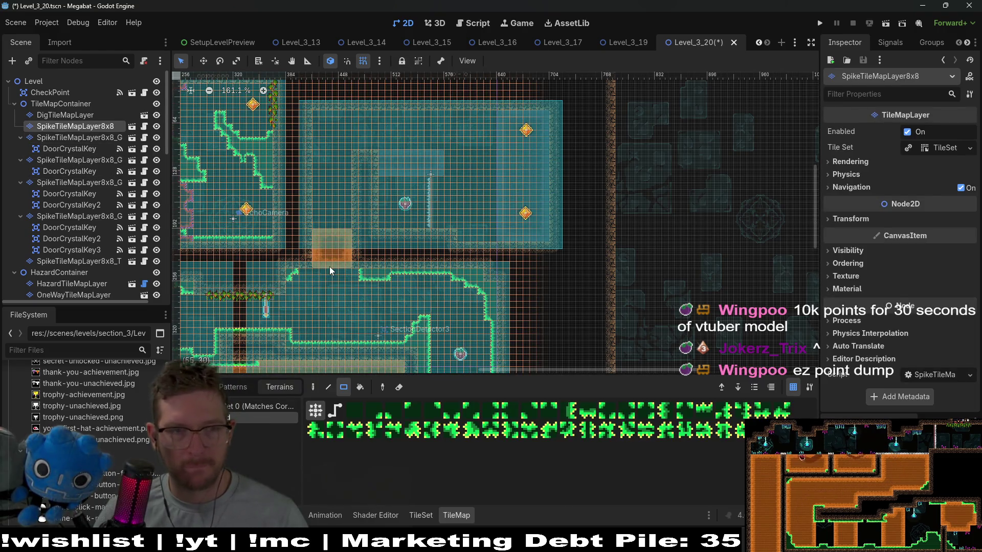
# Check DigTileMapLayer, then select HazardTileMapLayer and OneWayTileMapLayer together before deselecting them
pyautogui.click(65, 114)
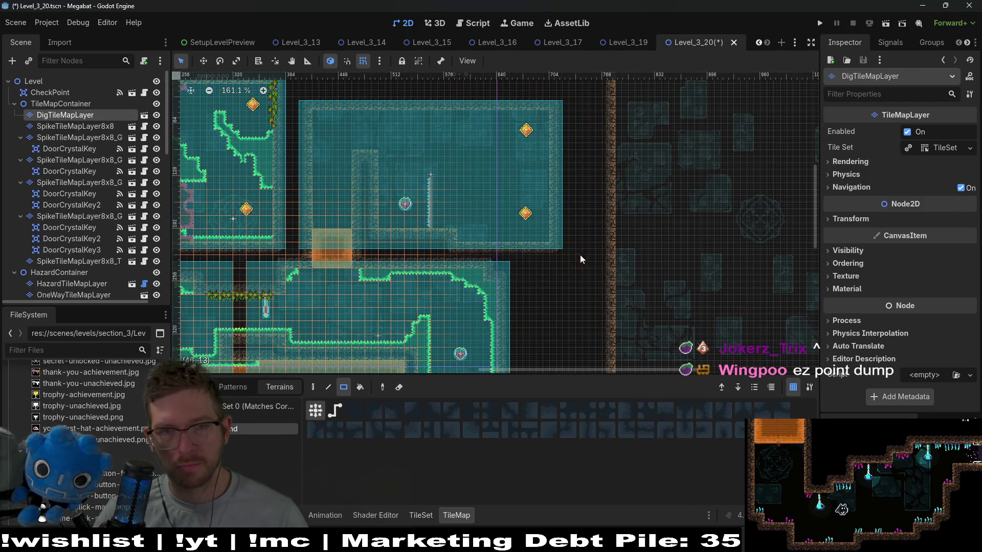
pyautogui.scroll(6, 422, 218)
pyautogui.scroll(-3, 82, 255)
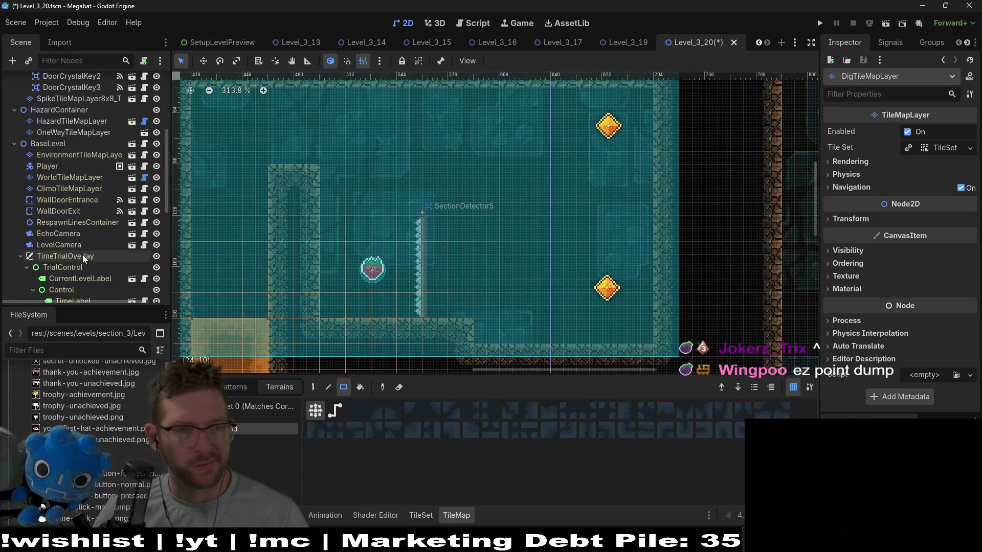
pyautogui.scroll(-2, 85, 254)
pyautogui.scroll(3, 84, 253)
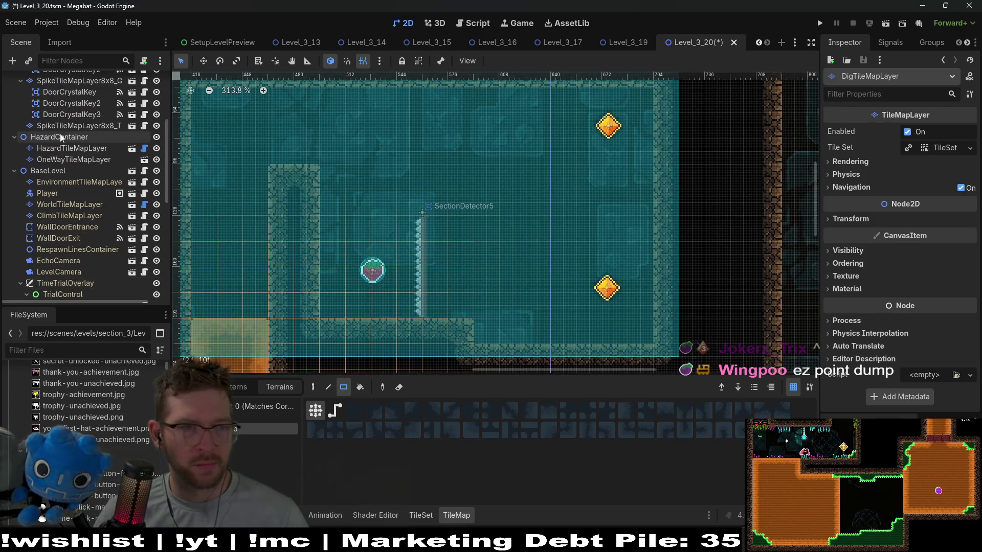
pyautogui.click(61, 147)
pyautogui.keyDown('ctrl'); pyautogui.click(60, 159); pyautogui.keyUp('ctrl')
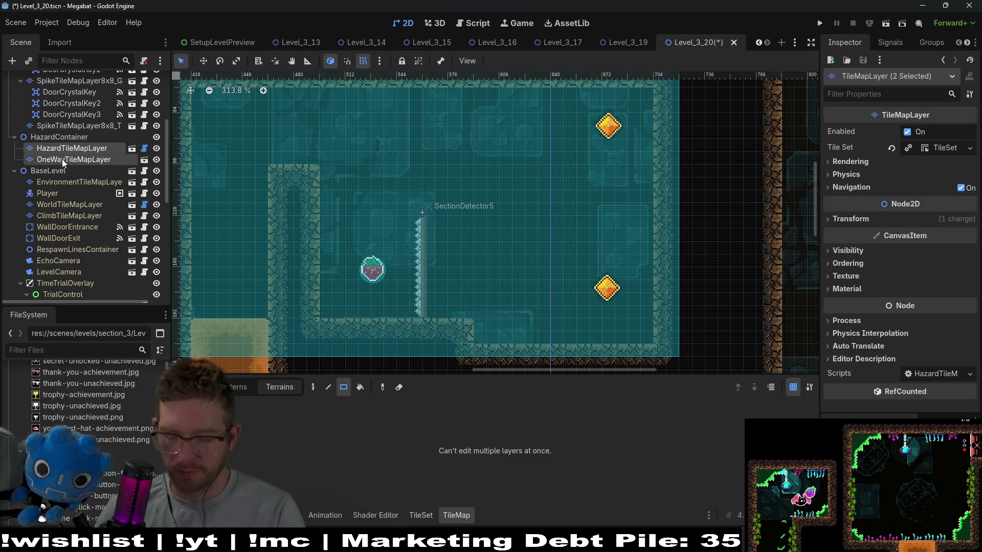
pyautogui.click(435, 250)
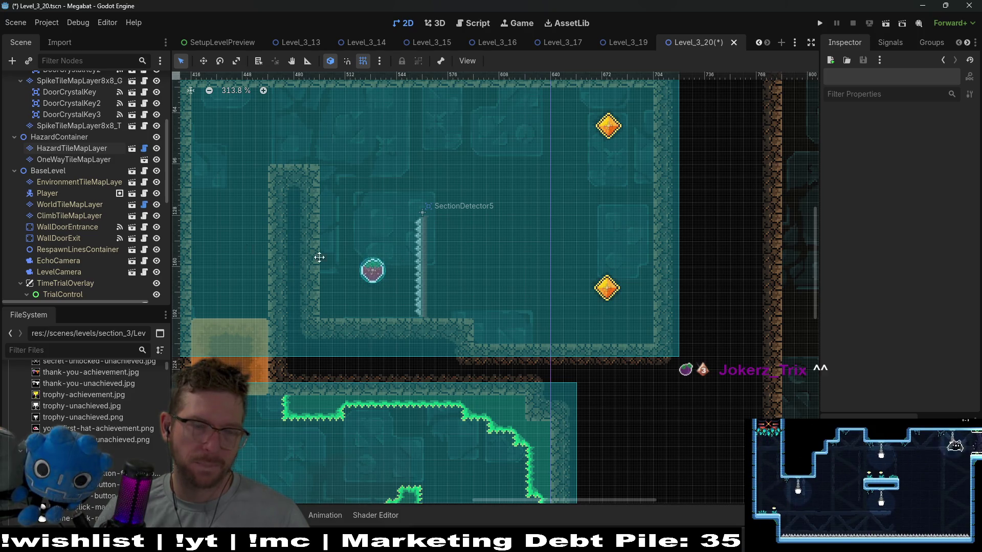
# Select WorldTileMapLayer and choose a wall terrain for painting
pyautogui.moveTo(319, 258); pyautogui.dragTo(384, 268)
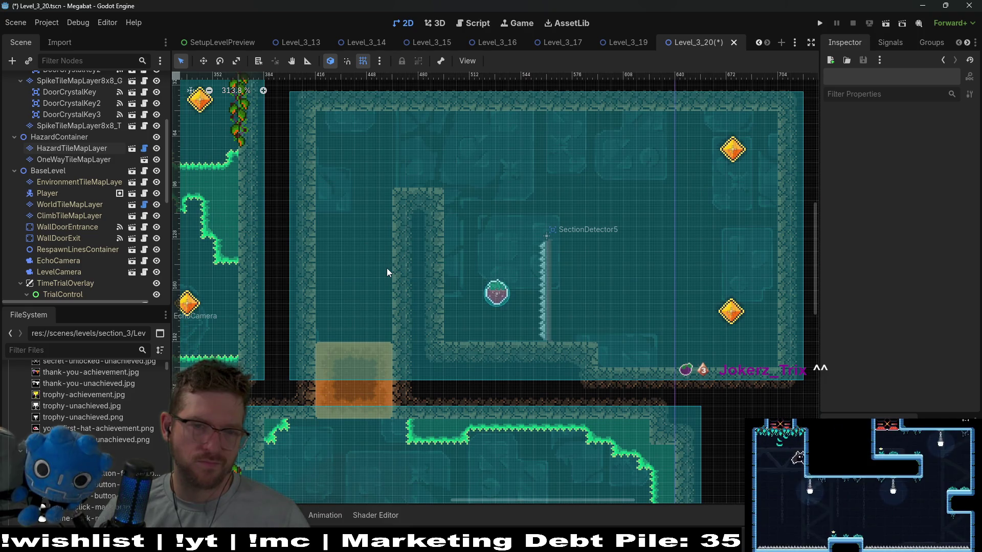
pyautogui.scroll(5, 94, 204)
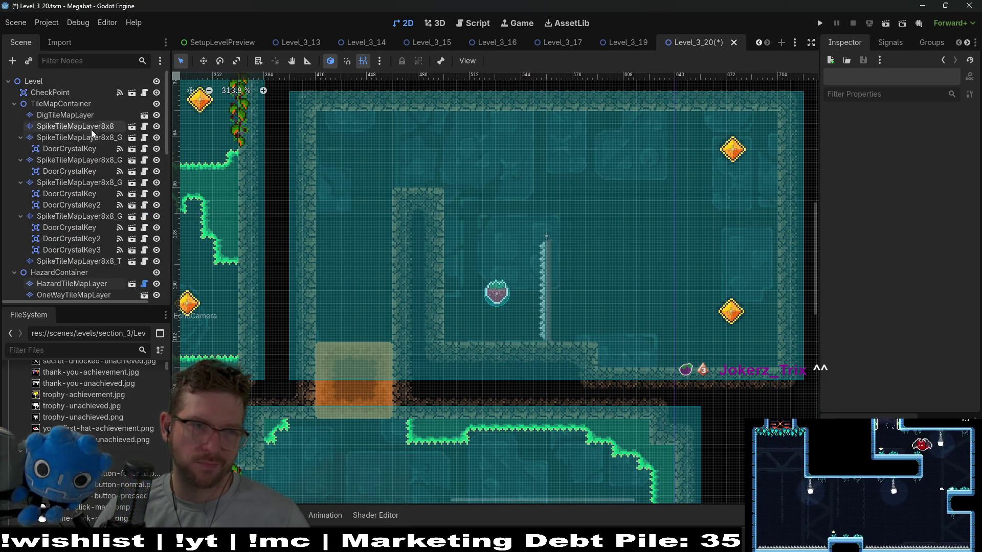
pyautogui.click(91, 130)
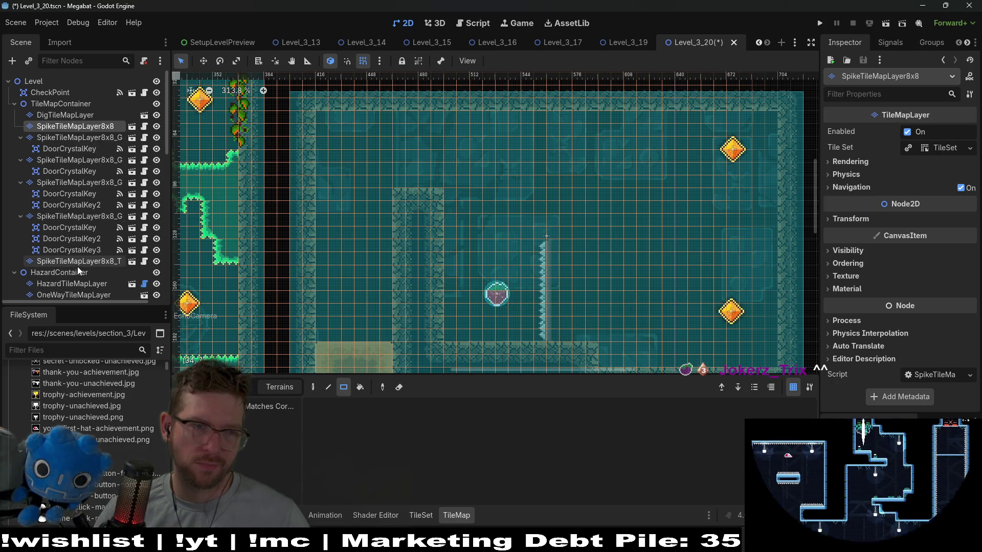
pyautogui.click(72, 283)
pyautogui.scroll(-5, 87, 290)
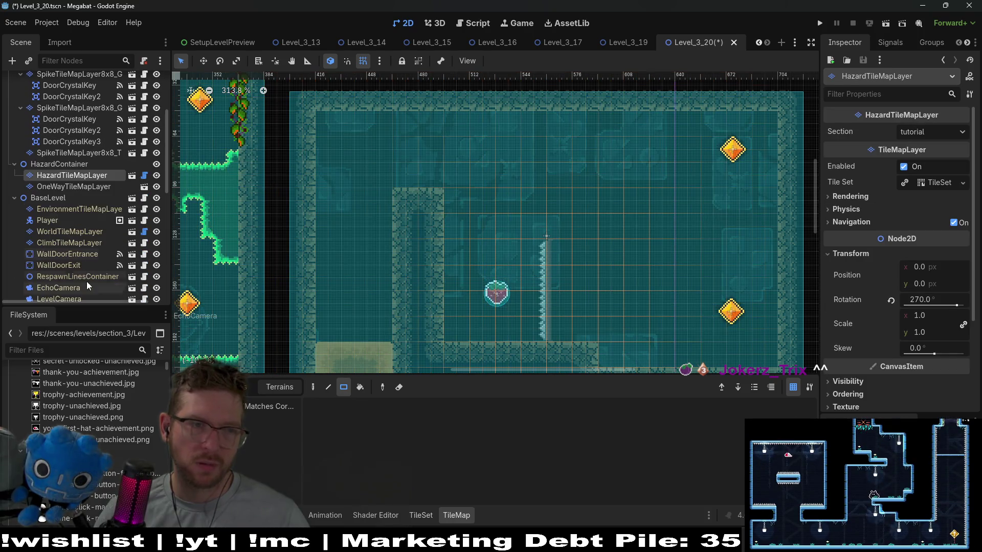
pyautogui.click(74, 231)
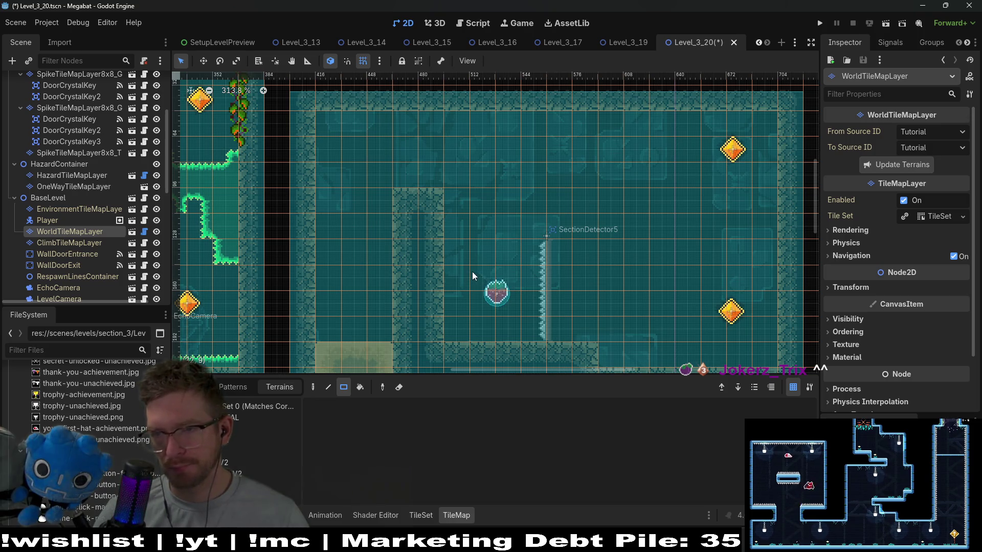
pyautogui.click(239, 429)
# Paint a five-tile wall column in the upper room
pyautogui.moveTo(440, 337); pyautogui.dragTo(443, 204)
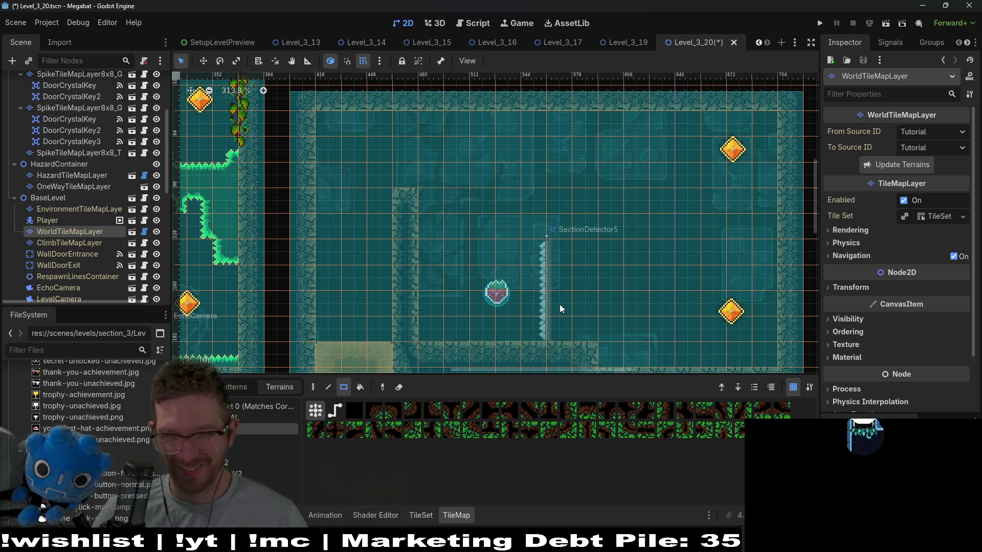
pyautogui.hscroll(-3, 637, 226)
pyautogui.scroll(-1, 637, 226)
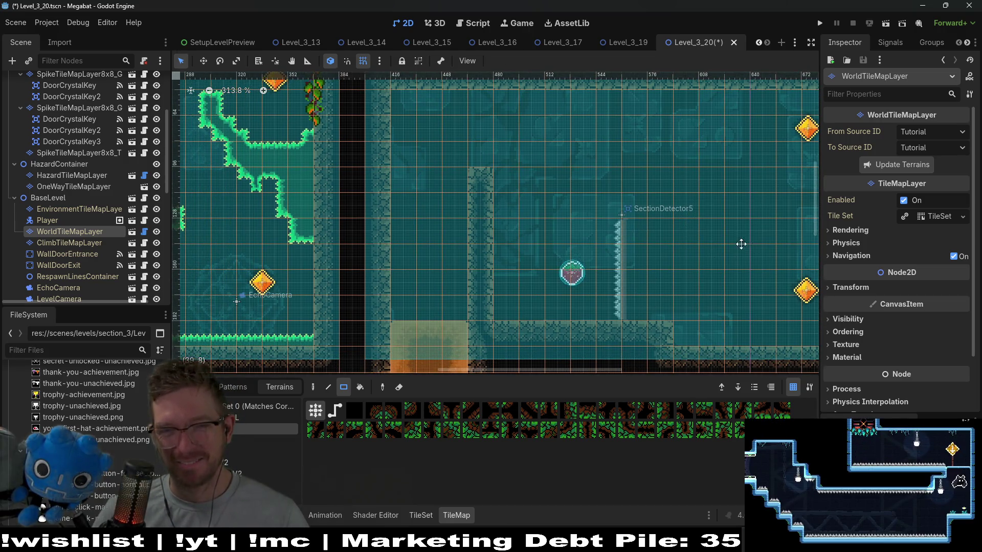
pyautogui.hscroll(1, 699, 254)
pyautogui.scroll(1, 699, 253)
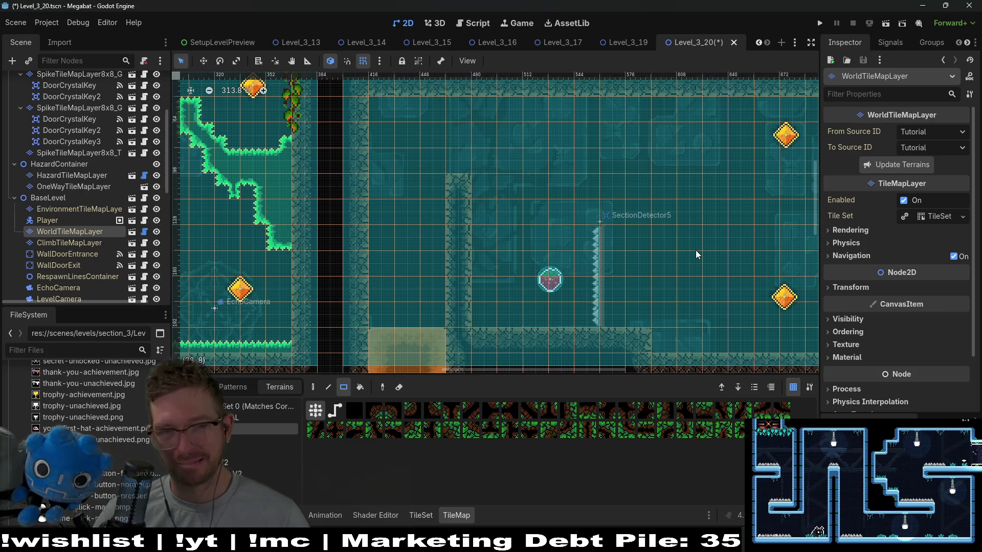
pyautogui.hscroll(5, 695, 250)
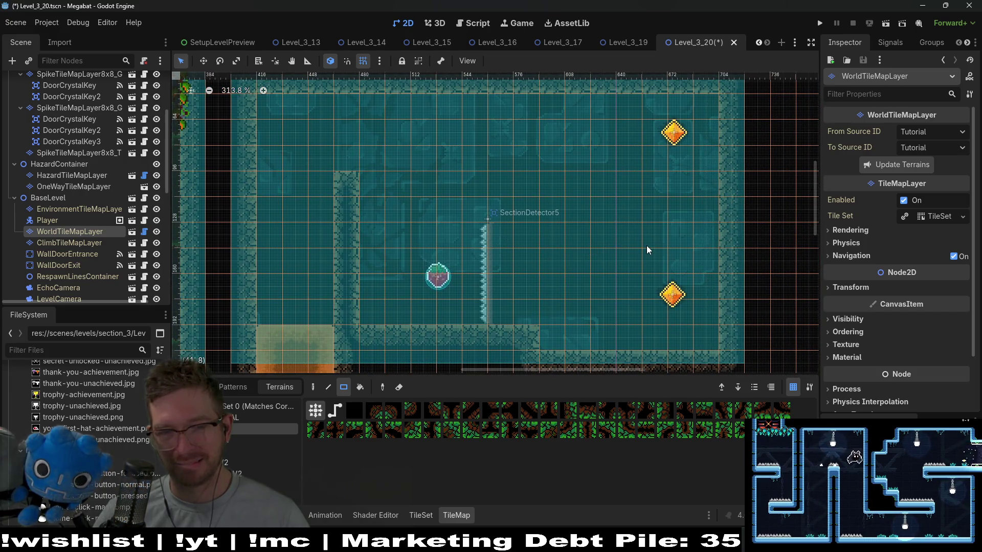
pyautogui.hscroll(-3, 654, 247)
pyautogui.scroll(-2, 654, 198)
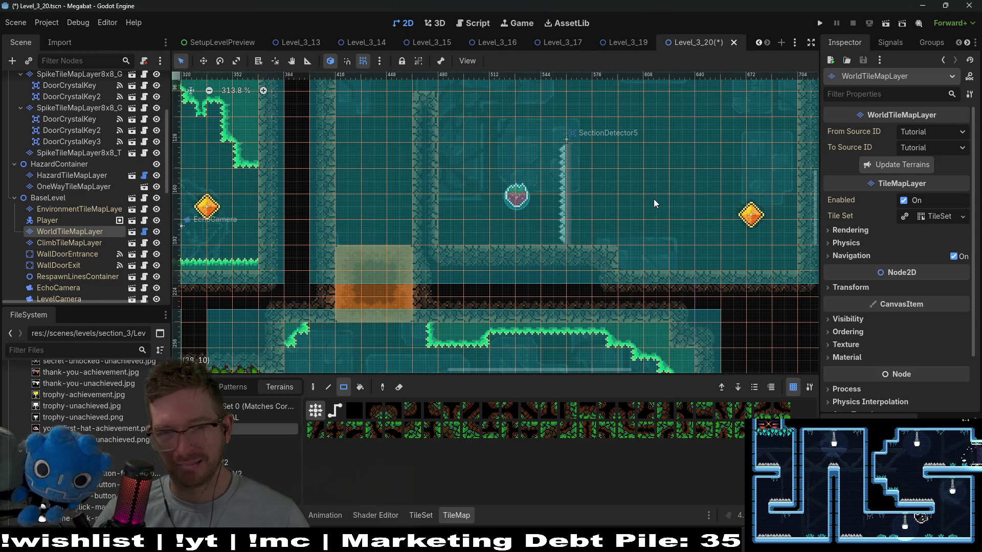
pyautogui.hscroll(2, 640, 221)
pyautogui.scroll(2, 633, 246)
pyautogui.scroll(-2, 624, 264)
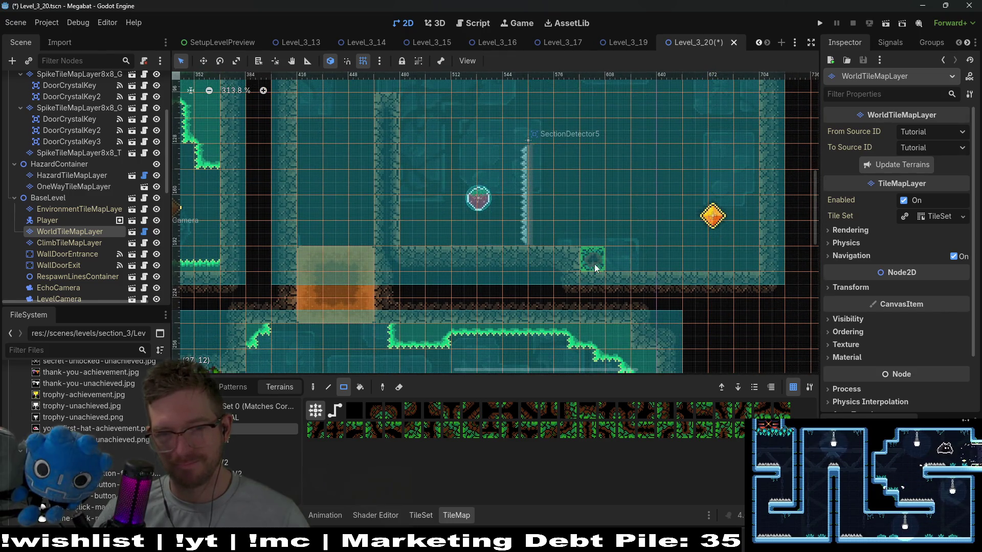
# Switch the active terrain to the brown wall tiles
pyautogui.click(253, 440)
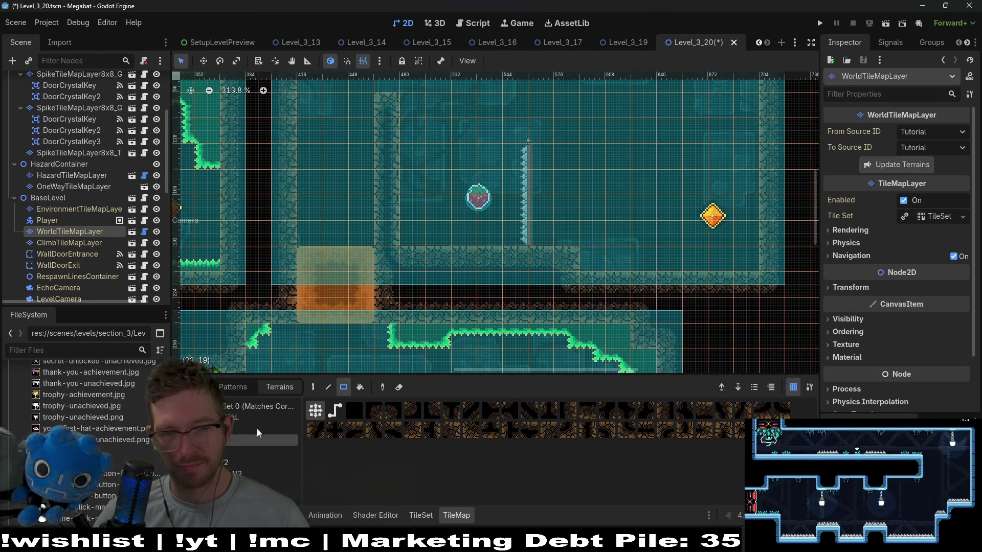
pyautogui.scroll(1, 634, 246)
pyautogui.hscroll(1, 634, 246)
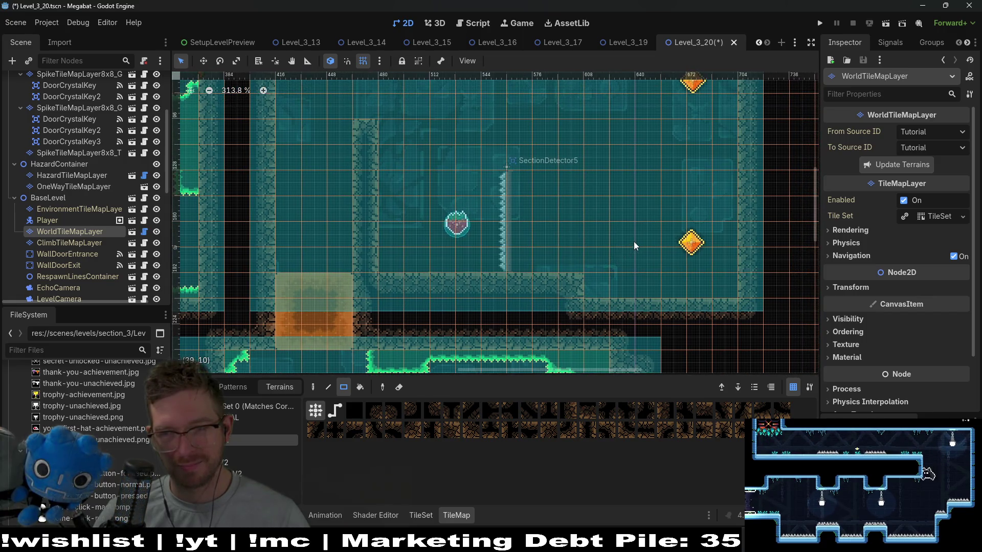
pyautogui.scroll(1, 625, 201)
pyautogui.hscroll(1, 613, 225)
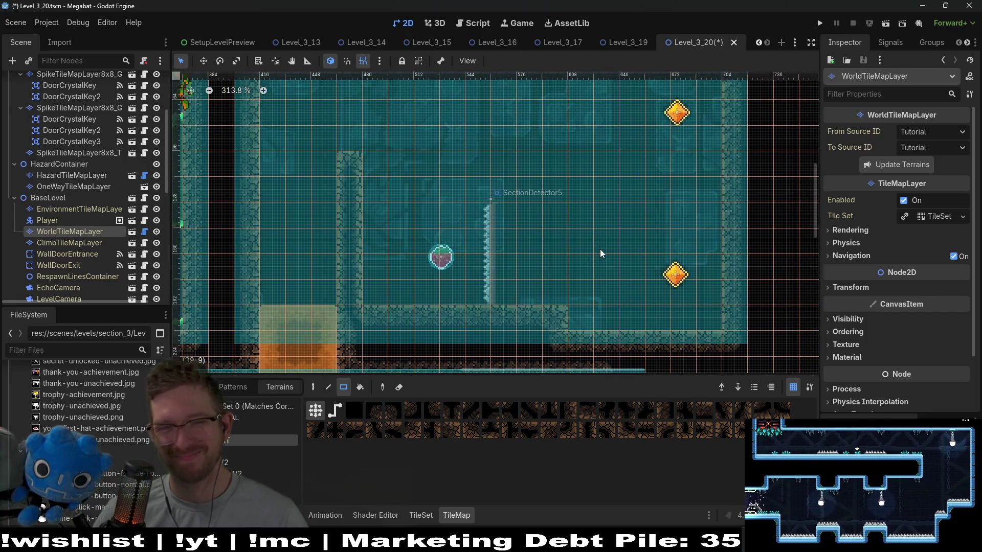
pyautogui.scroll(2, 93, 208)
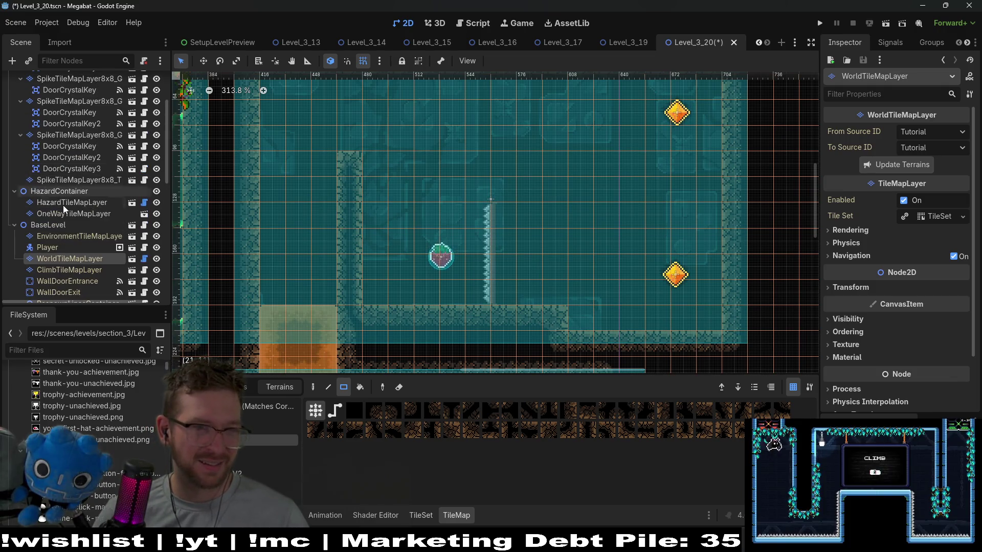
# Delete HazardTileMapLayer and OneWayTileMapLayer from HazardContainer
pyautogui.click(60, 205)
pyautogui.keyDown('shift'); pyautogui.click(63, 211); pyautogui.keyUp('shift')
pyautogui.press('Delete')
pyautogui.press('Return')
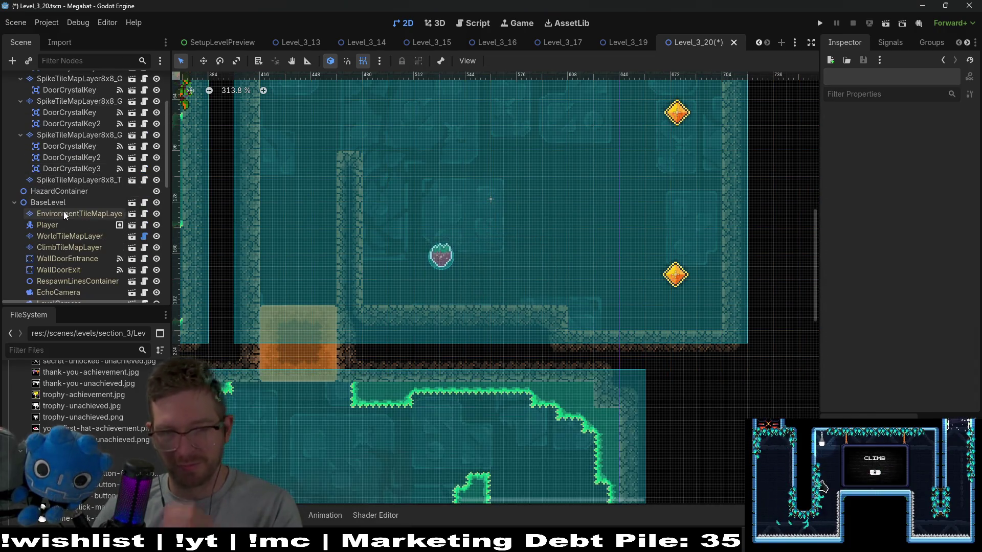
pyautogui.scroll(1, 381, 182)
pyautogui.hscroll(1, 382, 182)
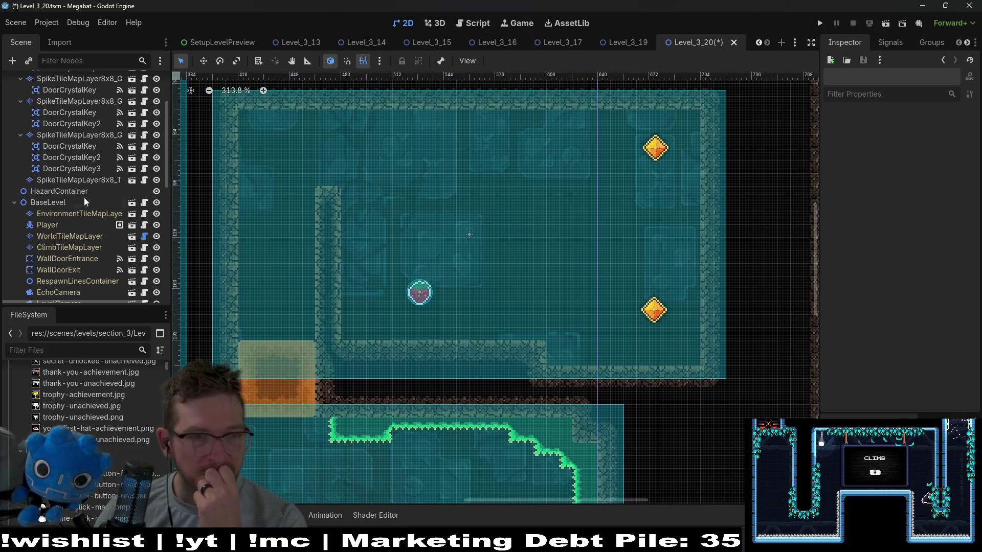
pyautogui.scroll(2, 83, 198)
pyautogui.scroll(-2, 84, 197)
# Paint a wall-tile block above SectionDetector5 on WorldTileMapLayer, extend it right, and clear one floor tile
pyautogui.click(69, 236)
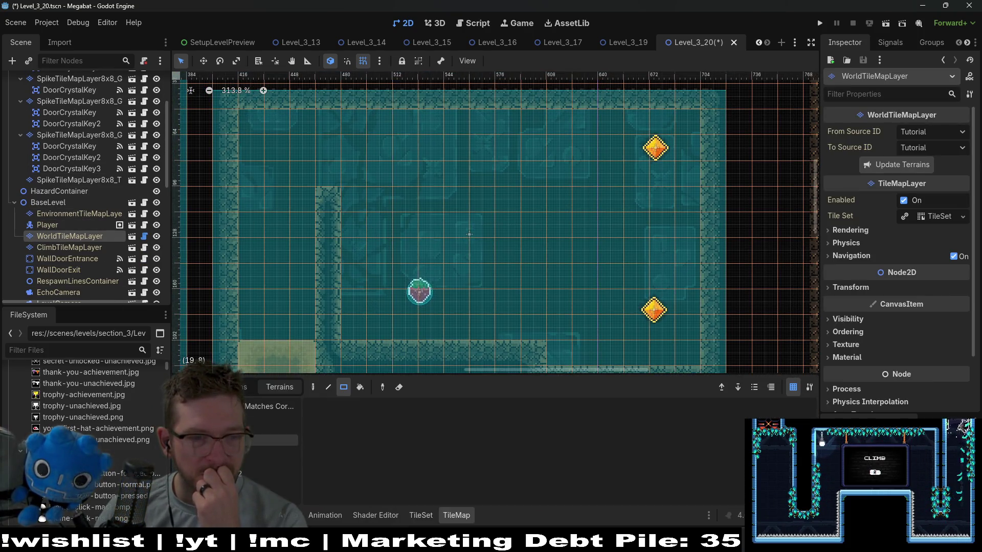
pyautogui.moveTo(492, 210); pyautogui.dragTo(529, 230)
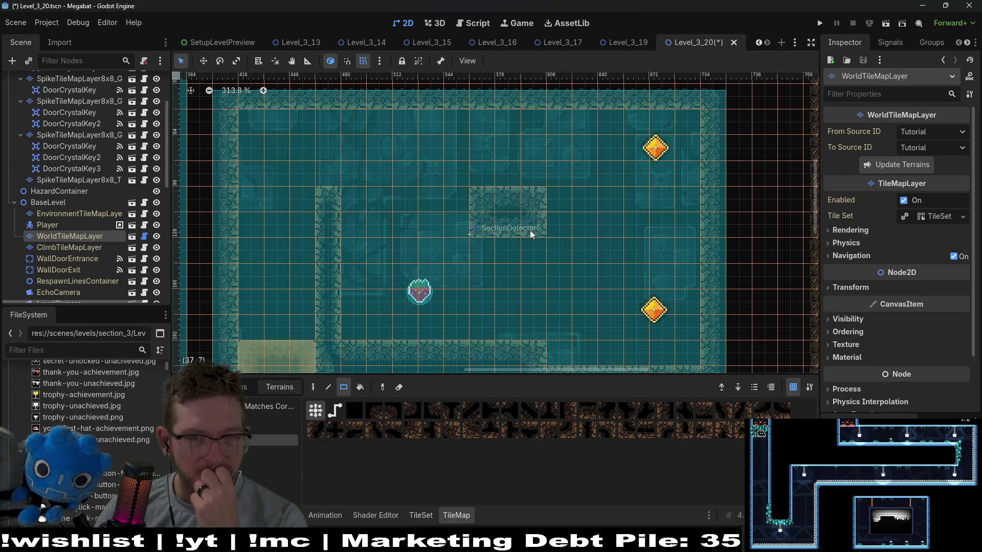
pyautogui.click(553, 219)
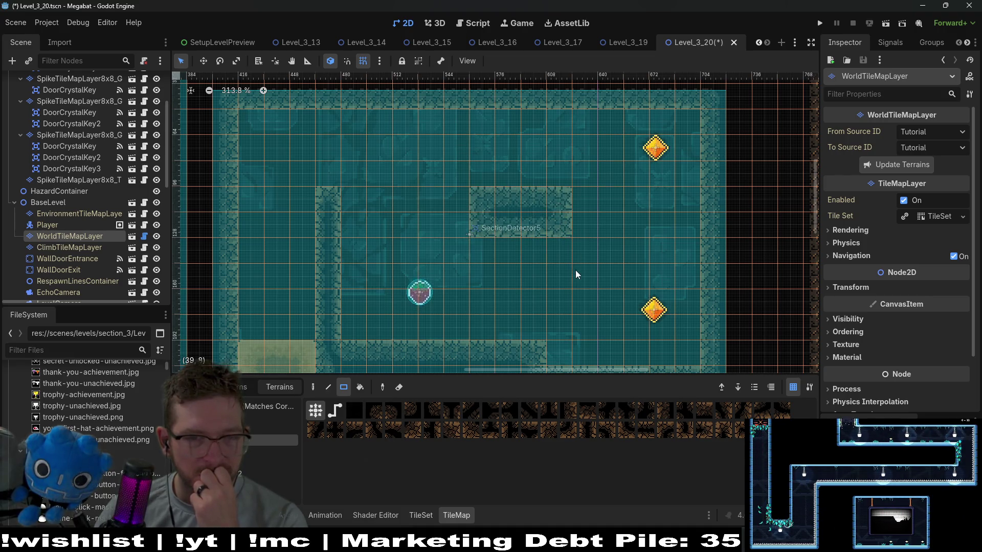
pyautogui.moveTo(584, 197); pyautogui.dragTo(590, 231)
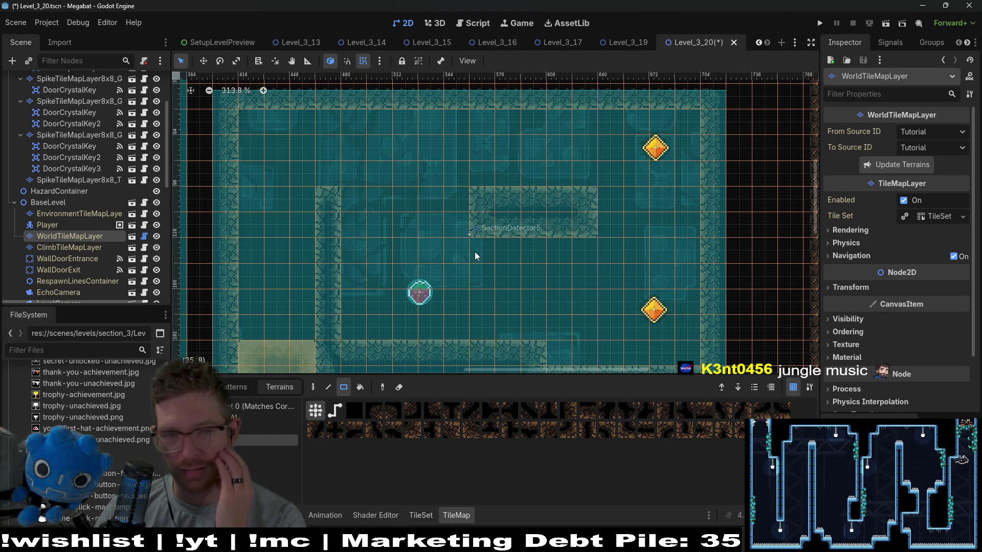
pyautogui.scroll(-2, 539, 306)
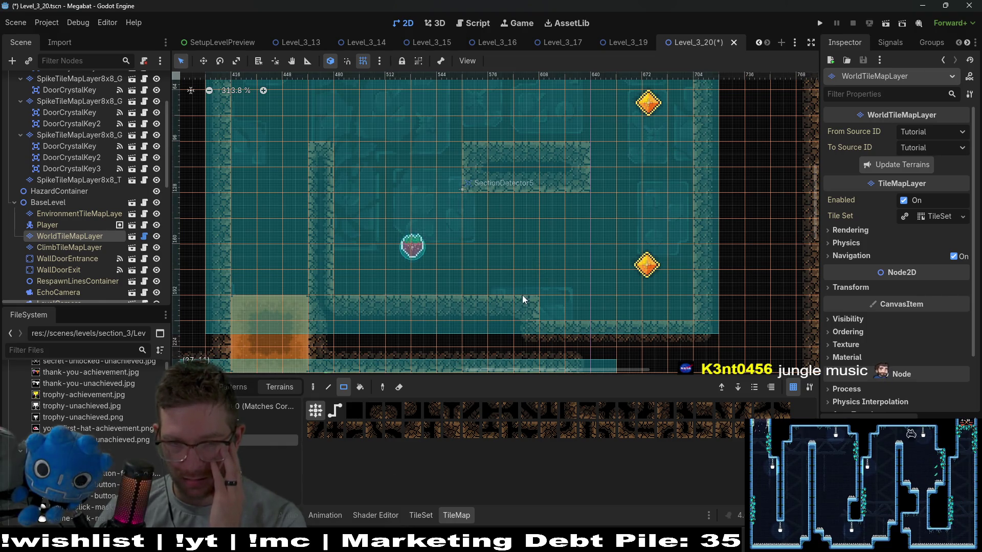
pyautogui.click(535, 311)
pyautogui.scroll(-3, 535, 311)
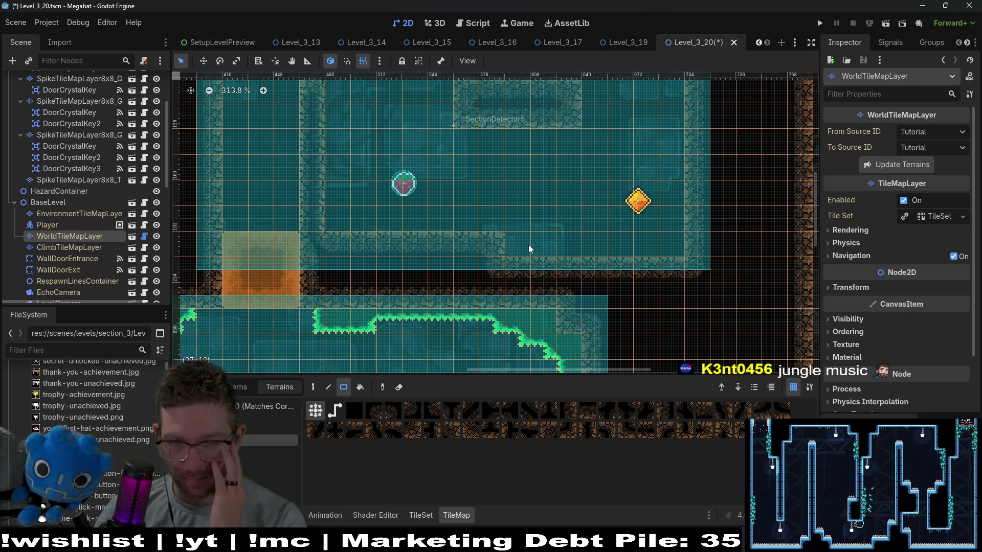
pyautogui.keyDown('ctrl'); pyautogui.scroll(-2, 492, 247); pyautogui.keyUp('ctrl')
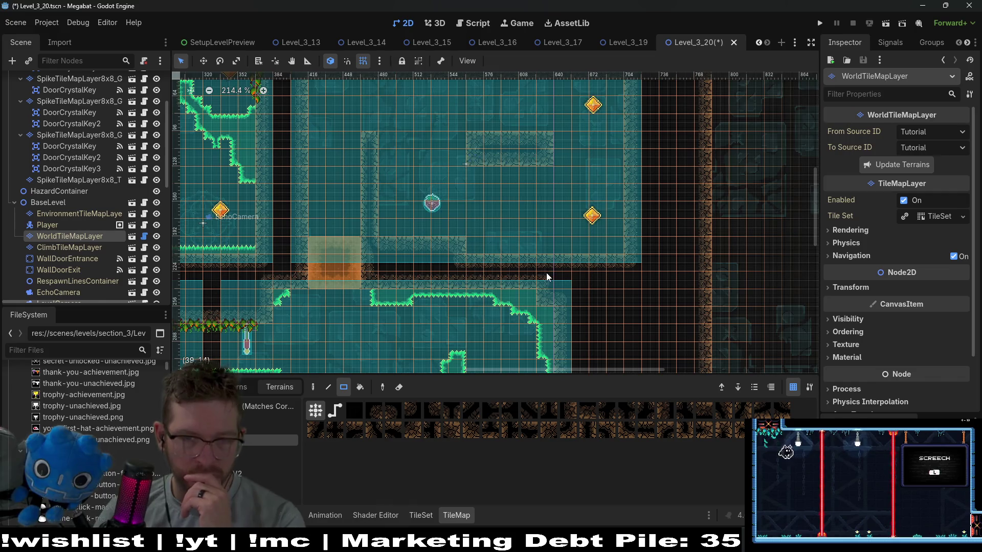
pyautogui.scroll(-2, 547, 276)
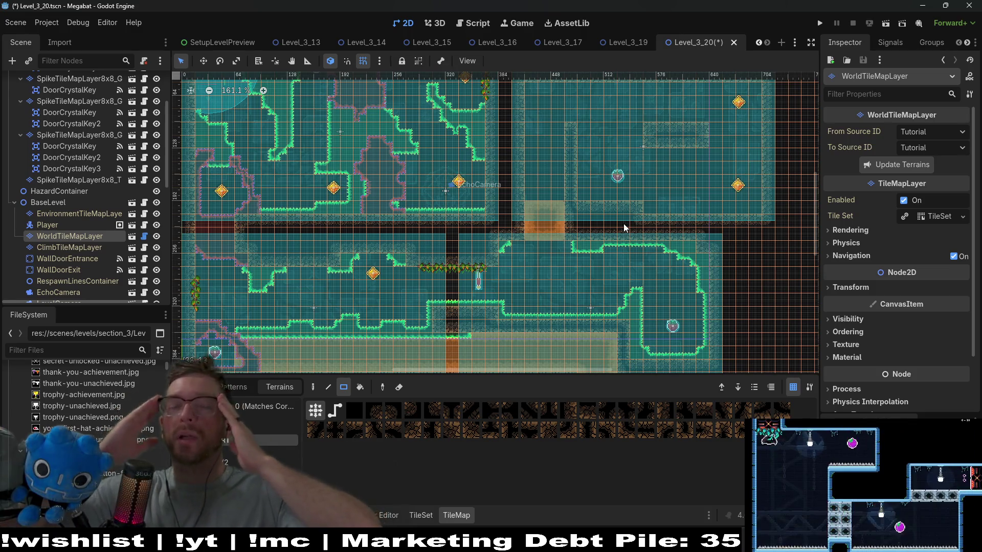
pyautogui.scroll(-3, 611, 248)
pyautogui.hscroll(-1, 611, 248)
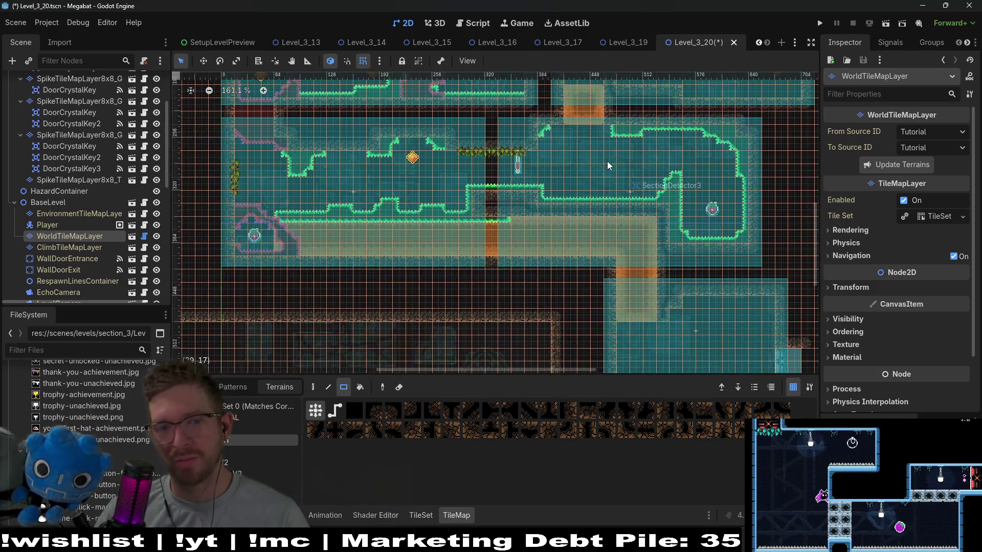
pyautogui.hscroll(3, 613, 195)
pyautogui.scroll(1, 612, 195)
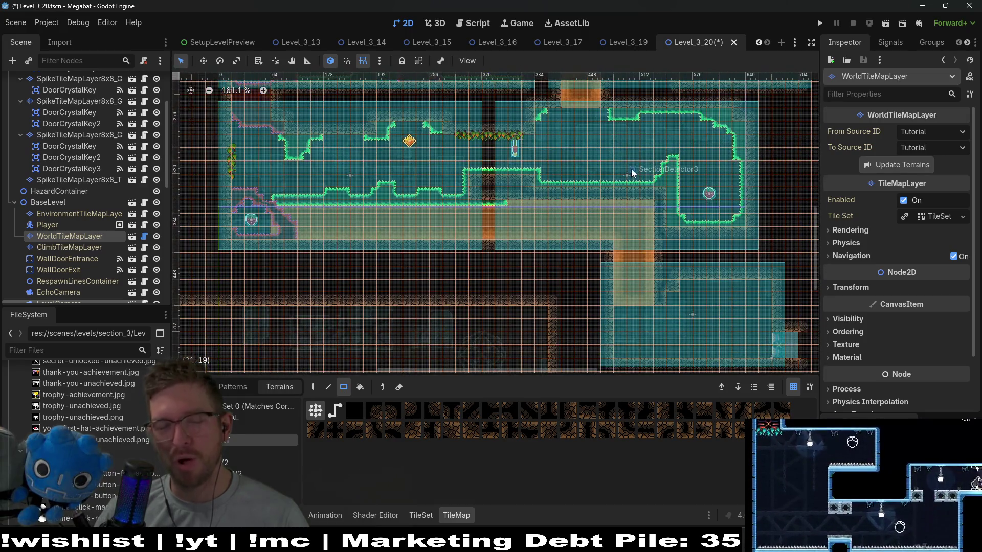
pyautogui.scroll(-3, 611, 195)
pyautogui.scroll(3, 599, 250)
pyautogui.hscroll(2, 598, 249)
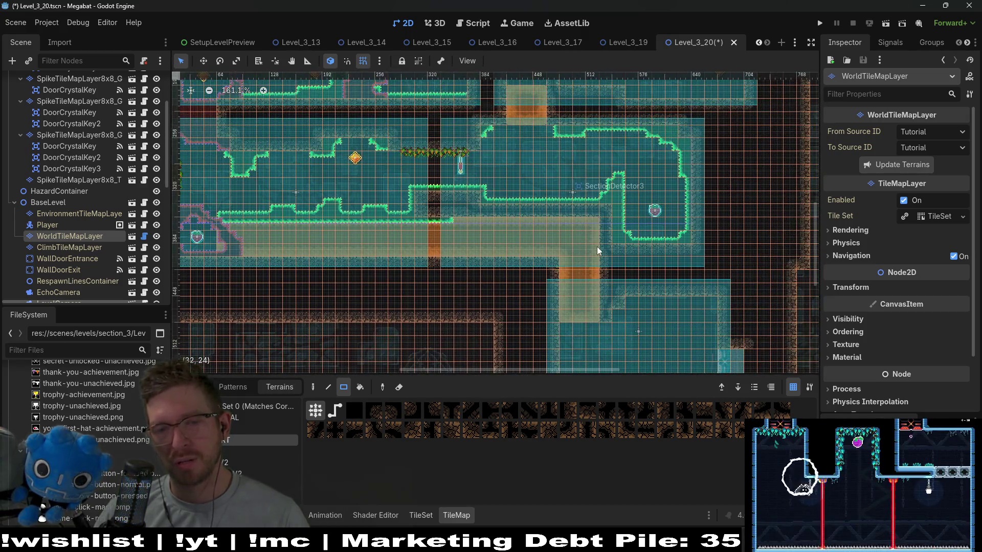
pyautogui.scroll(4, 597, 247)
pyautogui.hscroll(2, 583, 256)
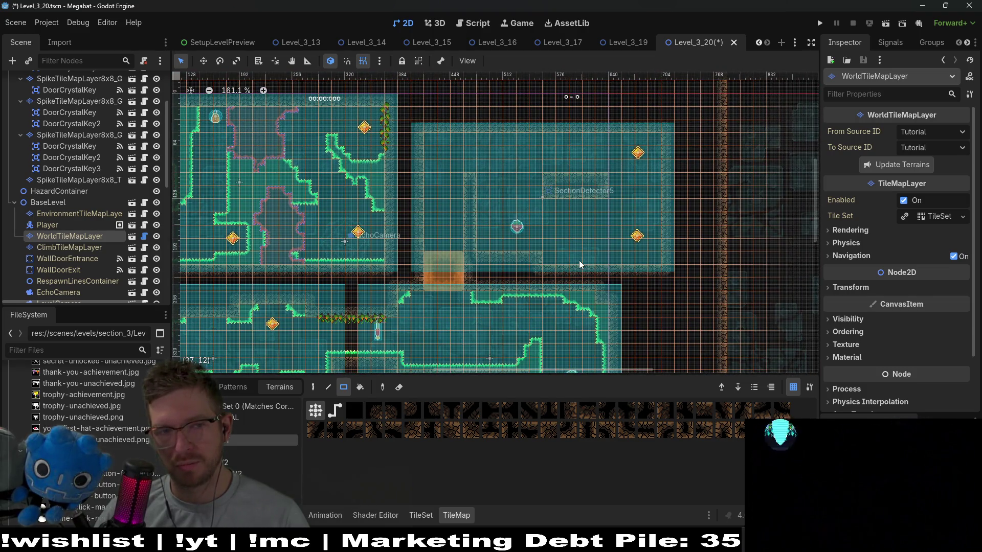
pyautogui.hscroll(-4, 382, 233)
pyautogui.scroll(3, 565, 315)
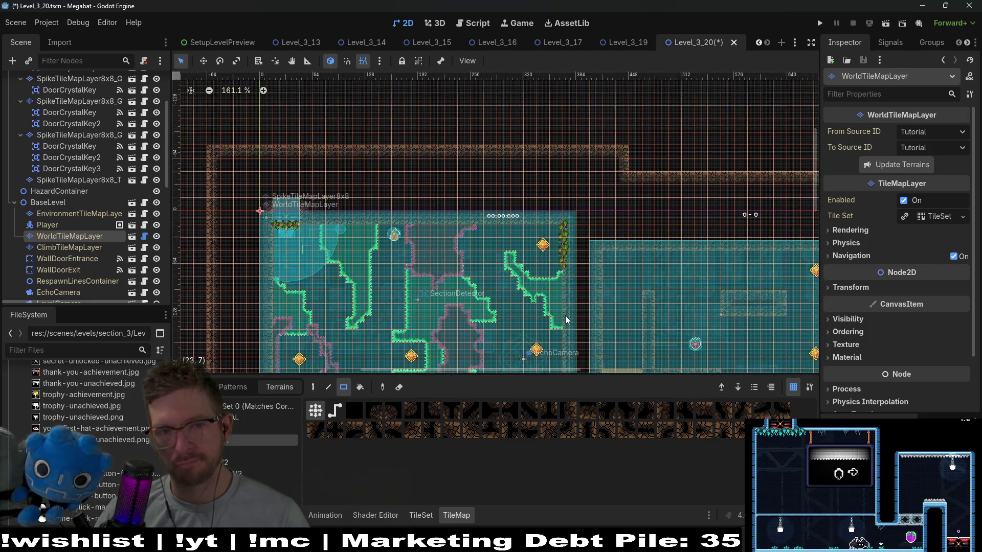
pyautogui.scroll(-3, 565, 315)
pyautogui.scroll(-4, 566, 207)
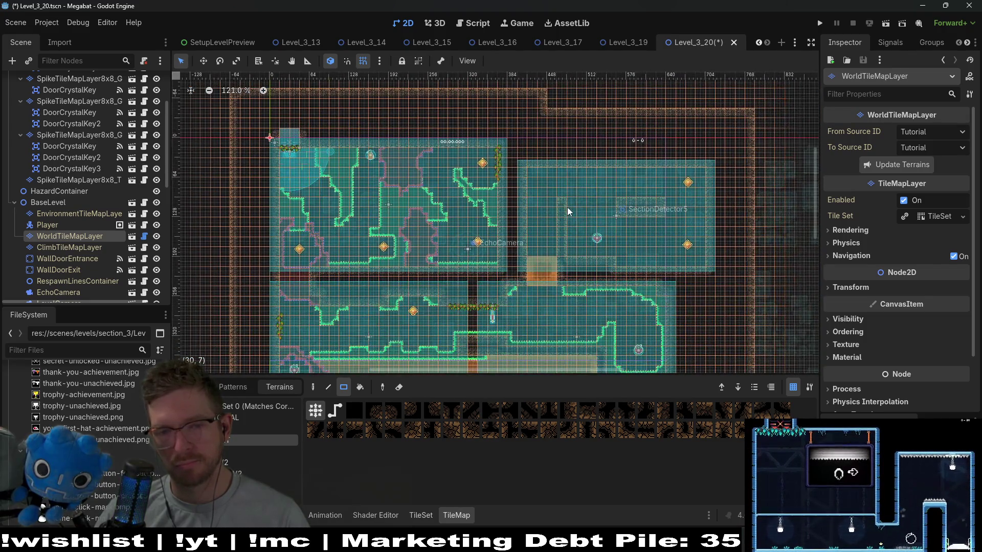
pyautogui.hscroll(2, 565, 227)
pyautogui.scroll(-4, 565, 227)
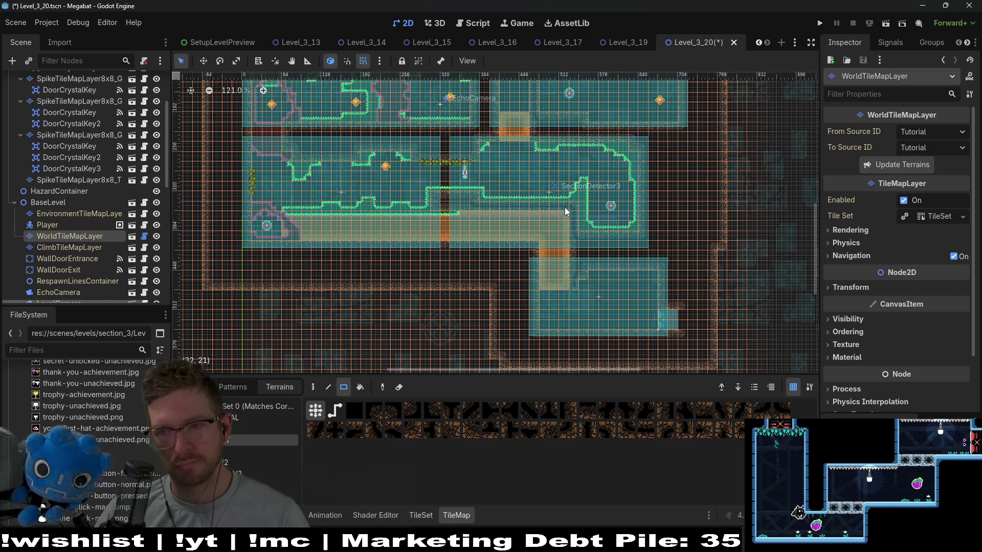
pyautogui.scroll(4, 565, 210)
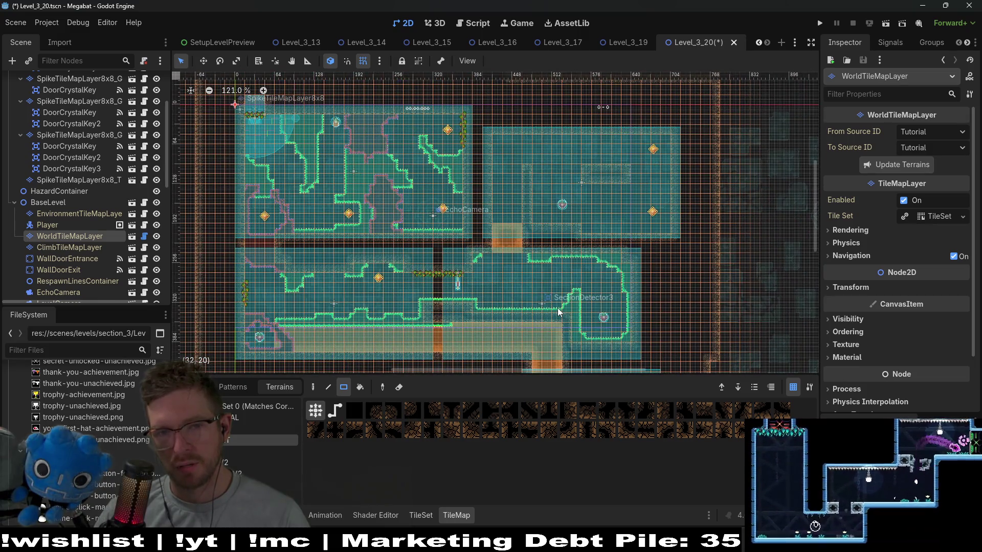
pyautogui.scroll(1, 558, 308)
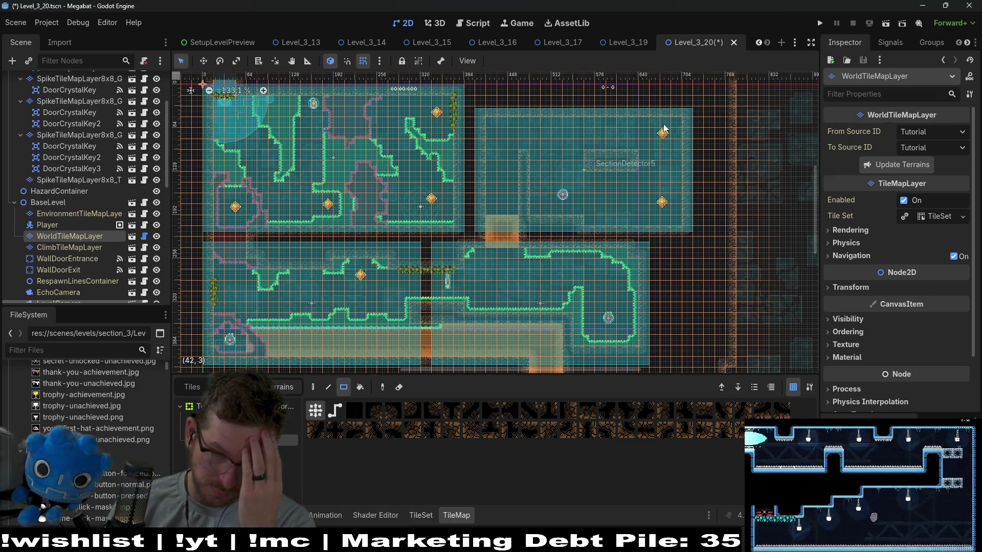
pyautogui.moveTo(594, 157); pyautogui.dragTo(620, 210)
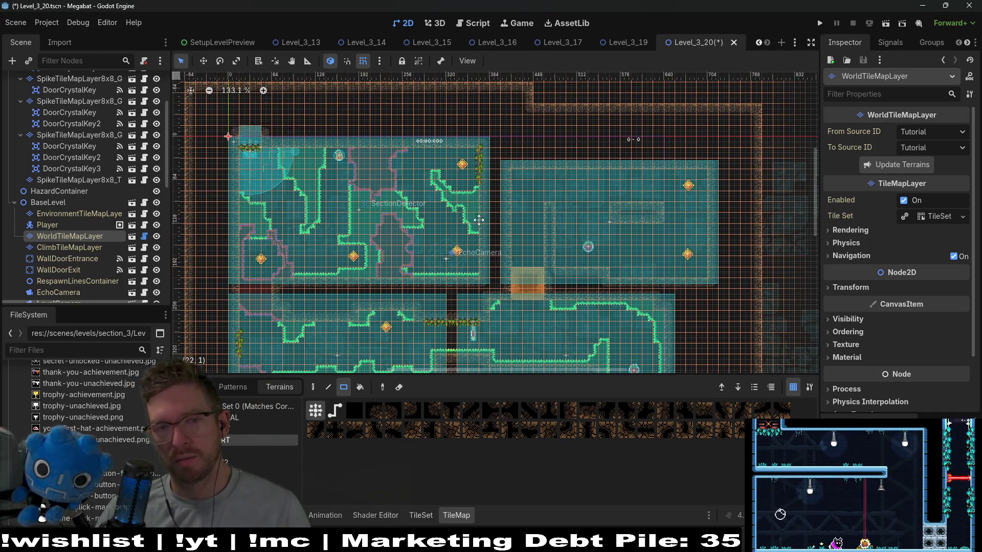
pyautogui.moveTo(467, 135); pyautogui.dragTo(477, 204)
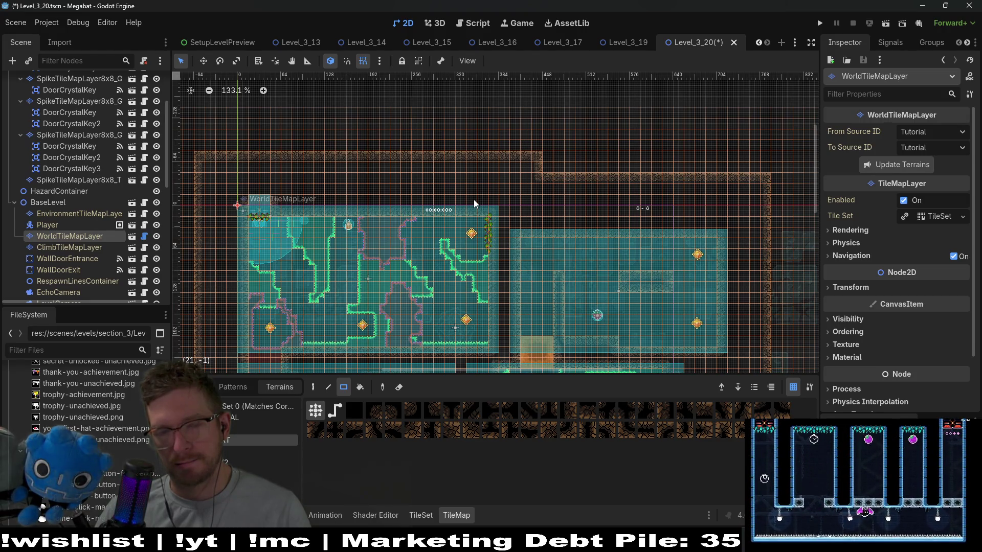
pyautogui.scroll(3, 474, 200)
pyautogui.scroll(3, 447, 157)
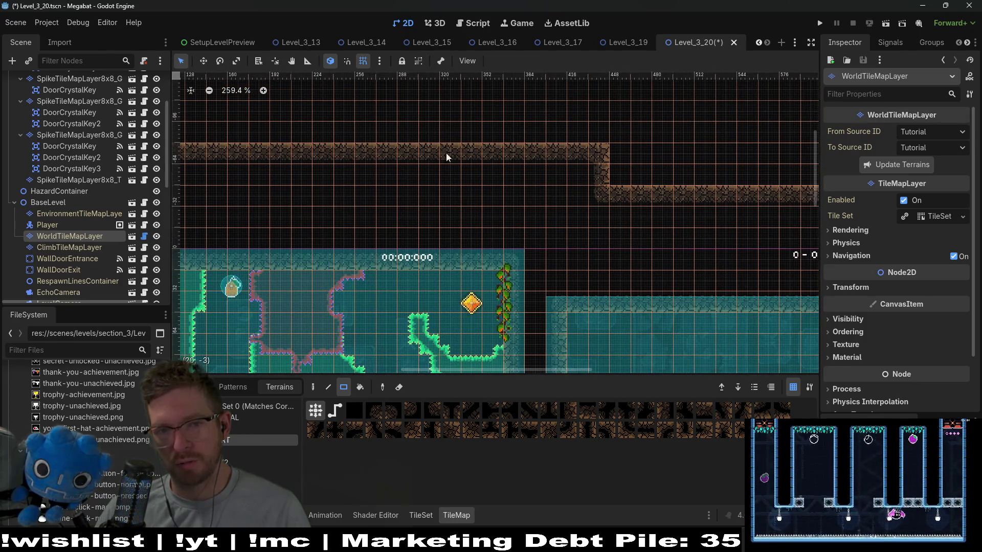
pyautogui.scroll(-3, 484, 194)
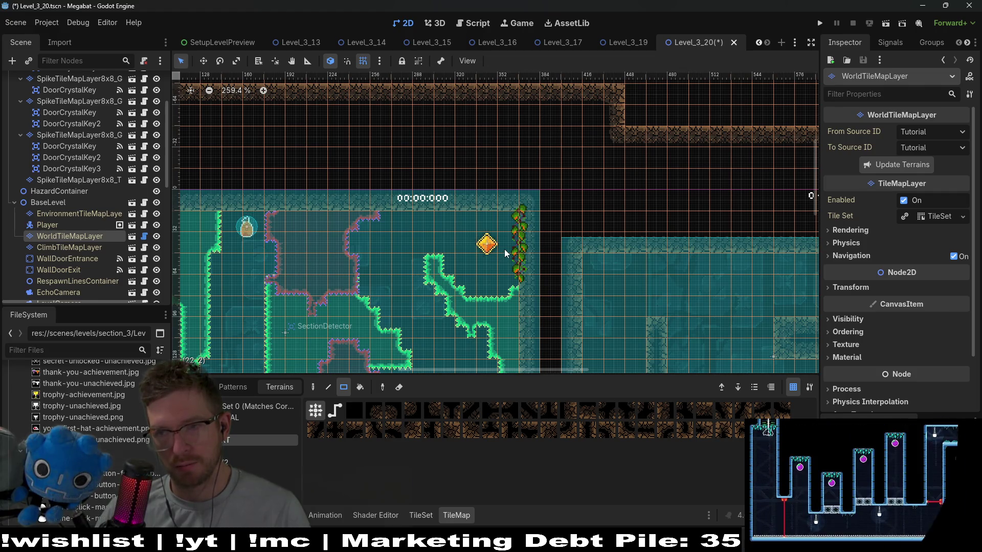
pyautogui.scroll(-3, 505, 254)
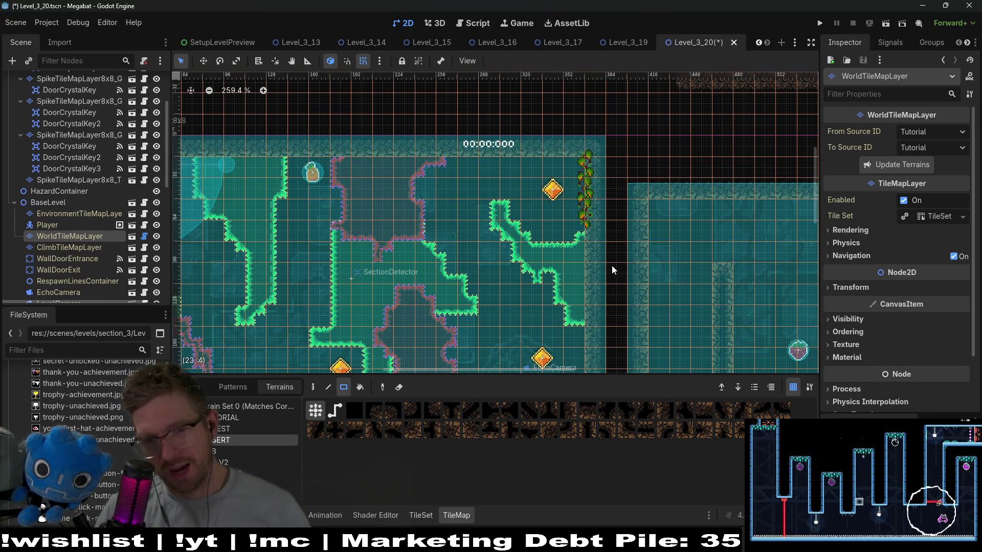
pyautogui.moveTo(608, 264); pyautogui.dragTo(496, 165)
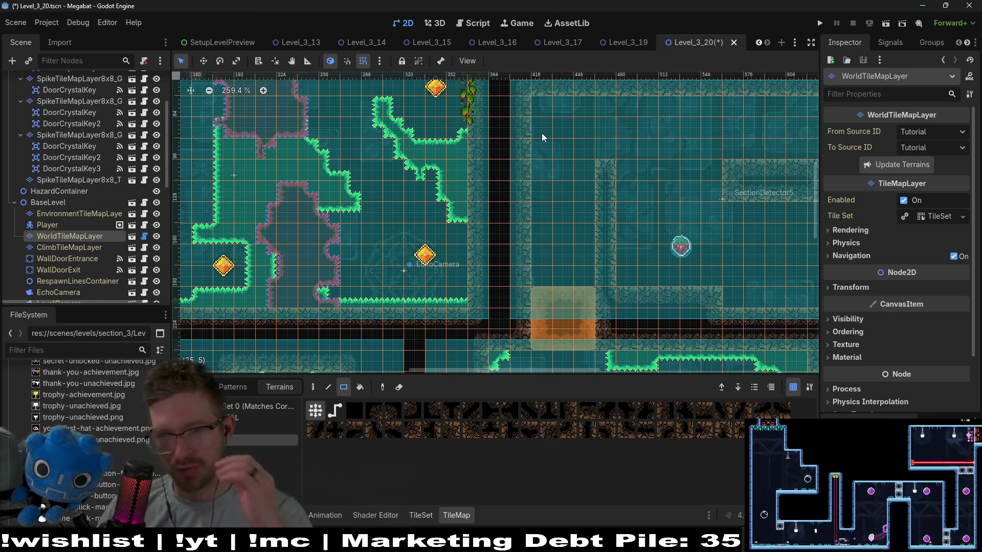
pyautogui.scroll(-2, 520, 214)
pyautogui.scroll(-3, 590, 220)
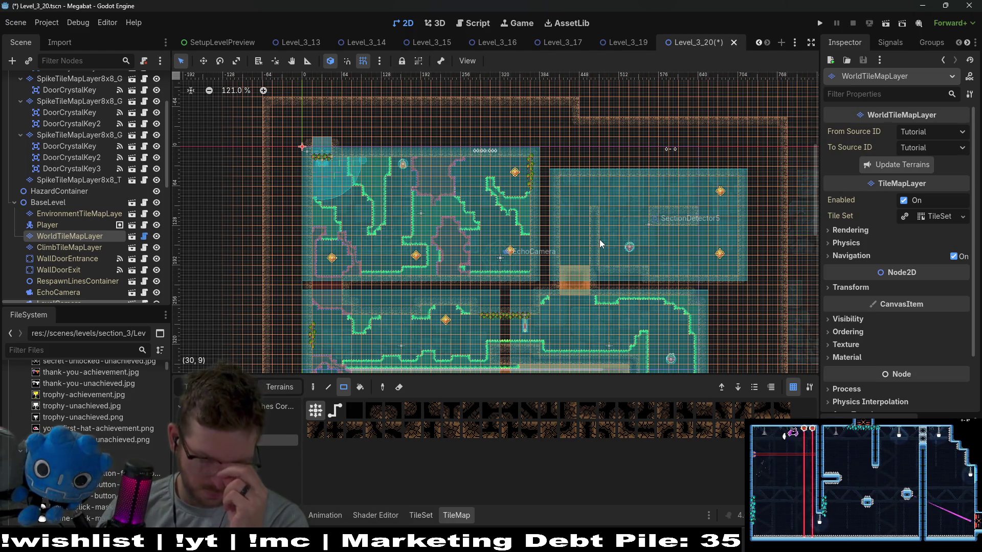
pyautogui.scroll(5, 600, 240)
pyautogui.scroll(-3, 632, 228)
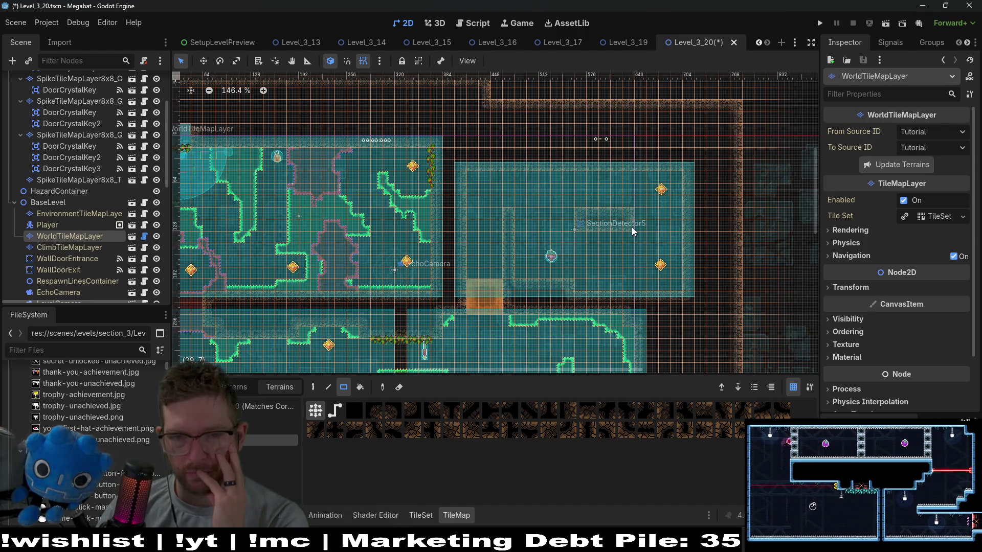
pyautogui.scroll(-2, 592, 228)
pyautogui.scroll(-1, 592, 227)
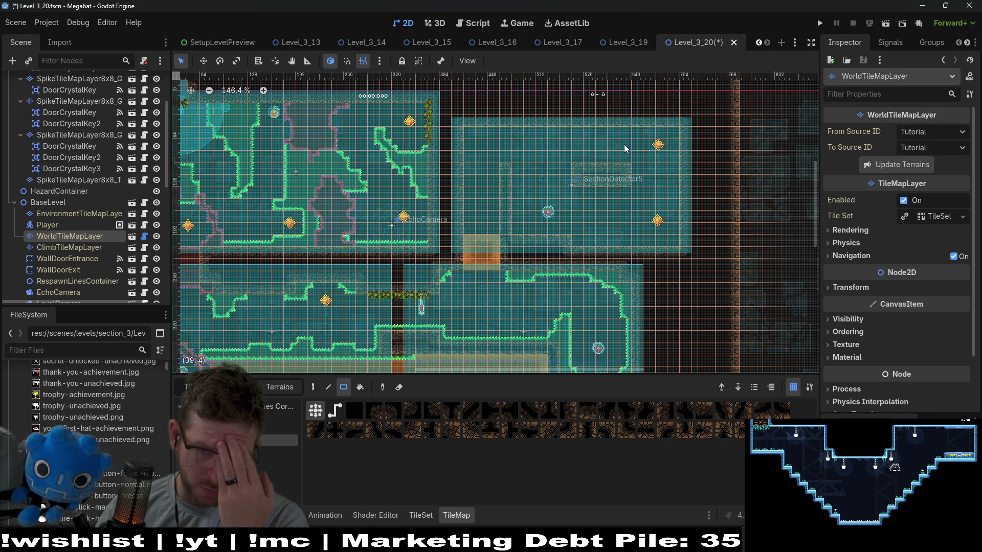
pyautogui.scroll(3, 76, 212)
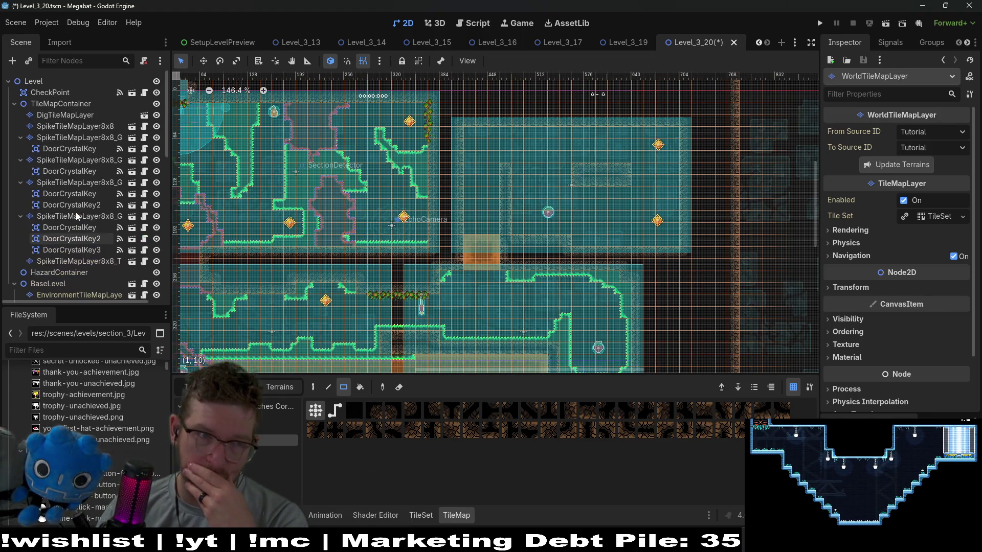
pyautogui.click(39, 87)
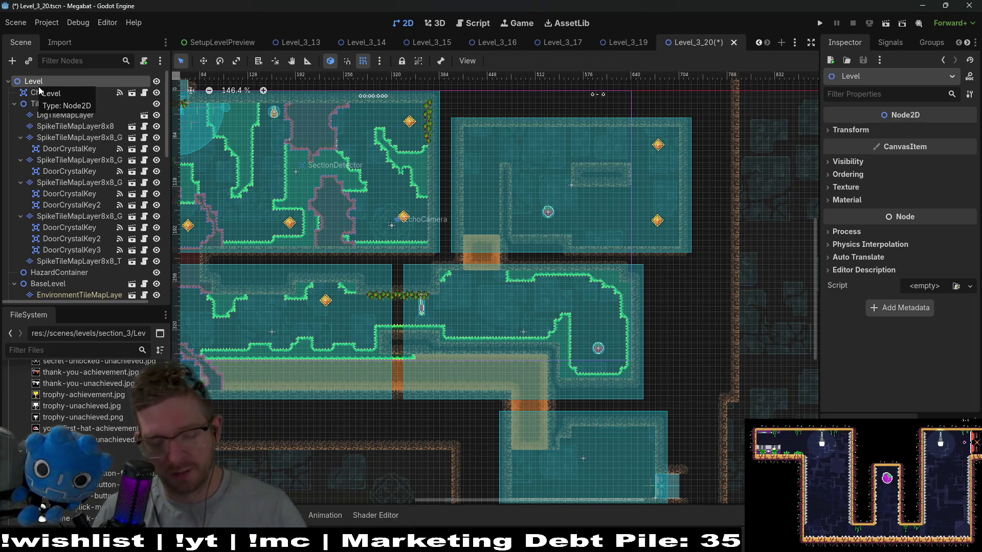
# Add a Node2D directly under Level and rename it PowerContainer
pyautogui.hotkey('ctrl', 'a')
pyautogui.write('power')
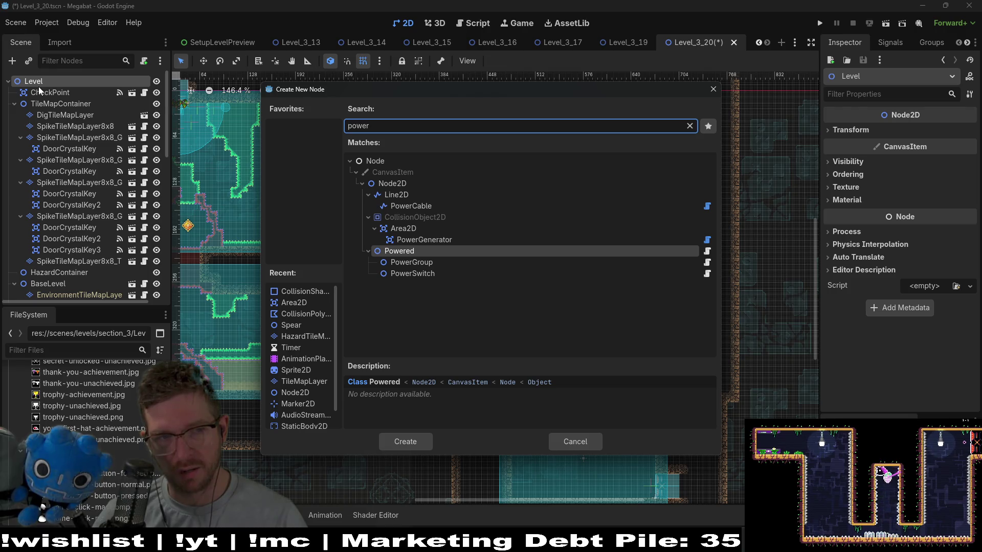
pyautogui.press('BackSpace')
pyautogui.press('BackSpace')
pyautogui.press('BackSpace')
pyautogui.write('nod')
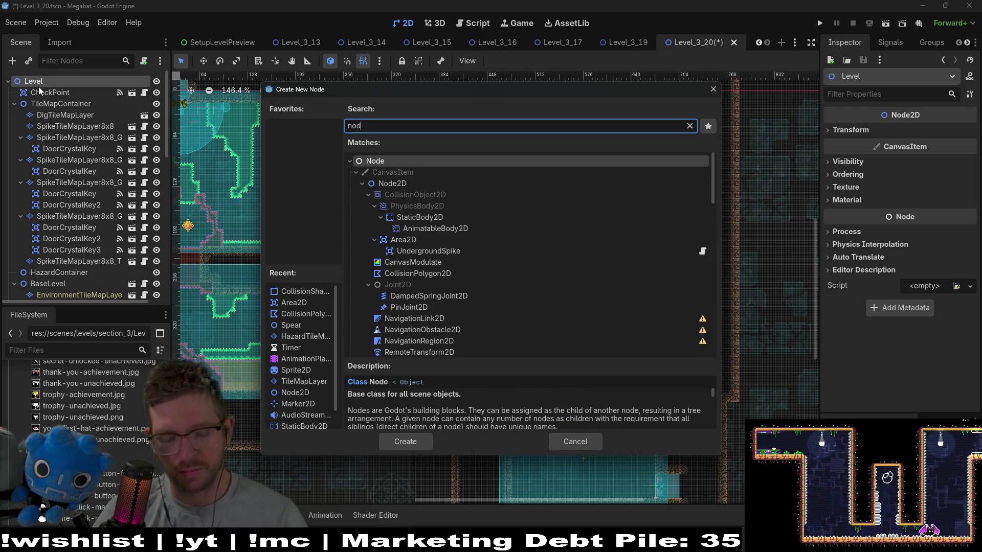
pyautogui.press('Down')
pyautogui.press('Return')
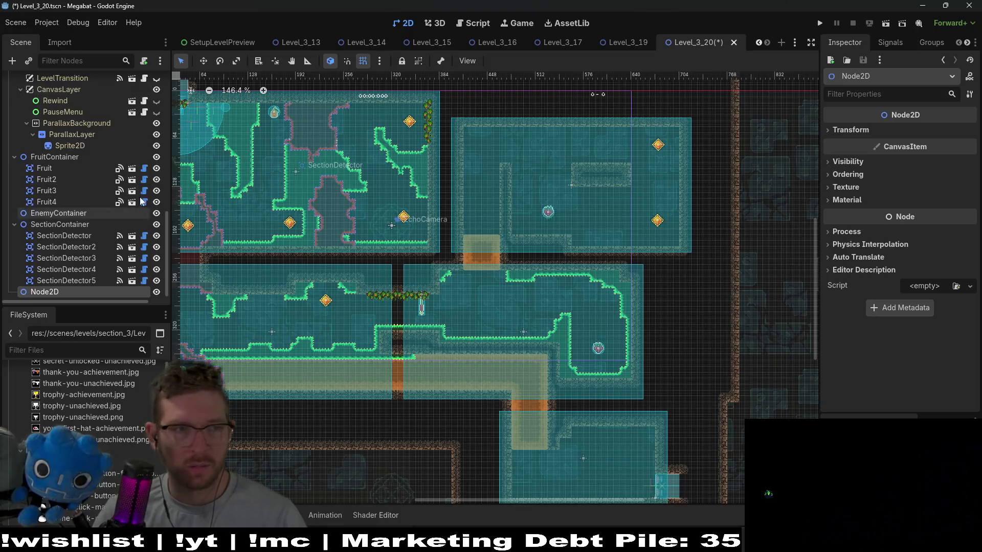
pyautogui.moveTo(76, 296)
pyautogui.mouseDown()
pyautogui.moveTo(59, 61)
pyautogui.moveTo(44, 96)
pyautogui.mouseUp()
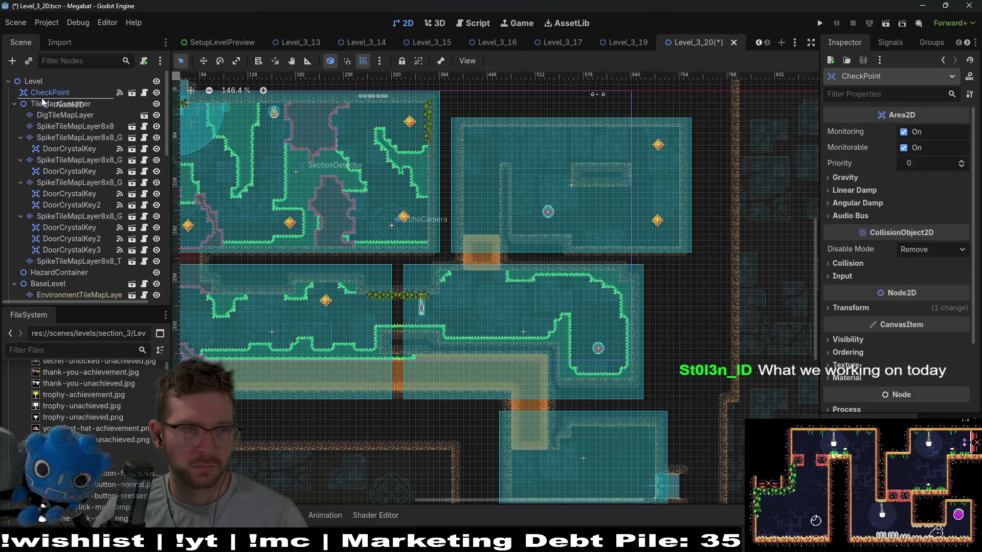
pyautogui.doubleClick(43, 104)
pyautogui.write('Power')
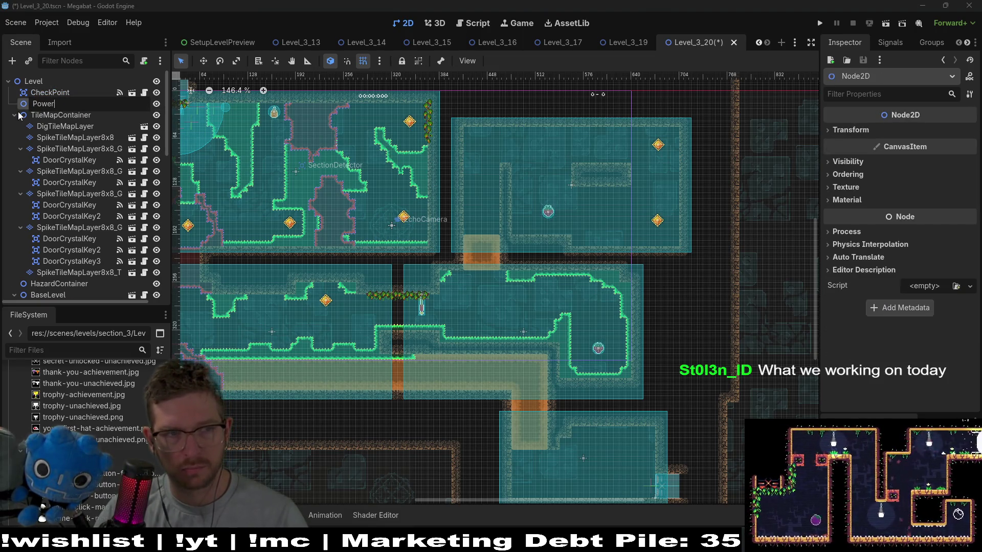
pyautogui.write('Container')
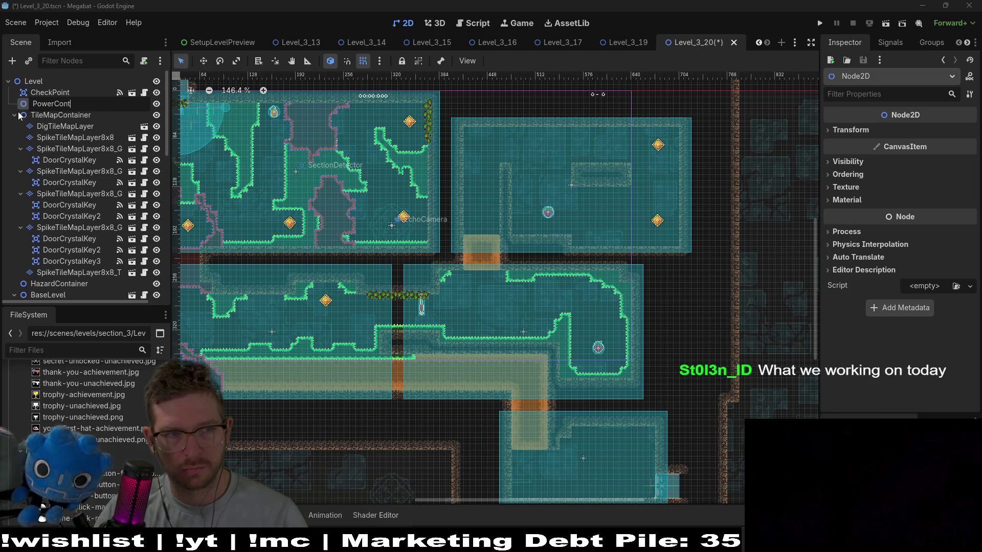
pyautogui.press('Return')
# Instance the PowerGenerator scene under PowerContainer
pyautogui.hotkey('ctrl', 'shift', 'a')
pyautogui.write('powerge')
pyautogui.press('Return')
pyautogui.press('w')
pyautogui.scroll(6, 601, 153)
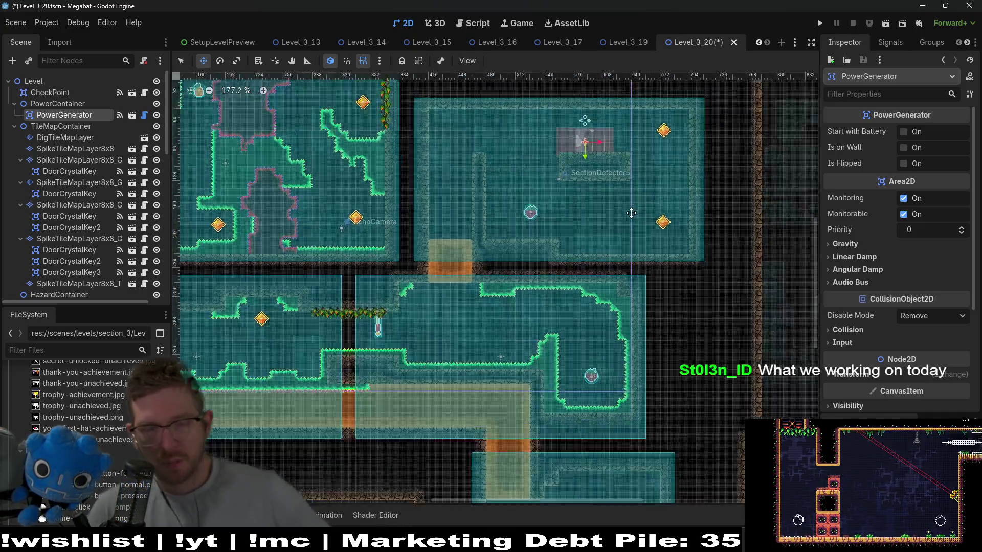
# Move the PowerGenerator onto the raised tile ledge above SectionDetector5
pyautogui.scroll(3, 581, 208)
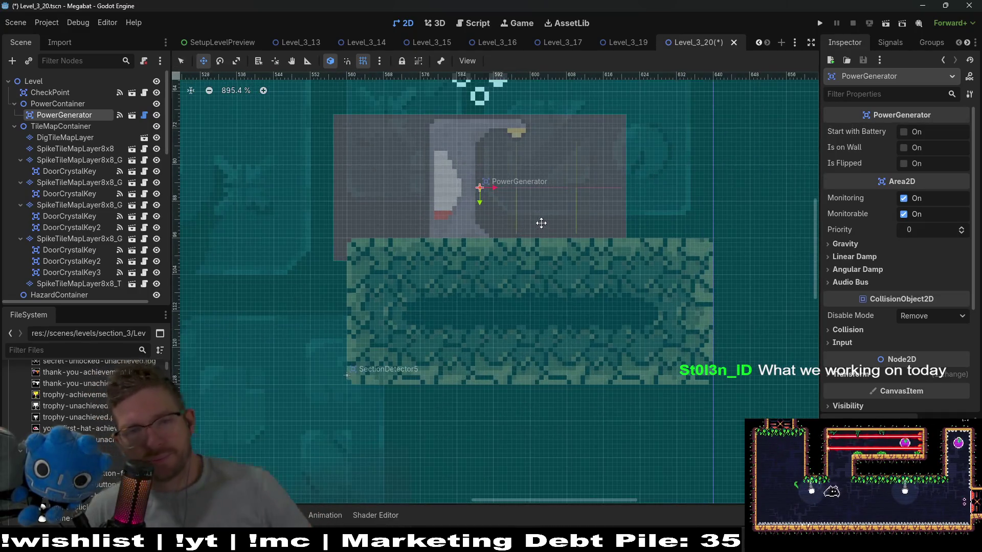
pyautogui.moveTo(556, 222); pyautogui.dragTo(596, 204)
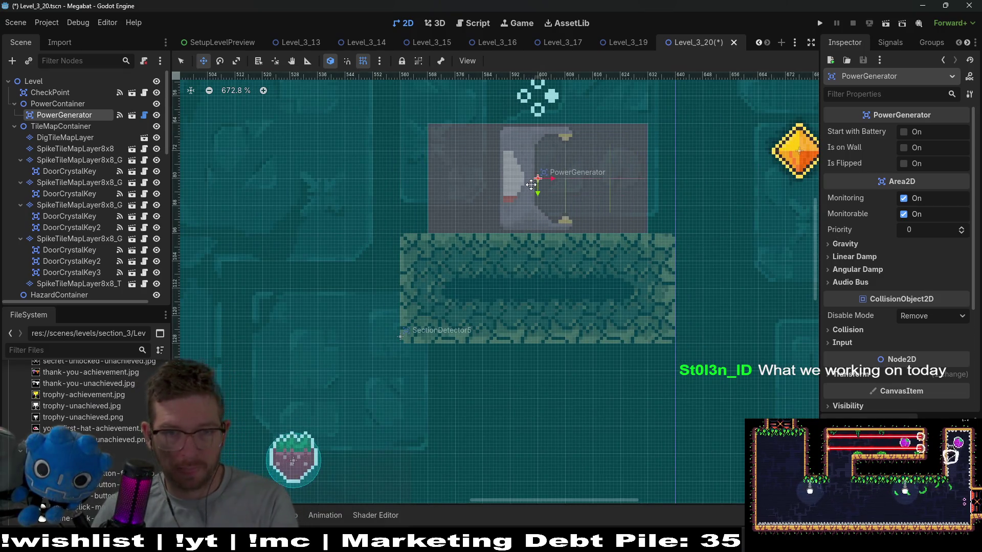
pyautogui.scroll(-1, 557, 202)
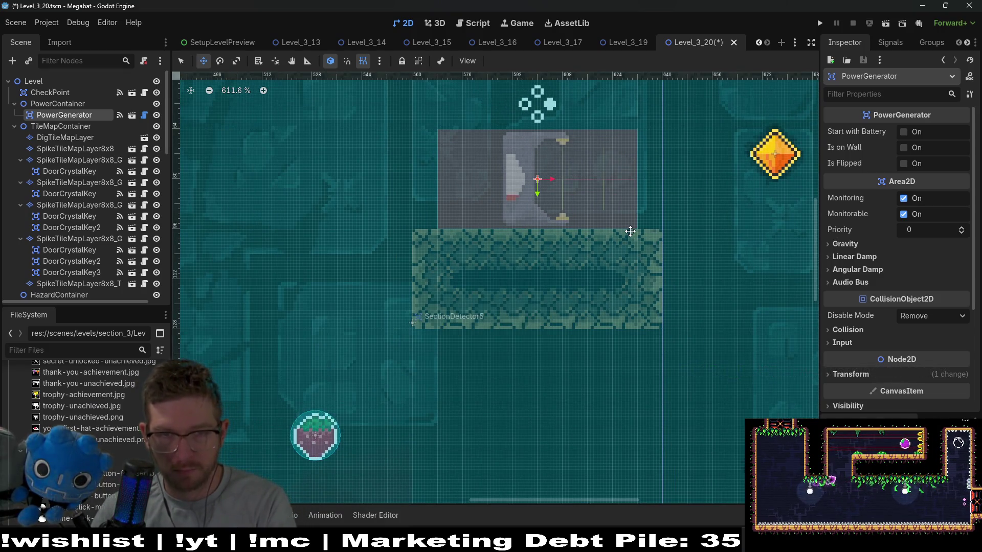
pyautogui.scroll(-3, 630, 232)
pyautogui.hscroll(3, 630, 231)
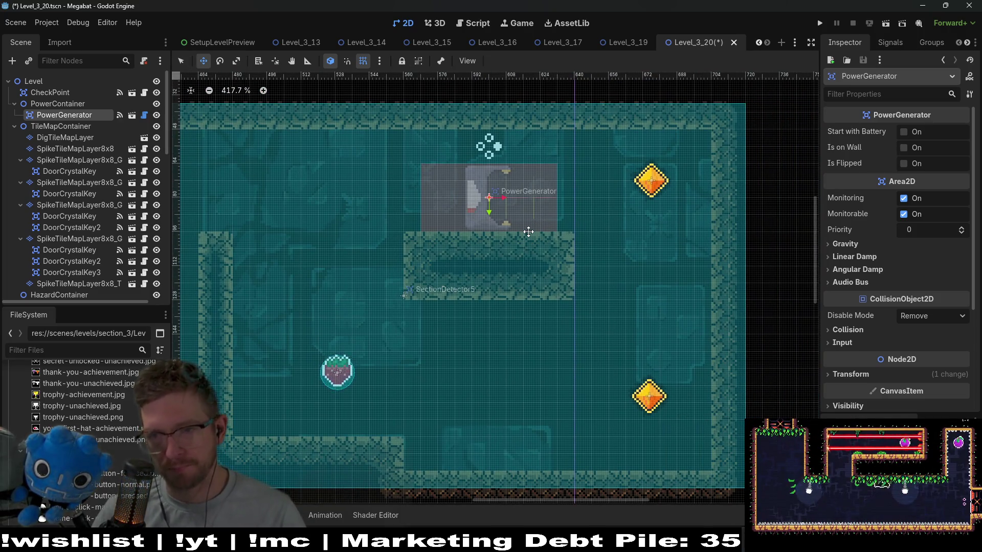
pyautogui.scroll(-9, 528, 231)
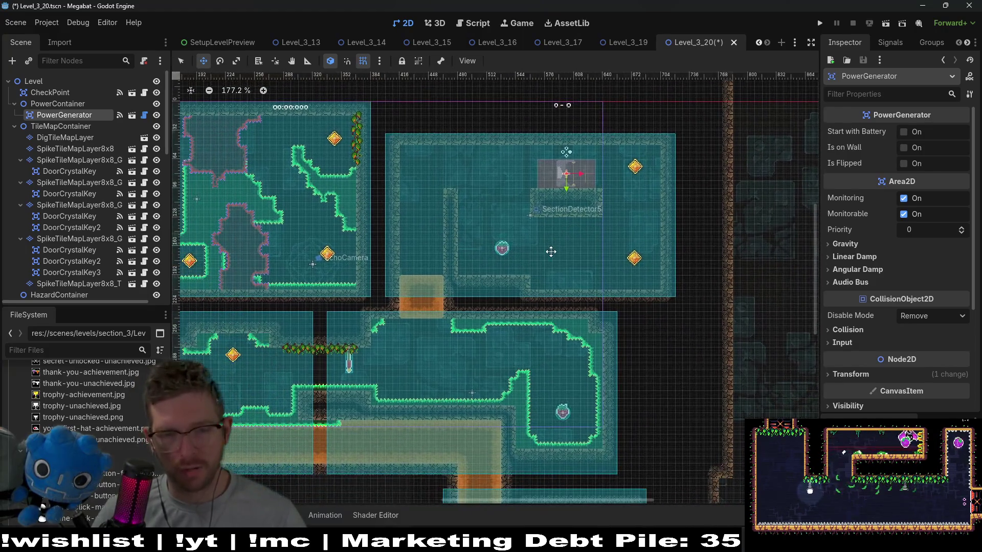
# Look over the neighbouring rooms of the level, then select PowerContainer
pyautogui.moveTo(507, 304); pyautogui.dragTo(627, 223)
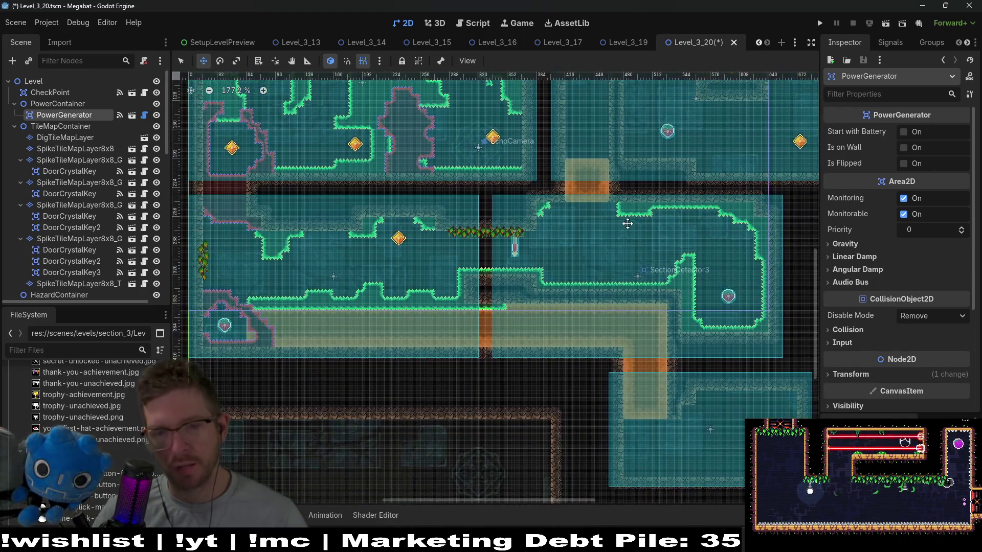
pyautogui.scroll(-3, 627, 223)
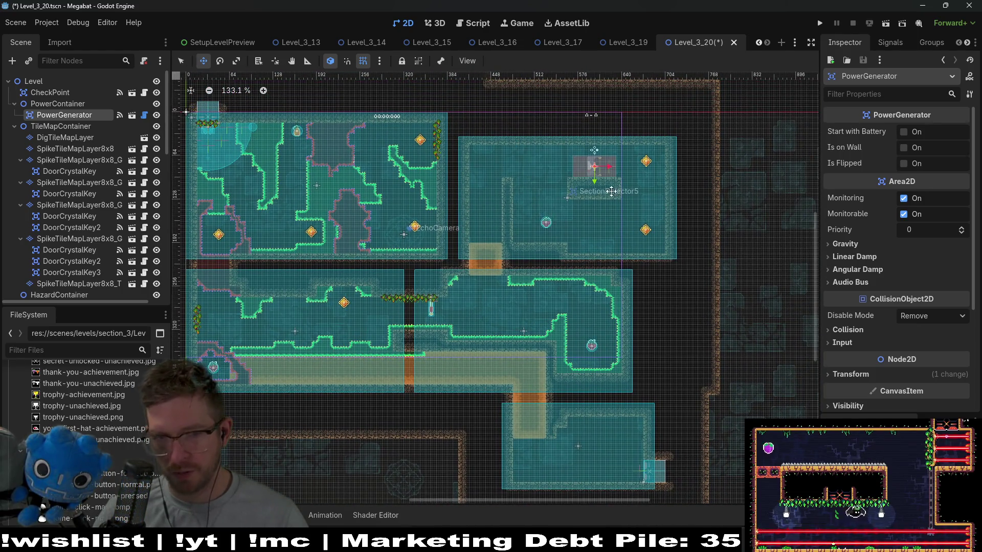
pyautogui.scroll(12, 609, 197)
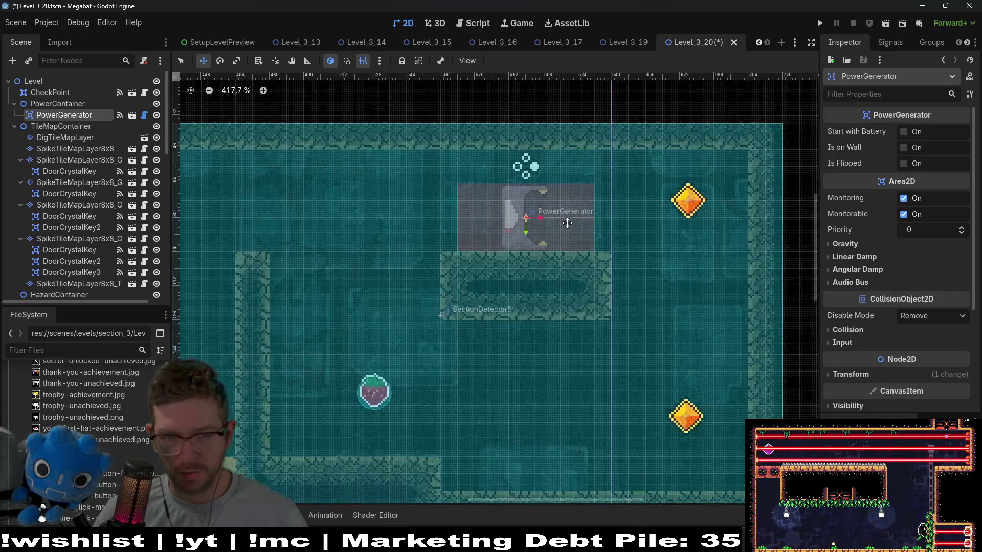
pyautogui.scroll(1, 567, 223)
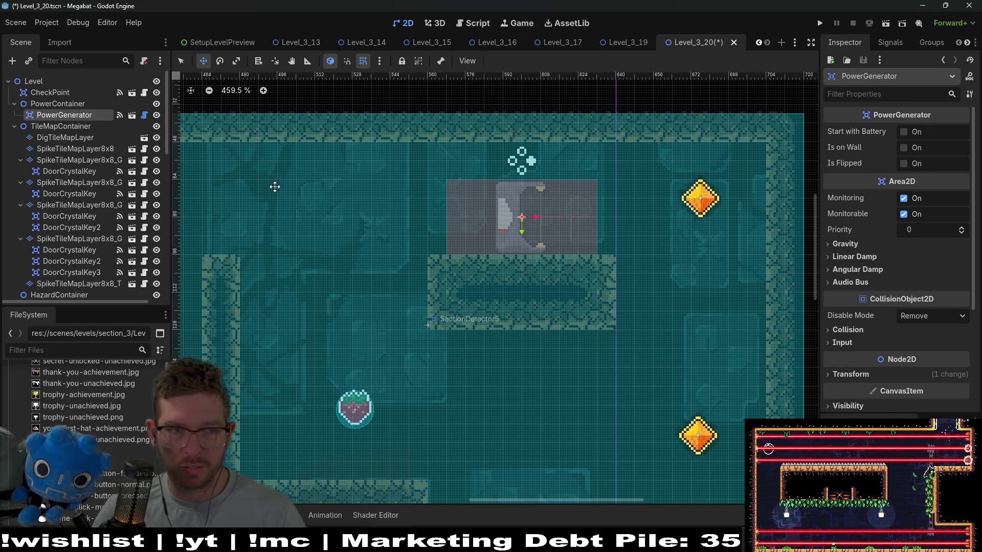
pyautogui.click(39, 106)
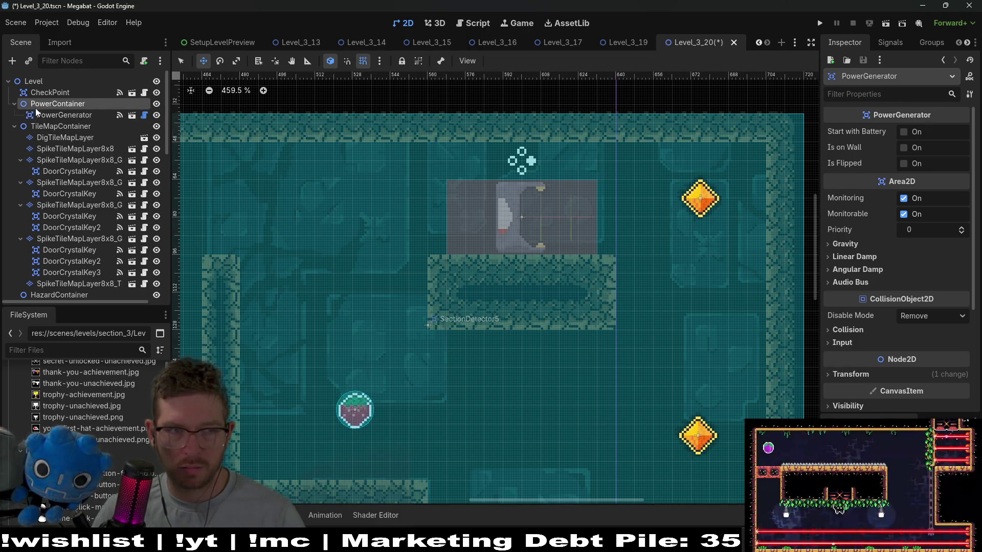
# Add a KeyChainPart node by mistake and undo it
pyautogui.hotkey('ctrl', 'a')
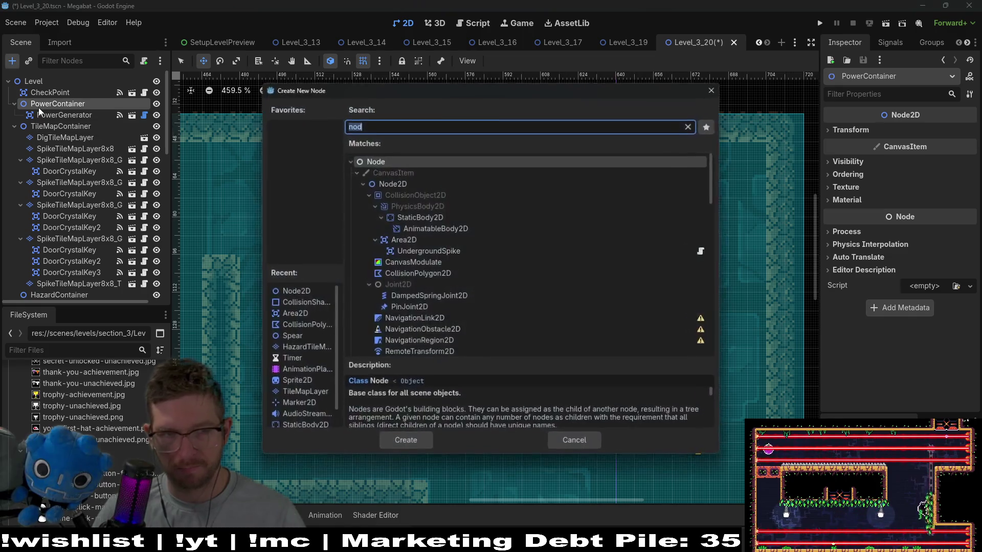
pyautogui.write('keyca')
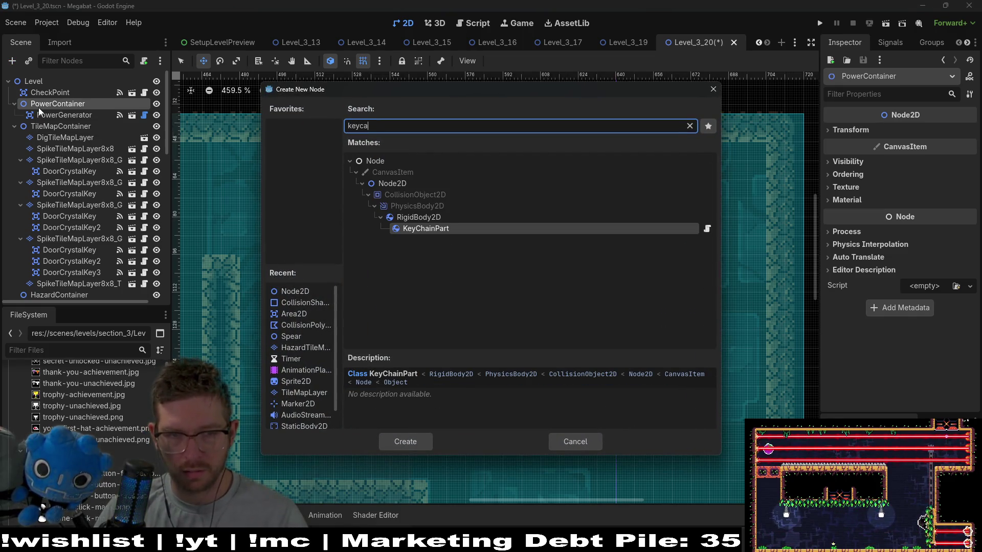
pyautogui.press('Return')
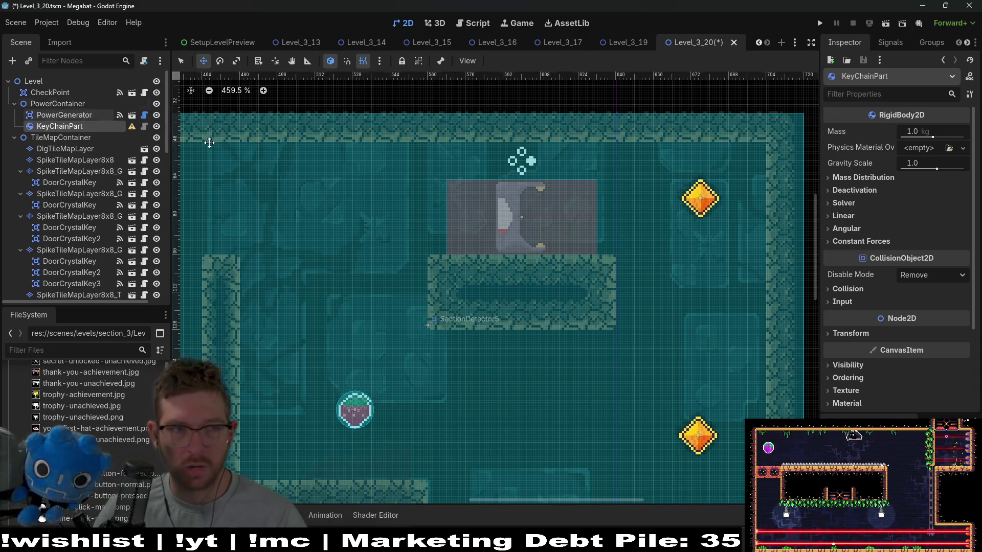
pyautogui.hotkey('ctrl', 'z')
# Instance KeyChain.tscn as a child of PowerContainer
pyautogui.click(63, 102)
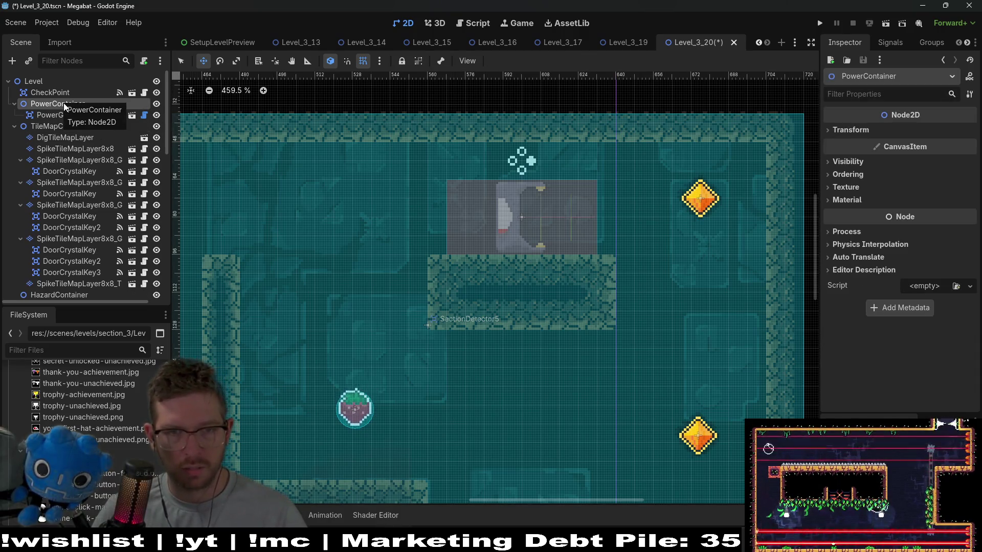
pyautogui.hotkey('ctrl', 'shift', 'a')
pyautogui.write('keychain')
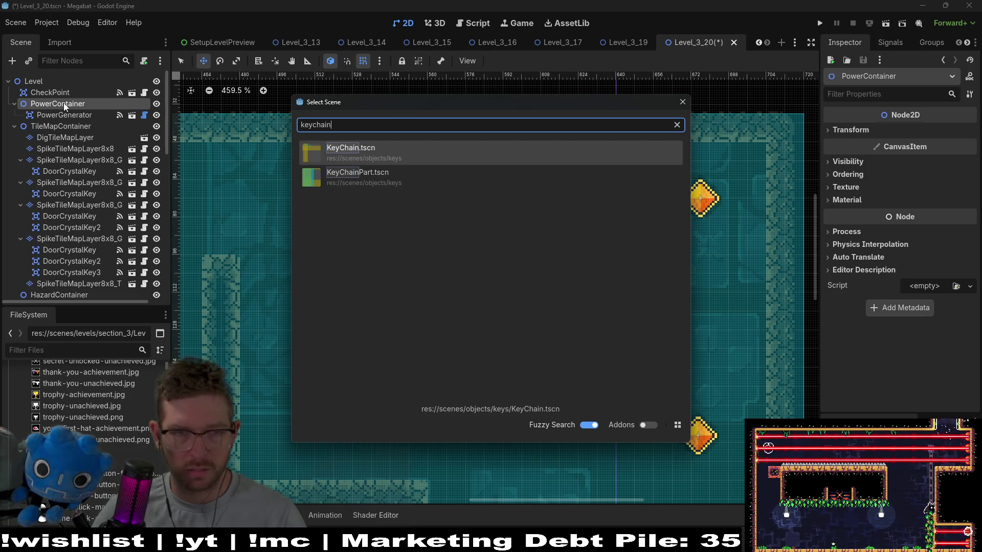
pyautogui.press('Return')
pyautogui.scroll(-4, 510, 314)
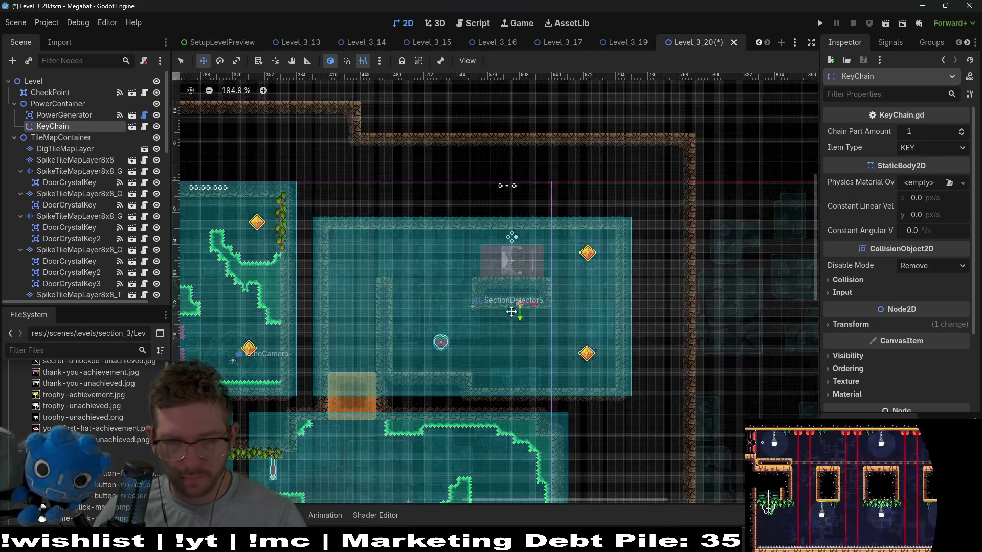
# Nudge the KeyChain into place and set Chain Part Amount 4 and Item Type BATTERY
pyautogui.scroll(6, 512, 312)
pyautogui.moveTo(526, 299); pyautogui.dragTo(502, 305)
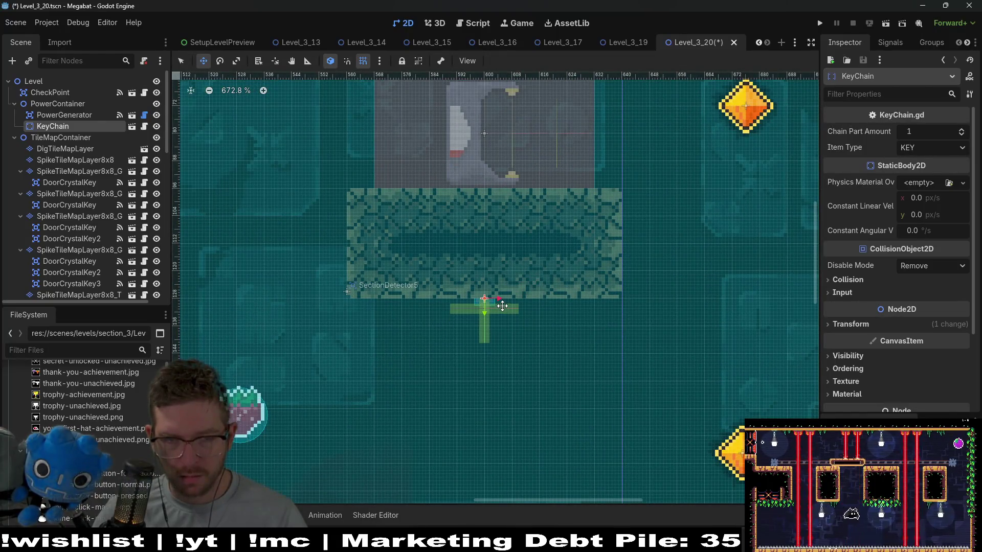
pyautogui.click(962, 130)
pyautogui.click(962, 130)
pyautogui.click(961, 130)
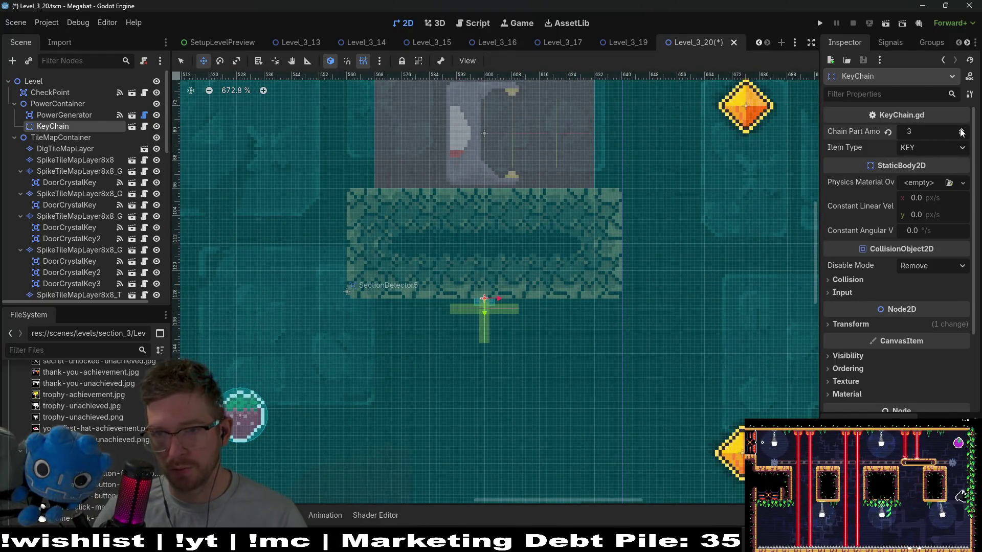
pyautogui.click(965, 150)
pyautogui.click(944, 178)
# Select HazardContainer and open the Select Scene picker to instance a child
pyautogui.scroll(-5, 512, 230)
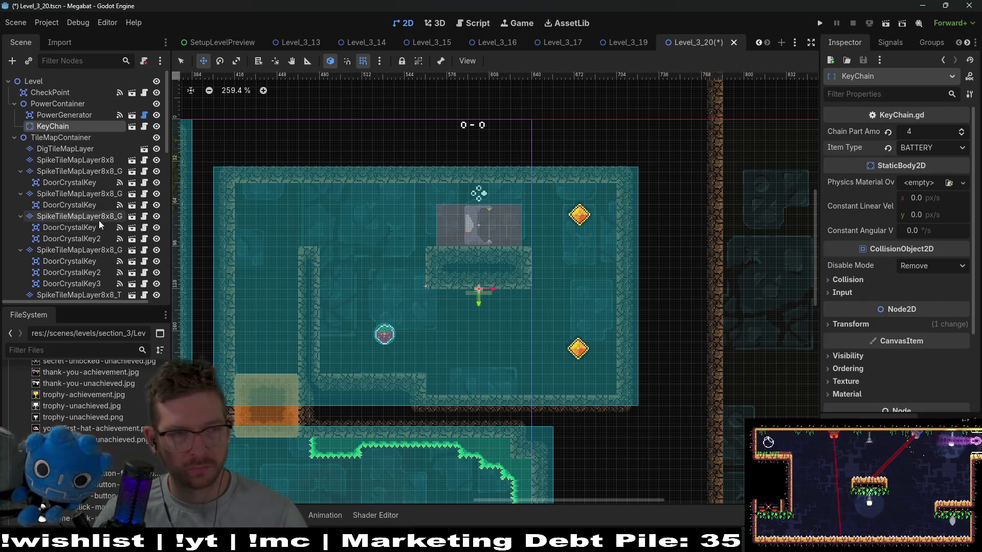
pyautogui.scroll(-5, 97, 220)
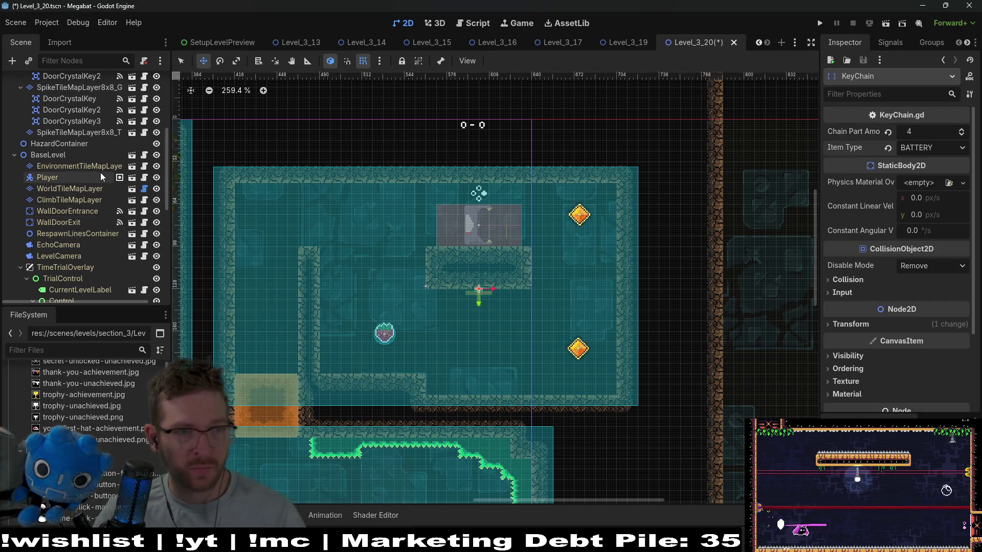
pyautogui.scroll(3, 72, 220)
pyautogui.click(73, 224)
pyautogui.hotkey('ctrl', 'shift', 'a')
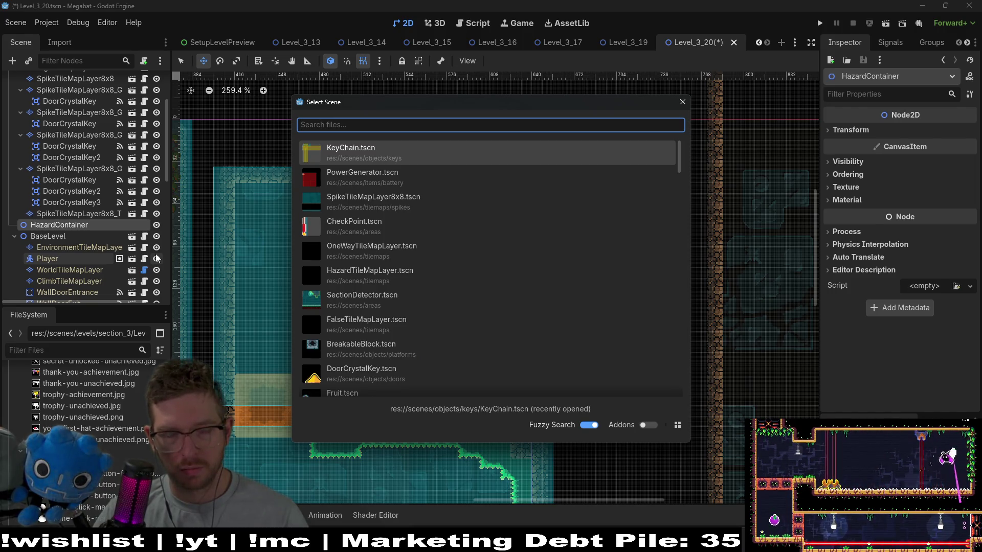
# Instance HazardTileMapLayer under HazardContainer and set its Section to desert
pyautogui.write('hazard')
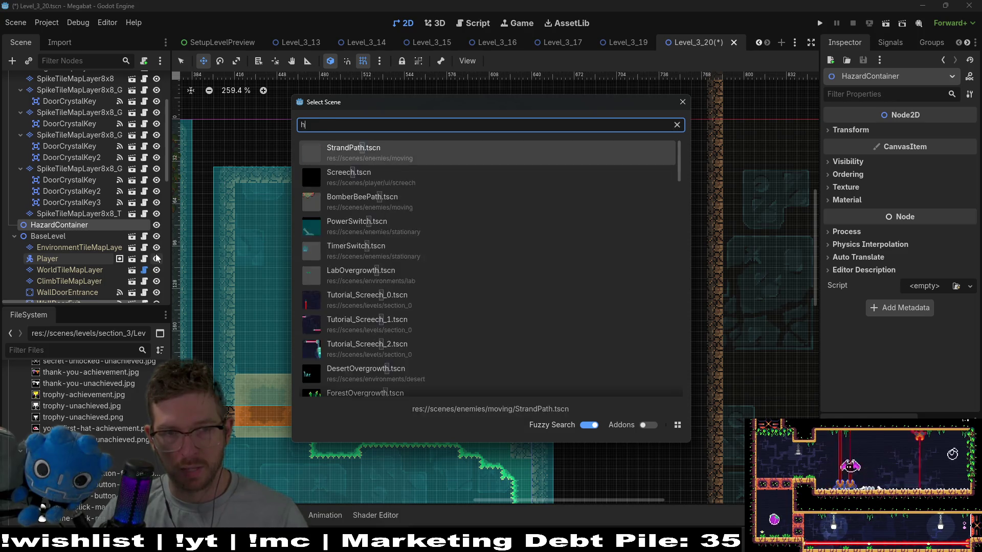
pyautogui.press('Return')
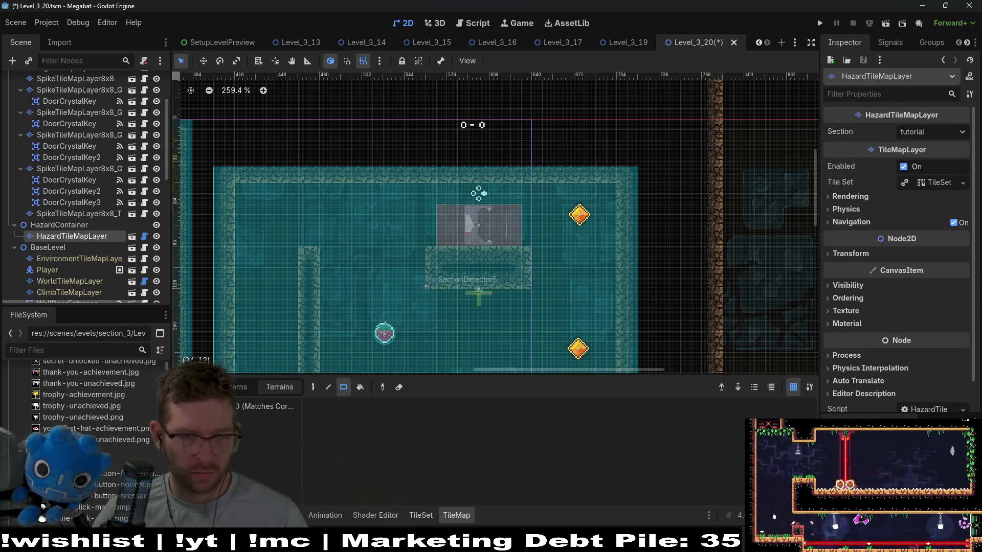
pyautogui.click(918, 133)
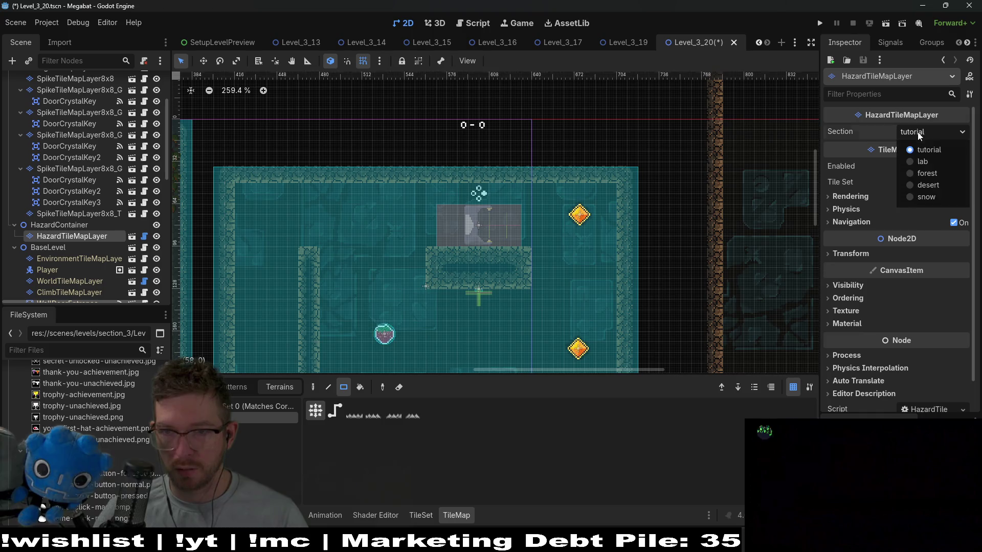
pyautogui.click(922, 185)
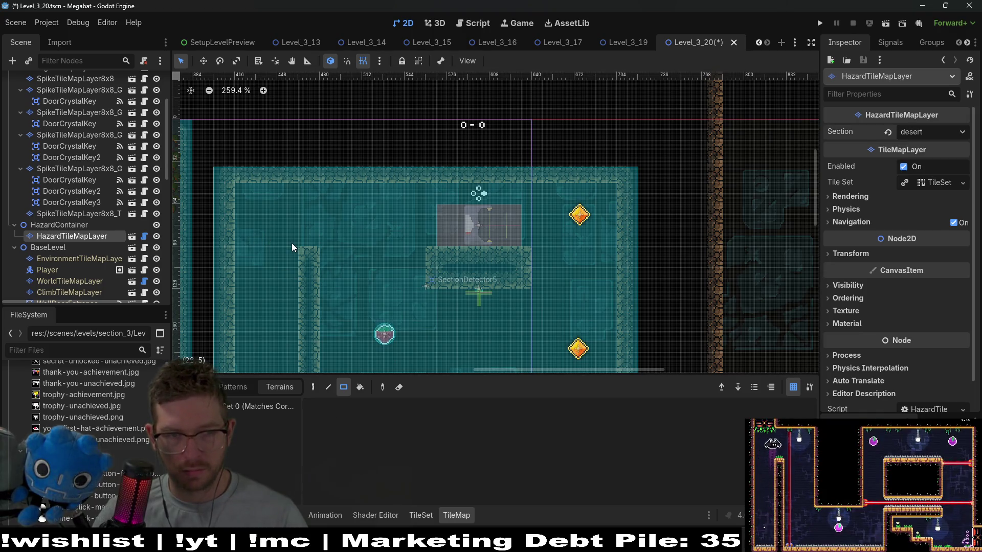
# Paint a short row of spikes along the inner wall's top
pyautogui.moveTo(238, 240); pyautogui.dragTo(316, 243)
pyautogui.scroll(-3, 322, 319)
pyautogui.hscroll(-2, 322, 319)
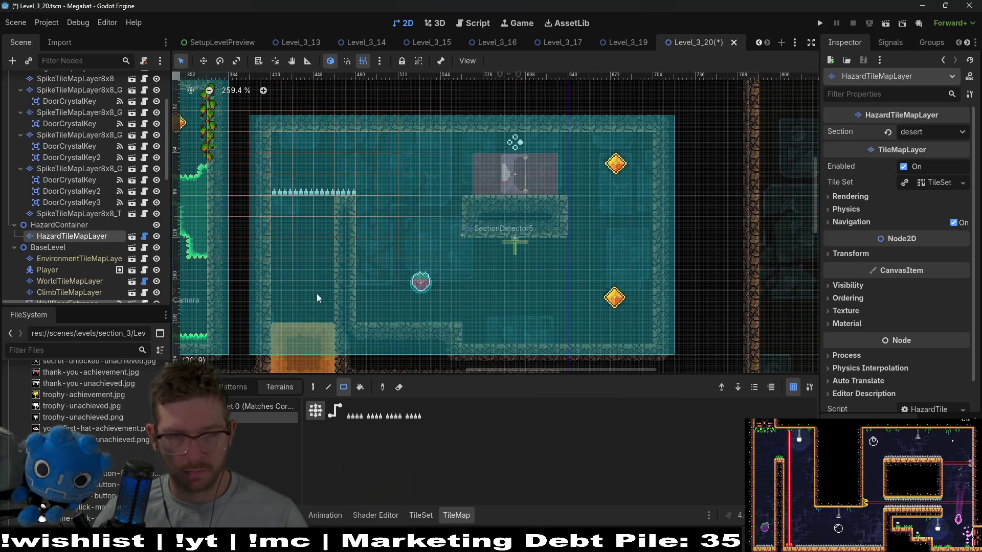
pyautogui.click(72, 225)
pyautogui.hotkey('ctrl', 'shift', 'a')
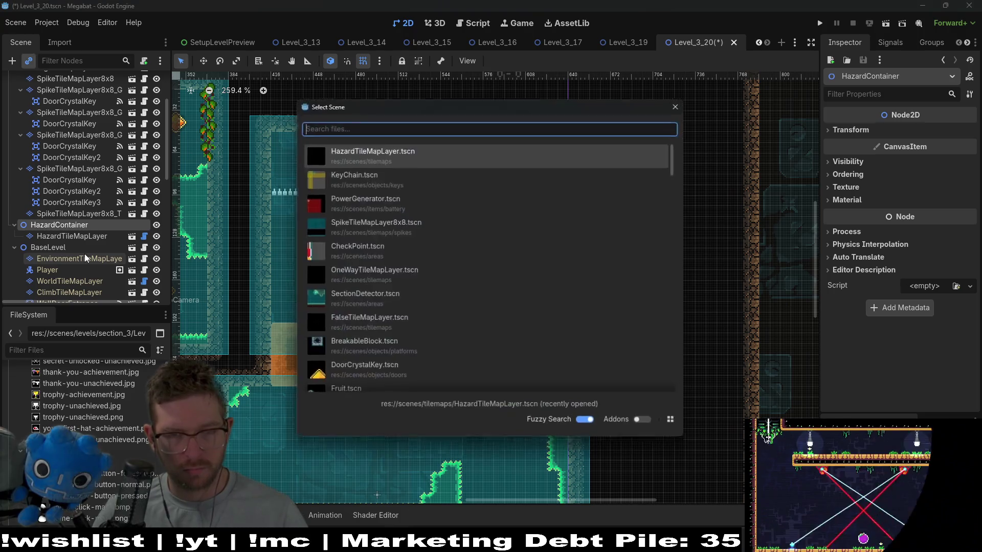
# Instance OneWayTileMapLayer under HazardContainer and pick its one-way platform tile
pyautogui.write('oneway')
pyautogui.press('Return')
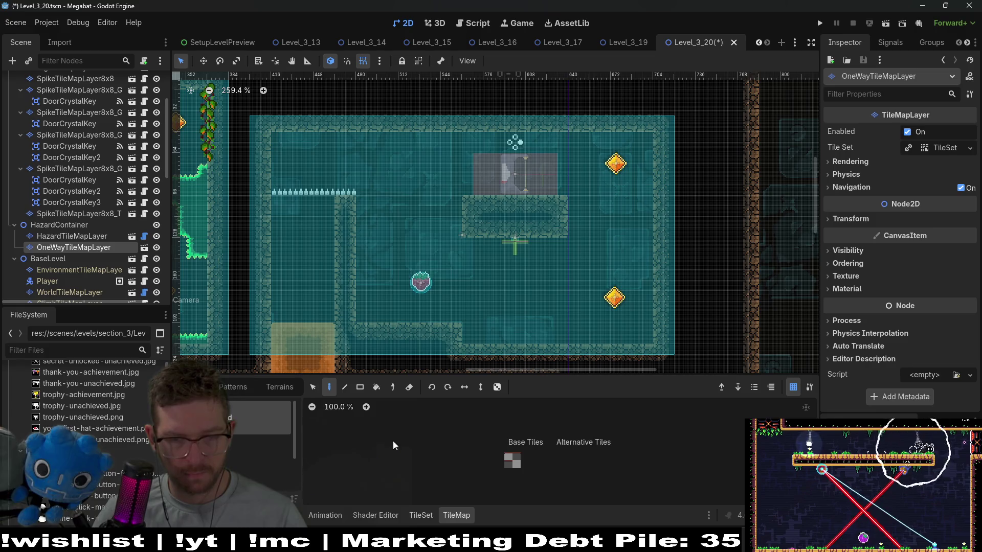
pyautogui.click(508, 456)
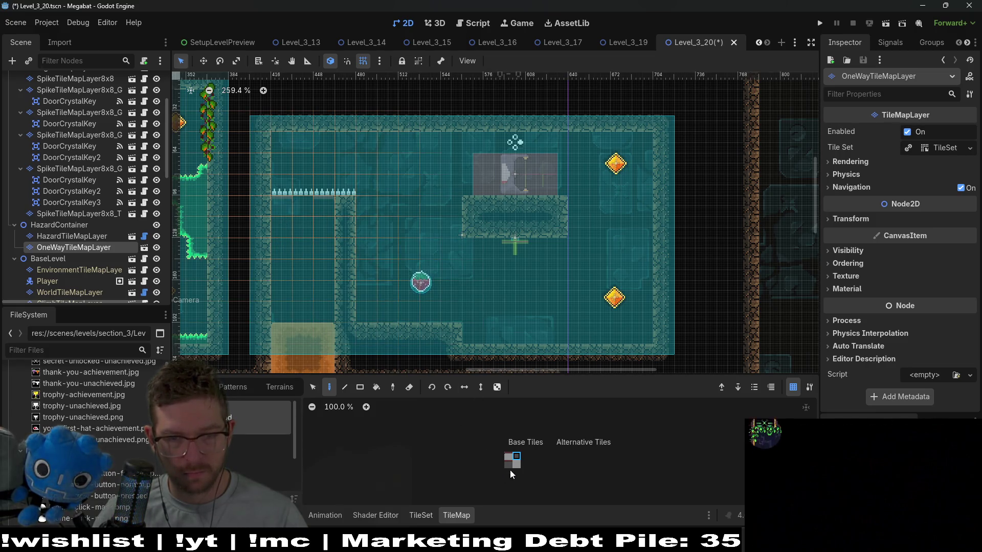
pyautogui.click(507, 463)
# Pan and zoom around the level view
pyautogui.scroll(-2, 438, 270)
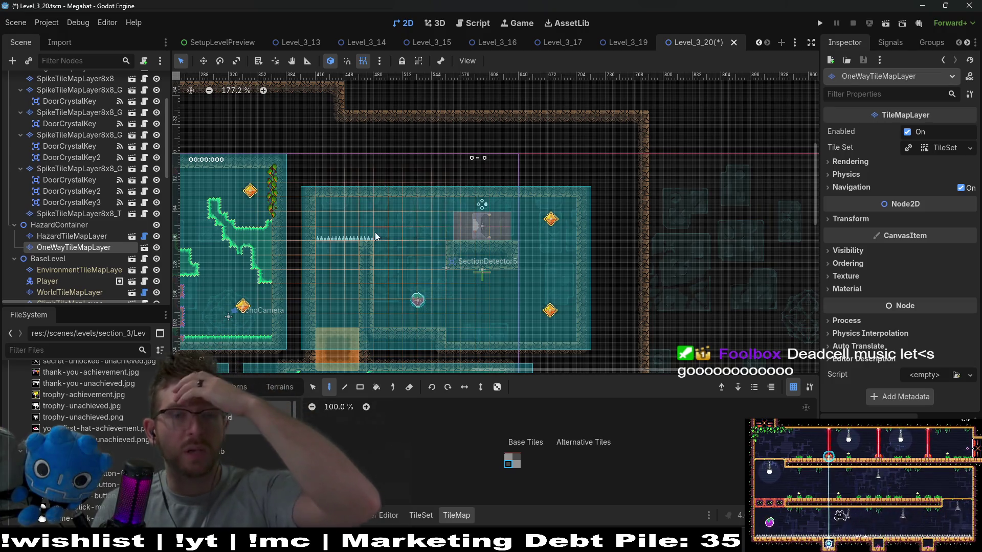
pyautogui.hscroll(-1, 541, 246)
pyautogui.hscroll(-8, 540, 247)
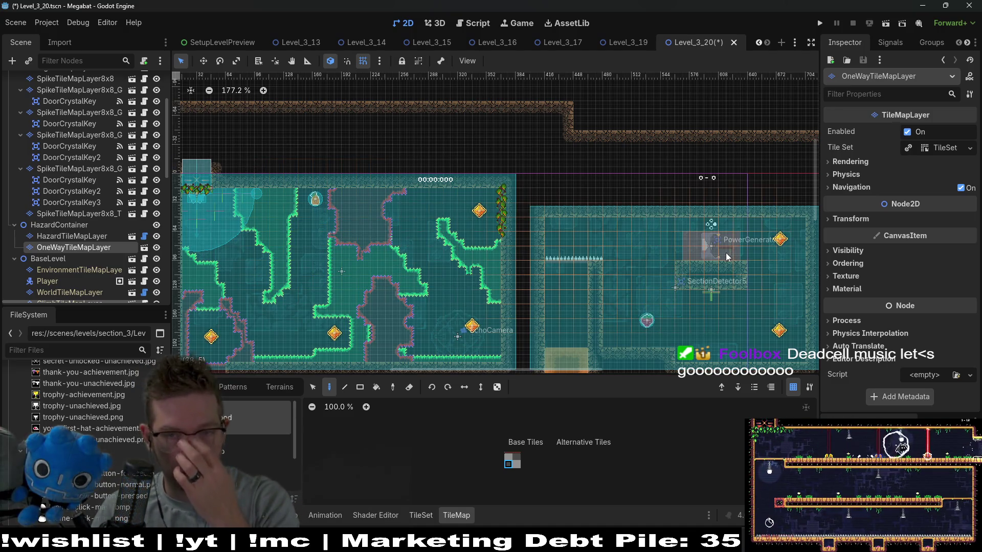
pyautogui.hscroll(3, 520, 236)
pyautogui.scroll(-2, 519, 235)
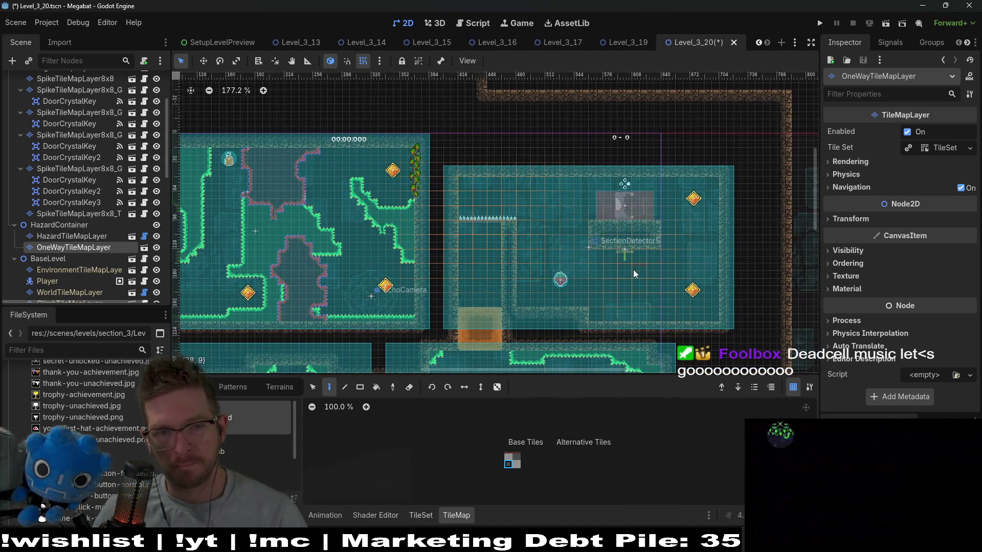
pyautogui.scroll(-6, 514, 249)
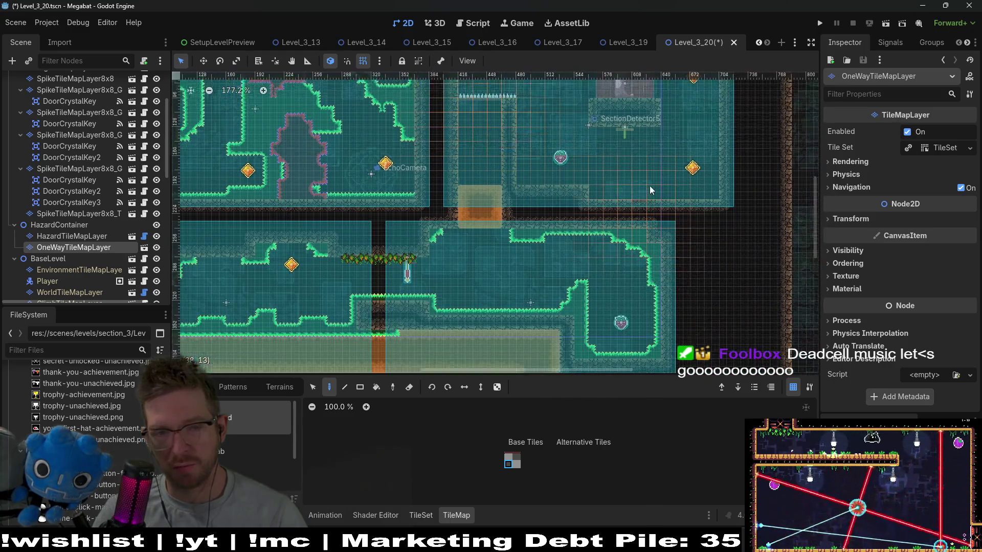
pyautogui.hscroll(-8, 697, 238)
pyautogui.scroll(2, 698, 239)
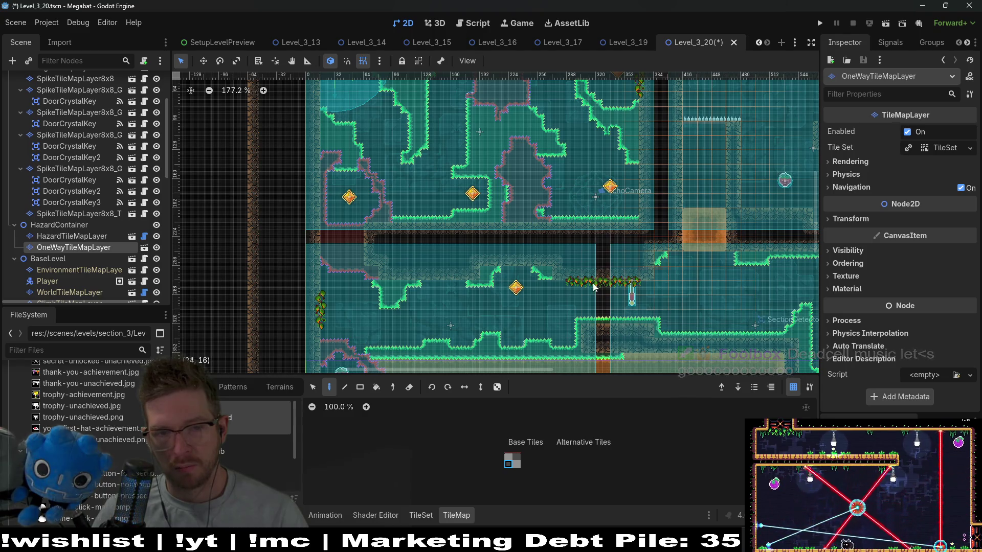
pyautogui.scroll(4, 445, 285)
pyautogui.scroll(-2, 446, 283)
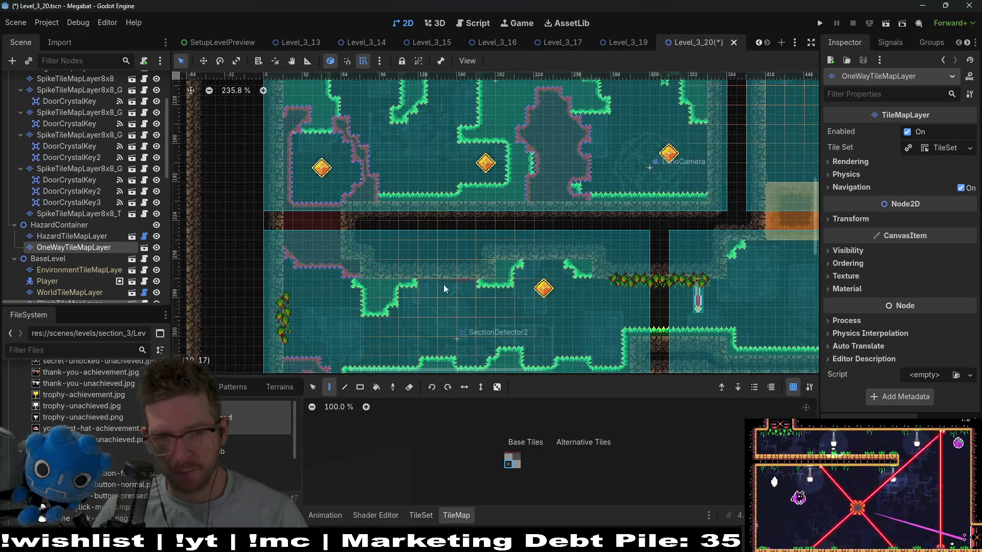
pyautogui.scroll(4, 103, 201)
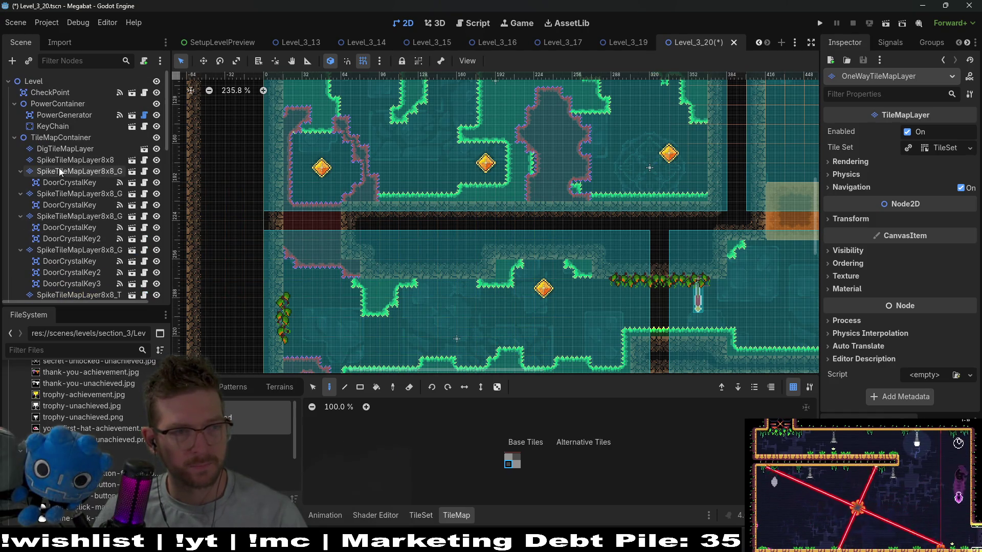
# On ClimbTileMapLayer, paint a column of vine terrain up the lower room's left wall
pyautogui.scroll(-5, 60, 171)
pyautogui.scroll(-2, 68, 236)
pyautogui.click(81, 212)
pyautogui.click(69, 223)
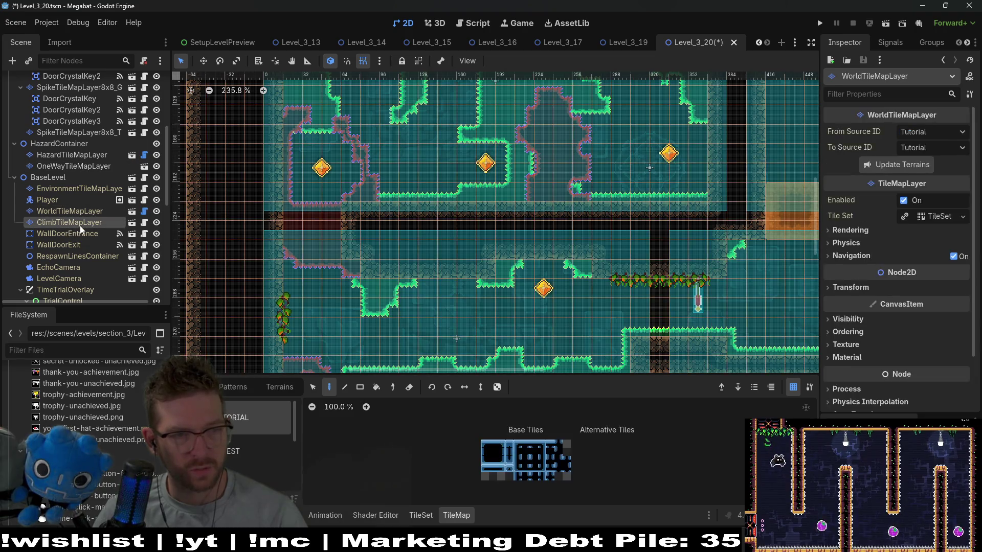
pyautogui.click(280, 387)
pyautogui.click(256, 451)
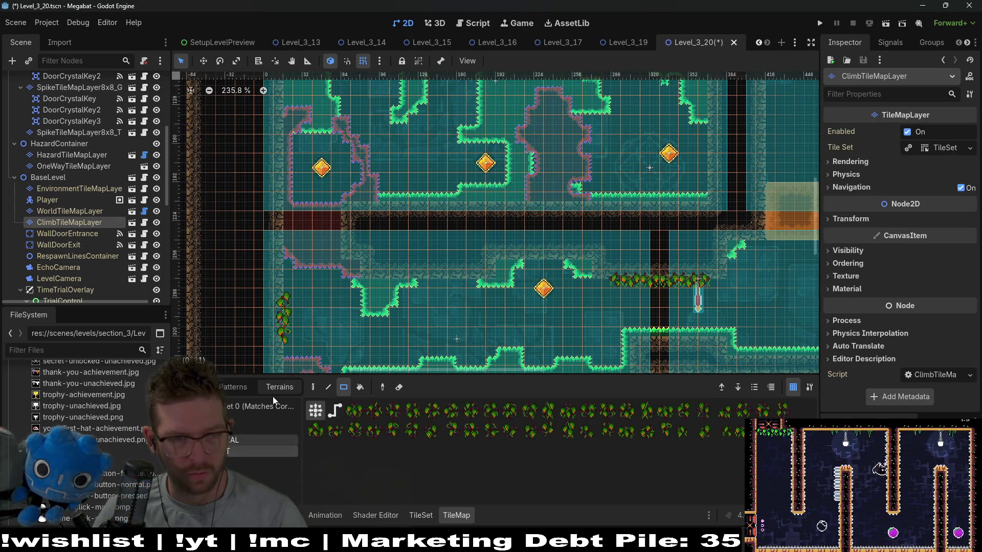
pyautogui.moveTo(270, 227); pyautogui.dragTo(279, 222)
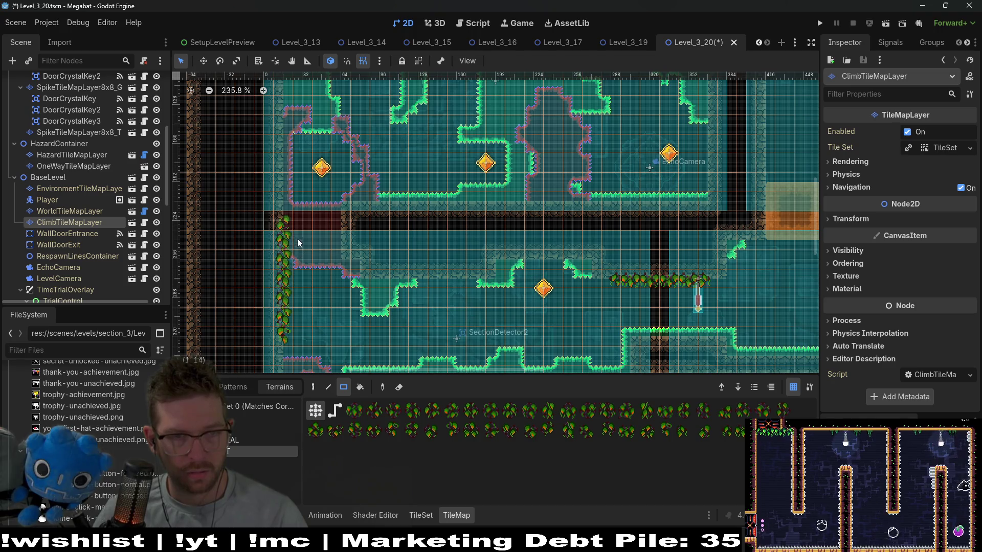
# Paint a short vine row along a ledge, erasing the two leftmost tiles
pyautogui.scroll(3, 302, 208)
pyautogui.scroll(-1, 297, 263)
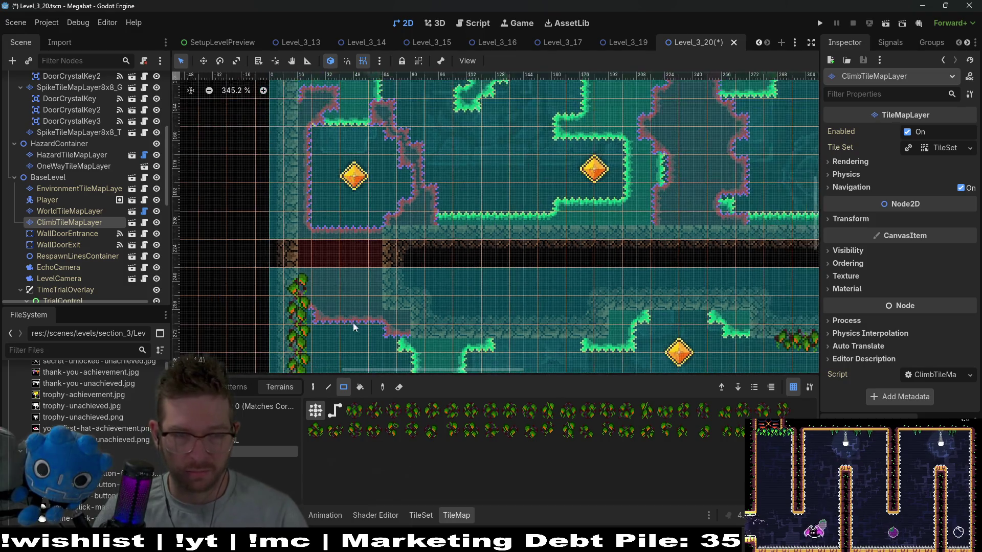
pyautogui.scroll(-3, 367, 259)
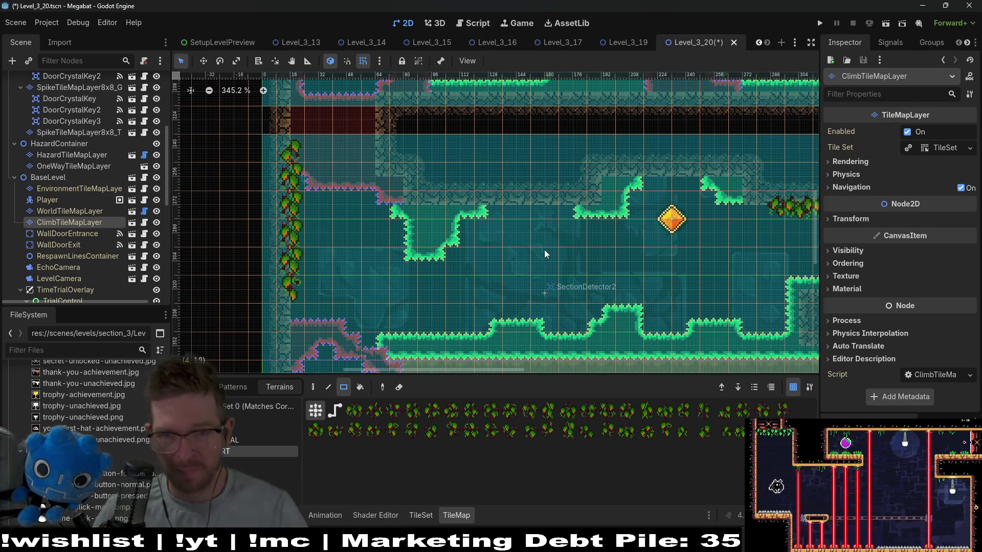
pyautogui.scroll(-1, 614, 237)
pyautogui.hscroll(5, 704, 231)
pyautogui.hscroll(-3, 514, 249)
pyautogui.moveTo(442, 259); pyautogui.dragTo(448, 260)
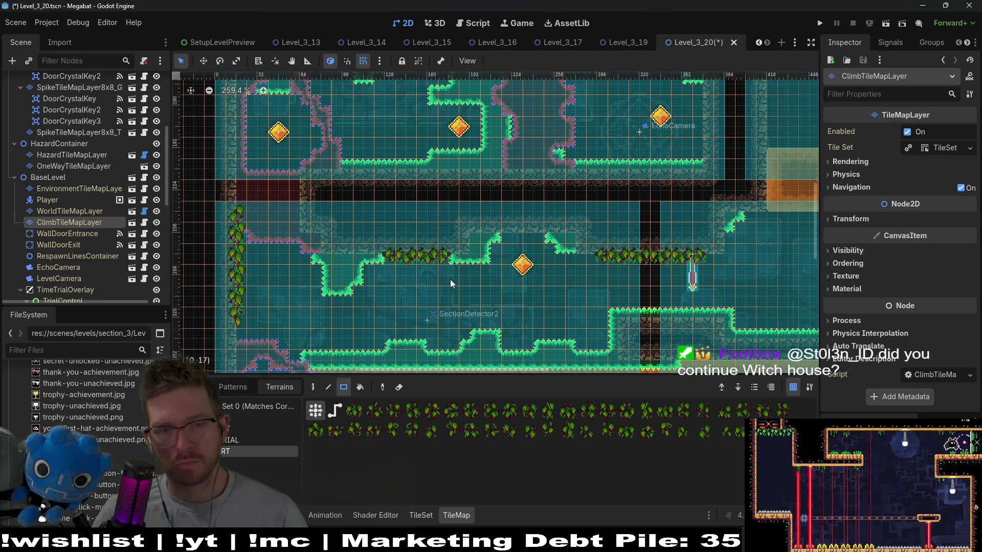
pyautogui.rightClick(396, 257)
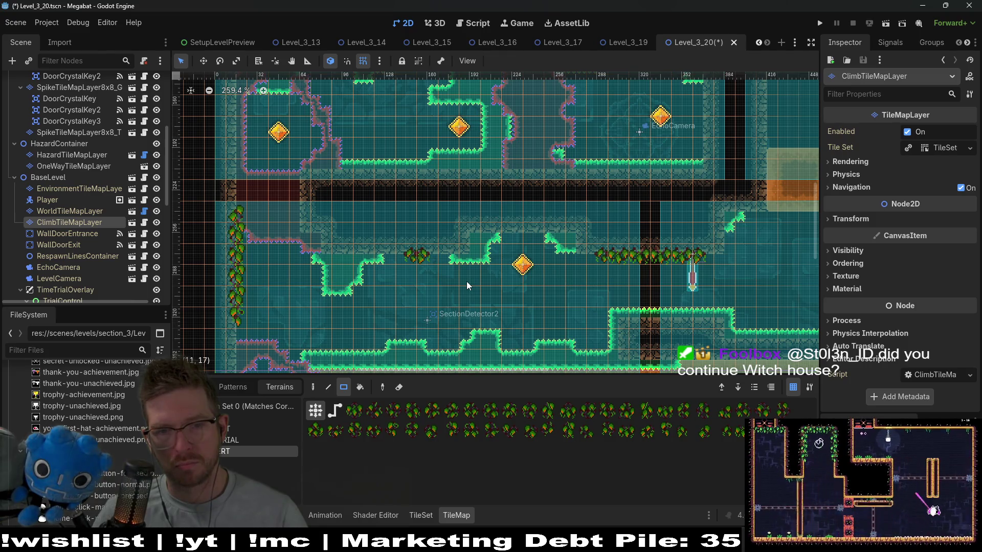
pyautogui.scroll(-4, 467, 282)
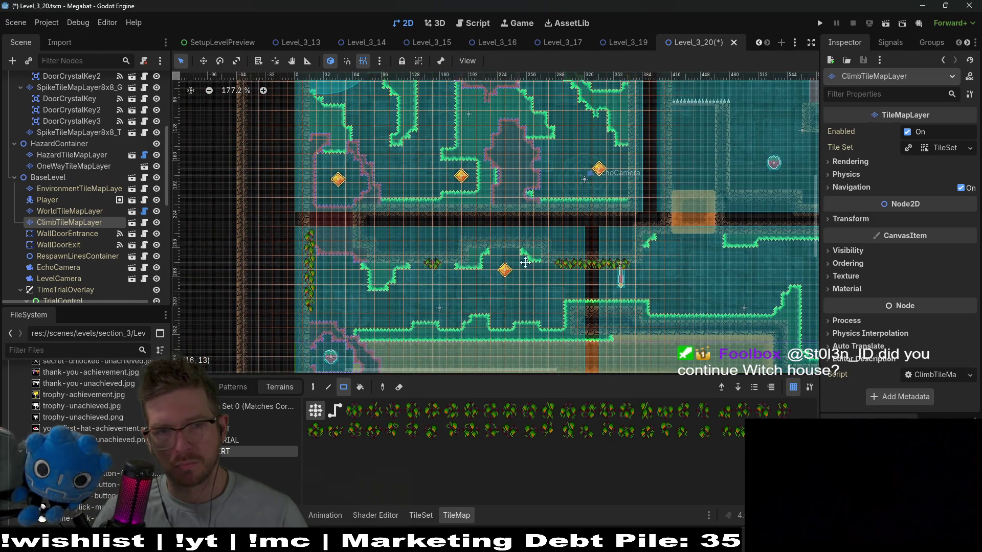
pyautogui.hscroll(2, 466, 285)
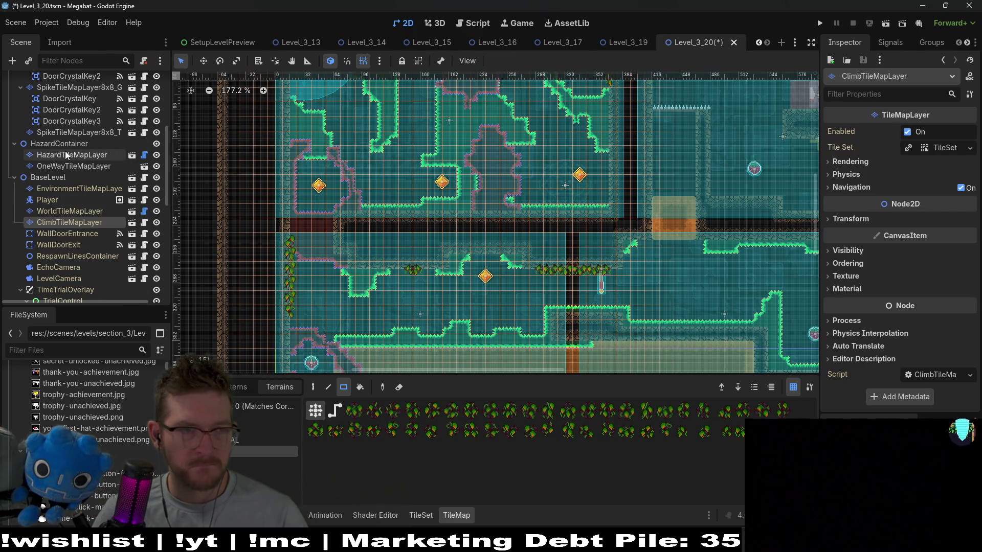
pyautogui.scroll(5, 65, 155)
pyautogui.click(49, 92)
pyautogui.scroll(4, 608, 292)
pyautogui.press('w')
pyautogui.moveTo(651, 279); pyautogui.dragTo(254, 282)
pyautogui.scroll(2, 254, 281)
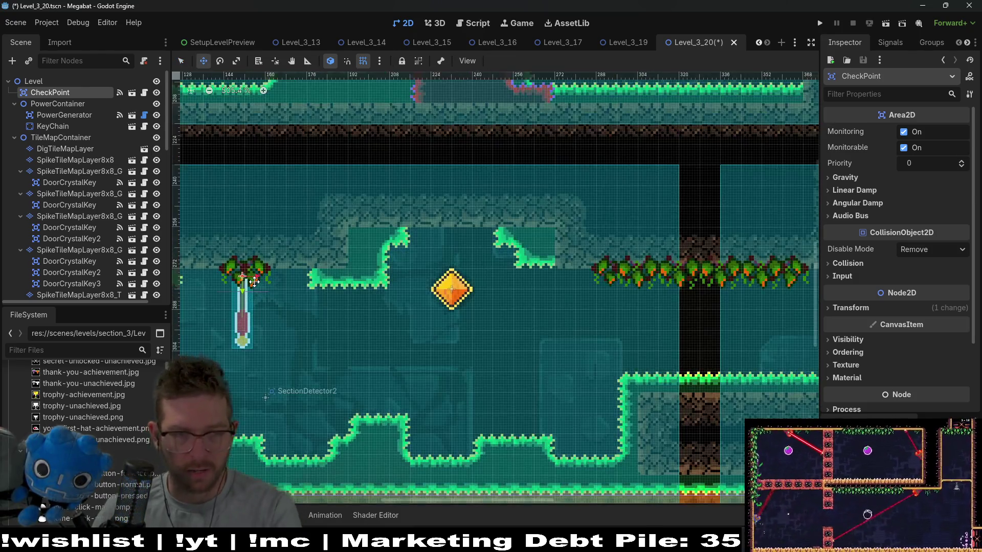
pyautogui.scroll(2, 293, 278)
pyautogui.scroll(-6, 296, 281)
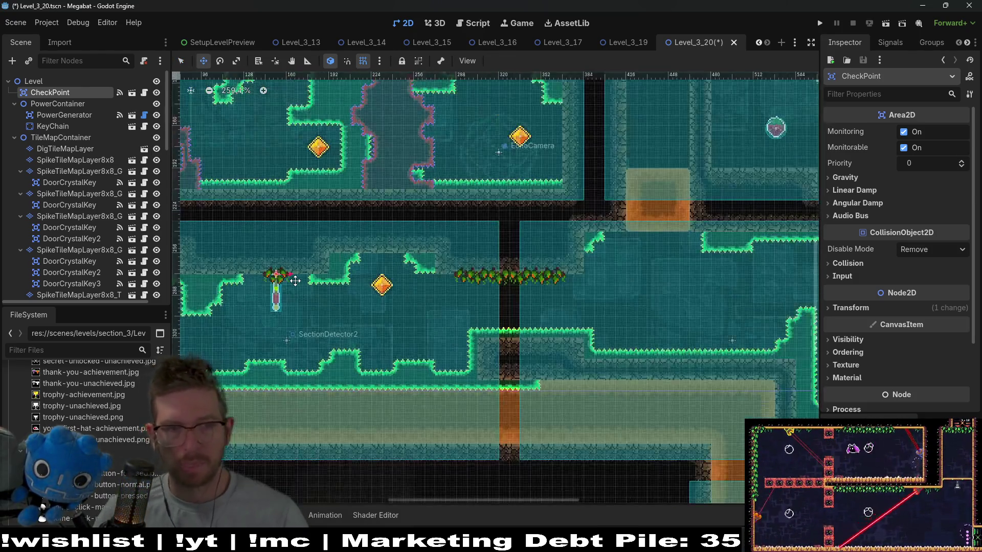
pyautogui.scroll(-5, 296, 280)
pyautogui.scroll(2, 564, 282)
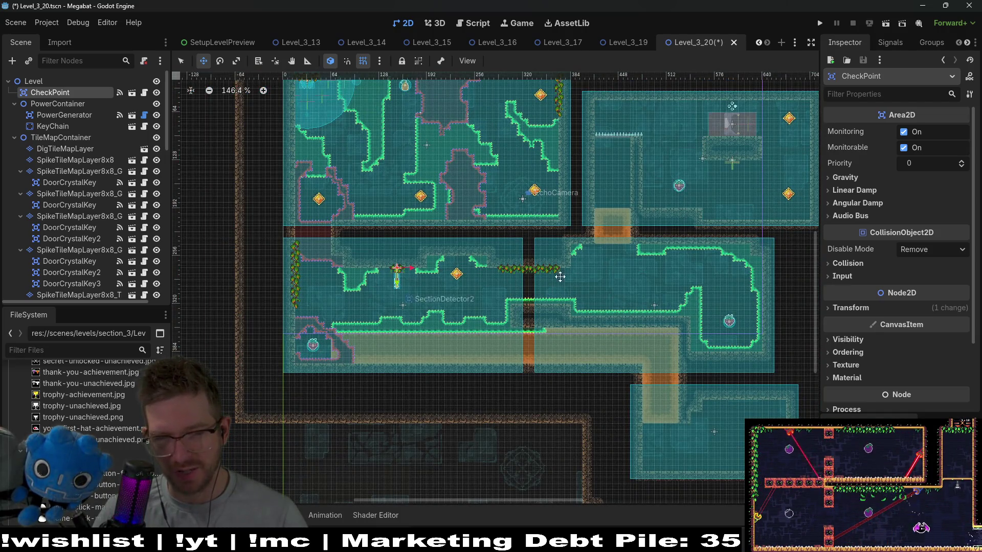
pyautogui.hscroll(5, 547, 278)
pyautogui.scroll(1, 548, 277)
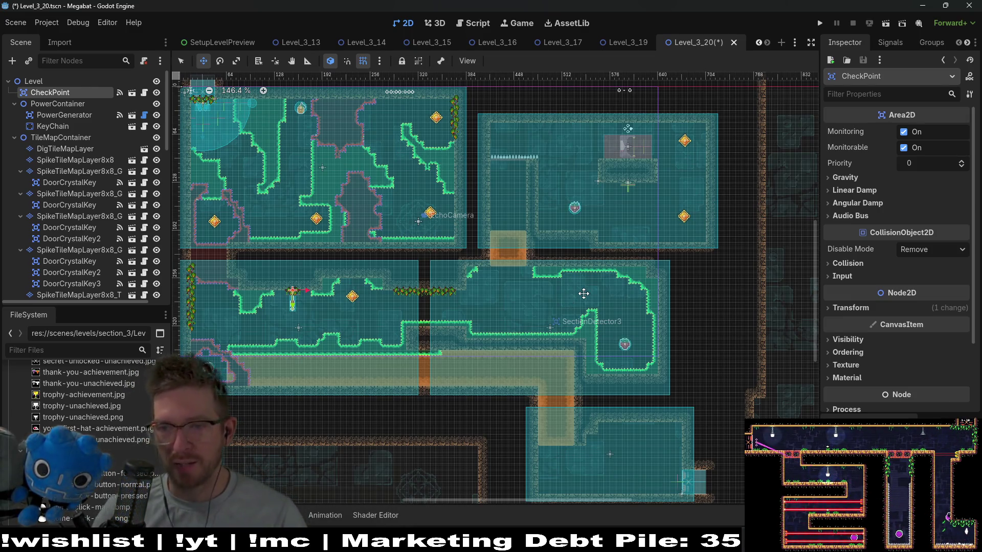
pyautogui.hscroll(1, 547, 166)
pyautogui.scroll(1, 547, 166)
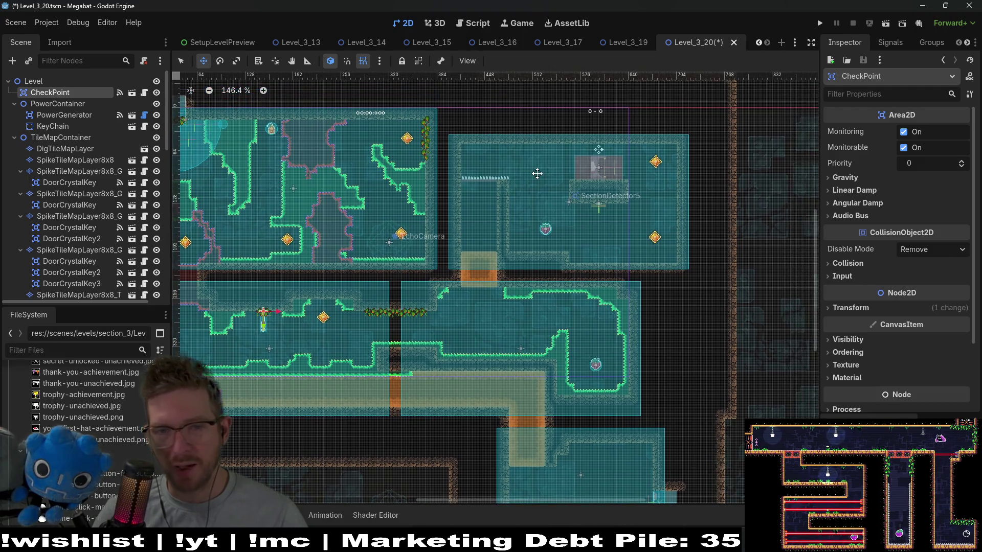
pyautogui.hscroll(2, 558, 177)
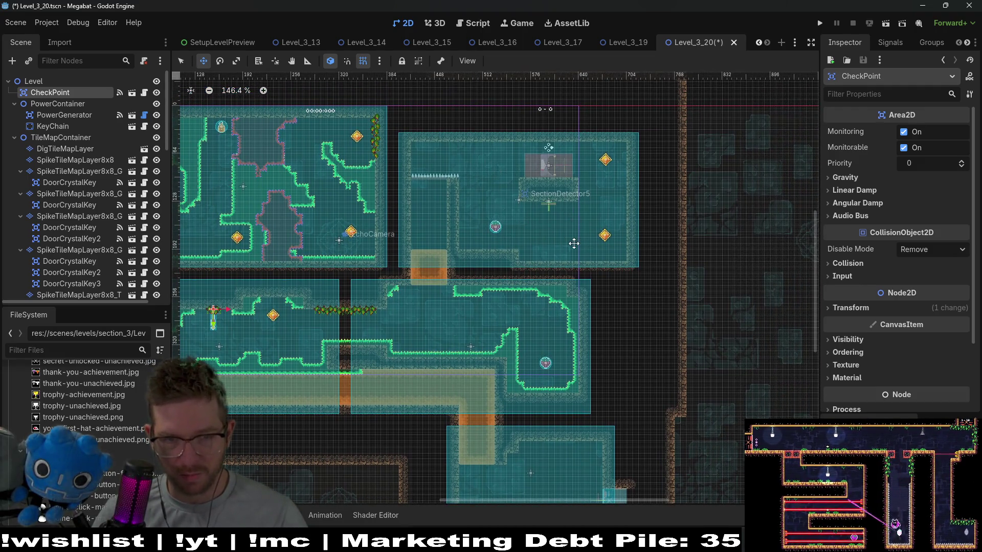
pyautogui.scroll(4, 526, 243)
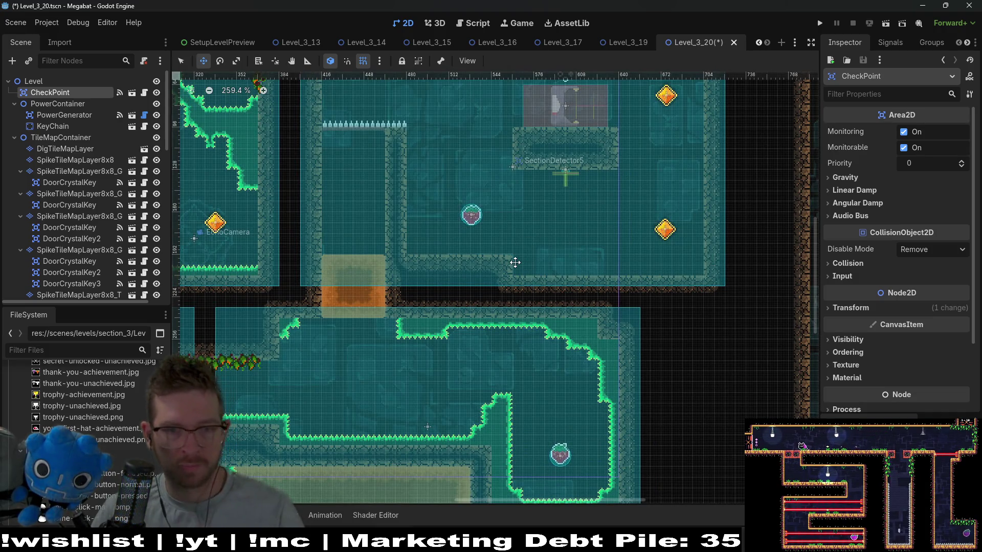
pyautogui.scroll(4, 511, 262)
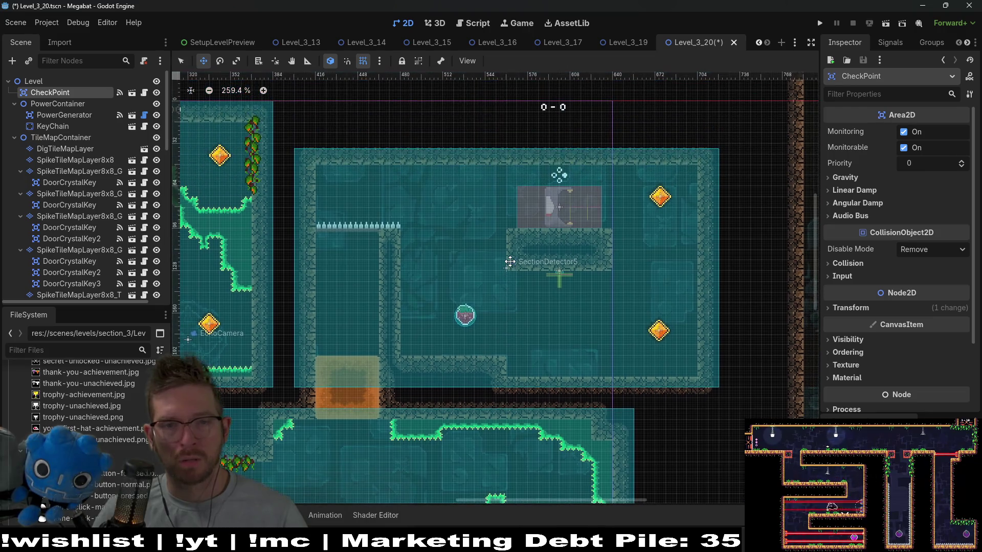
pyautogui.click(64, 114)
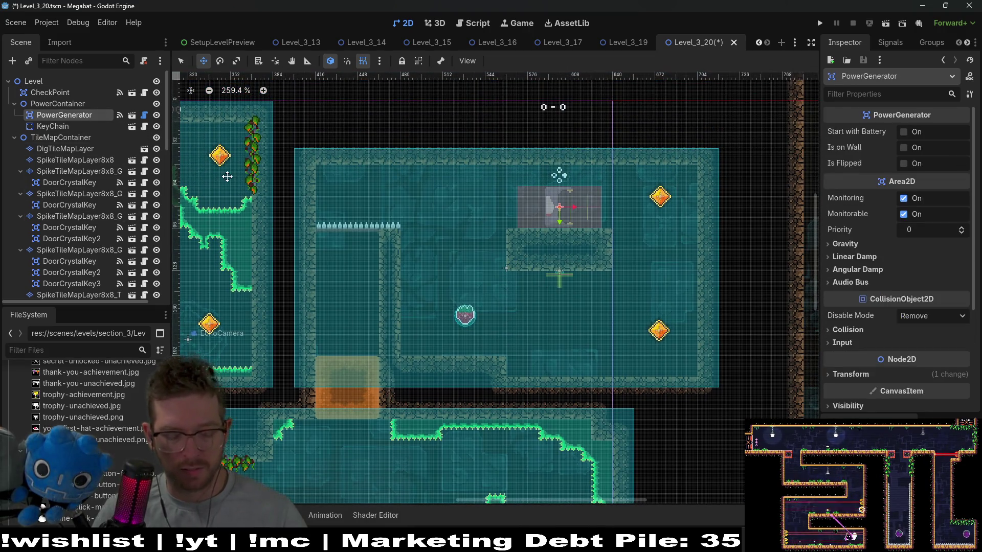
# Instance ScreechTeleporter.tscn under PowerGenerator and drag it into the upper room's left side
pyautogui.hotkey('ctrl', 'shift', 'a')
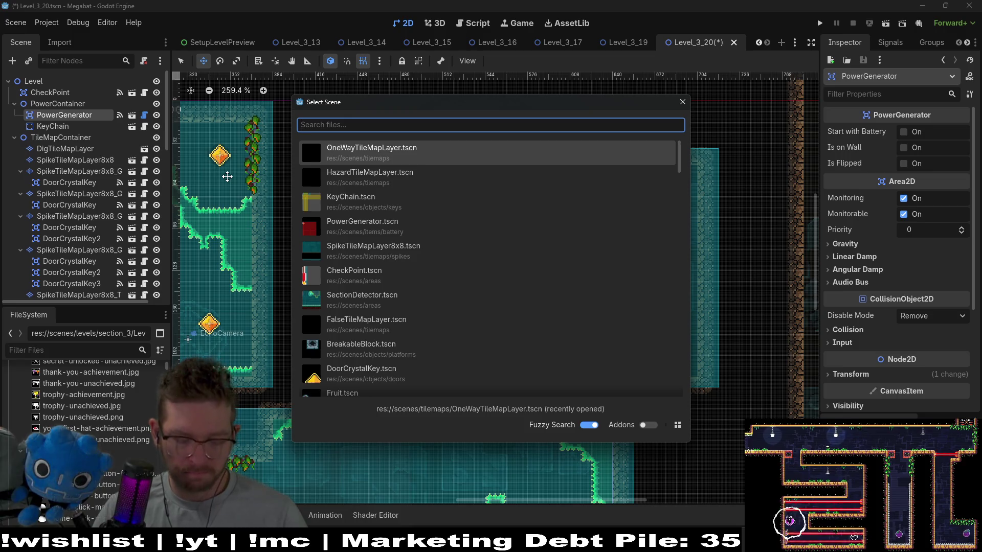
pyautogui.write('screech')
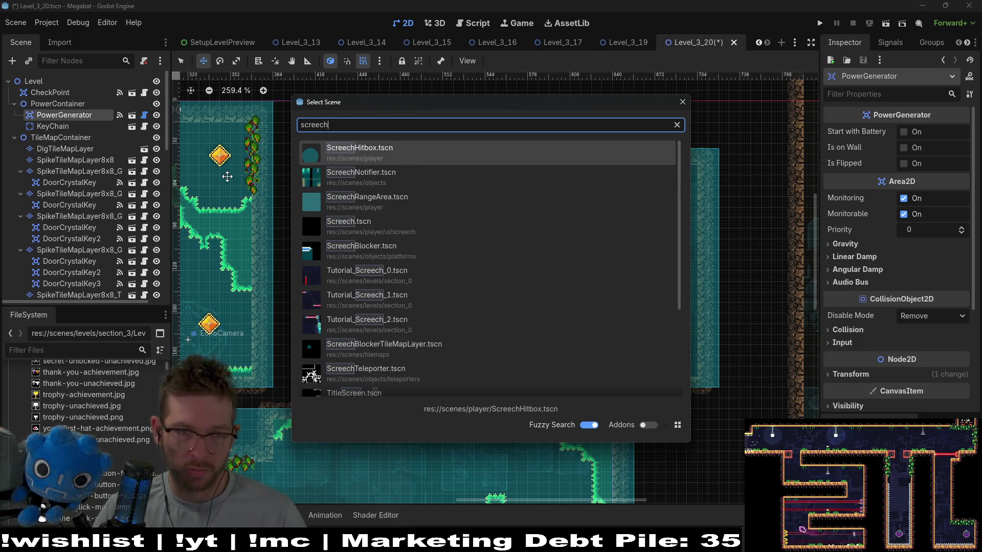
pyautogui.press('BackSpace')
pyautogui.write('te')
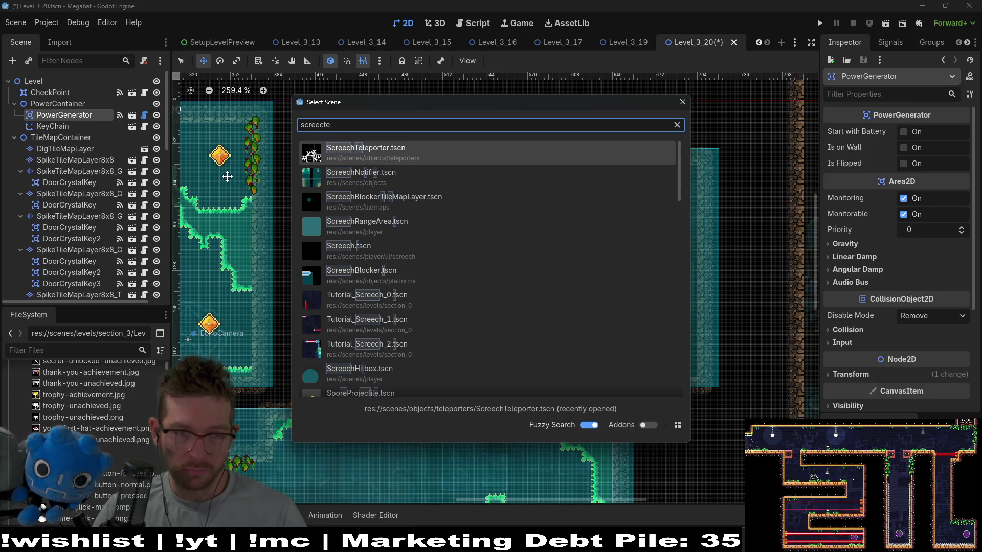
pyautogui.press('Return')
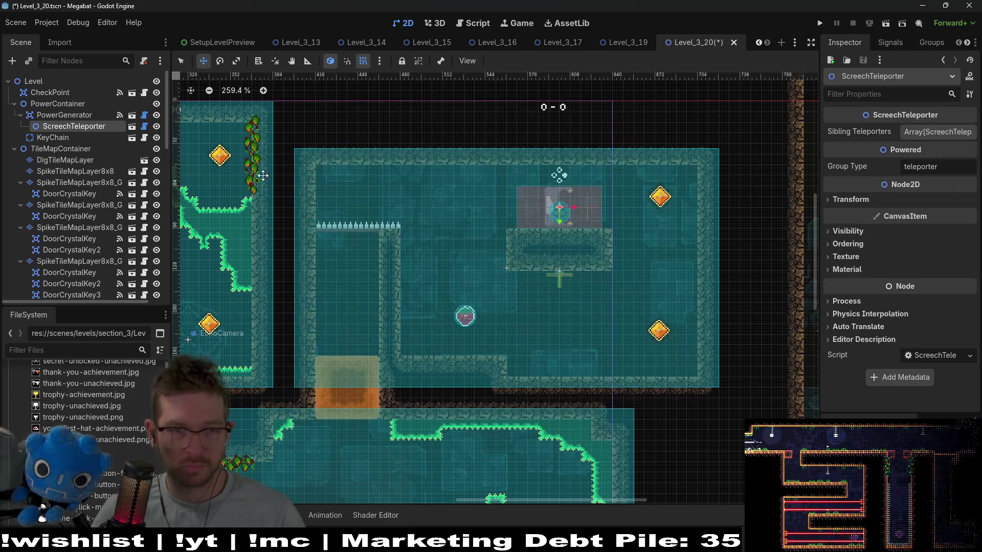
pyautogui.scroll(-4, 545, 230)
pyautogui.scroll(10, 545, 230)
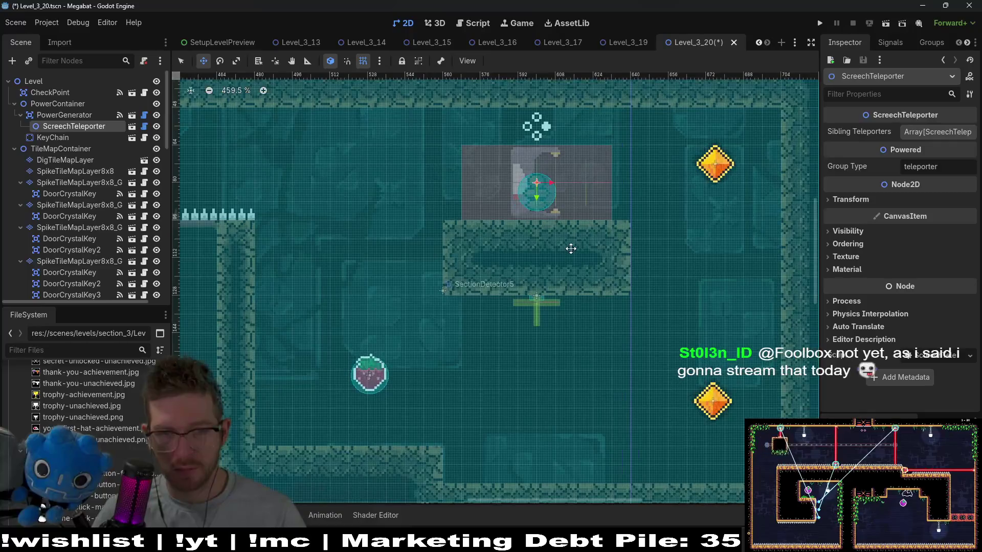
pyautogui.moveTo(599, 270)
pyautogui.mouseDown()
pyautogui.moveTo(563, 289)
pyautogui.moveTo(679, 268)
pyautogui.moveTo(515, 266)
pyautogui.moveTo(620, 220)
pyautogui.moveTo(708, 274)
pyautogui.moveTo(391, 221)
pyautogui.moveTo(532, 217)
pyautogui.mouseUp()
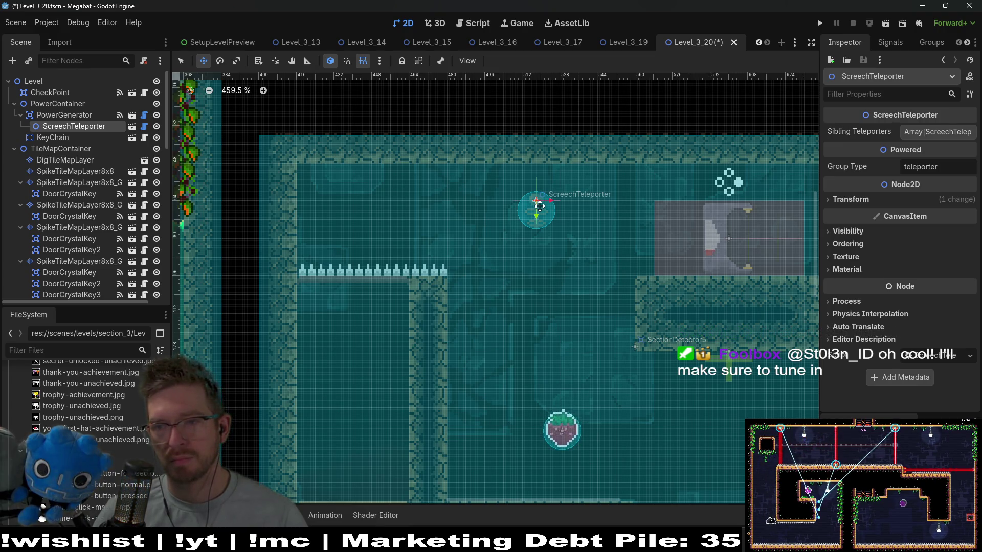
# Lower the ScreechTeleporter a few units closer to the spikes
pyautogui.scroll(3, 540, 206)
pyautogui.moveTo(539, 206); pyautogui.dragTo(480, 203)
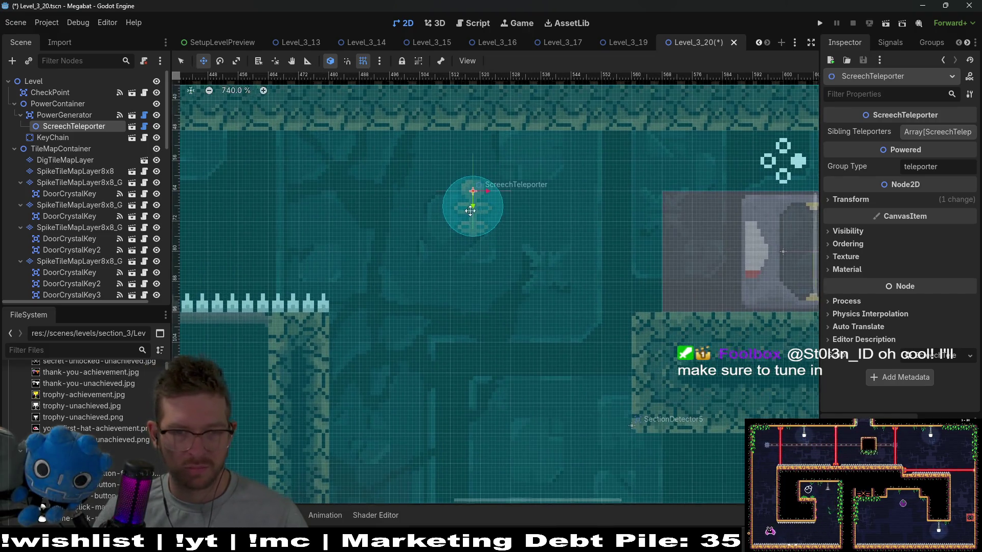
pyautogui.scroll(2, 473, 215)
pyautogui.moveTo(450, 228); pyautogui.dragTo(458, 290)
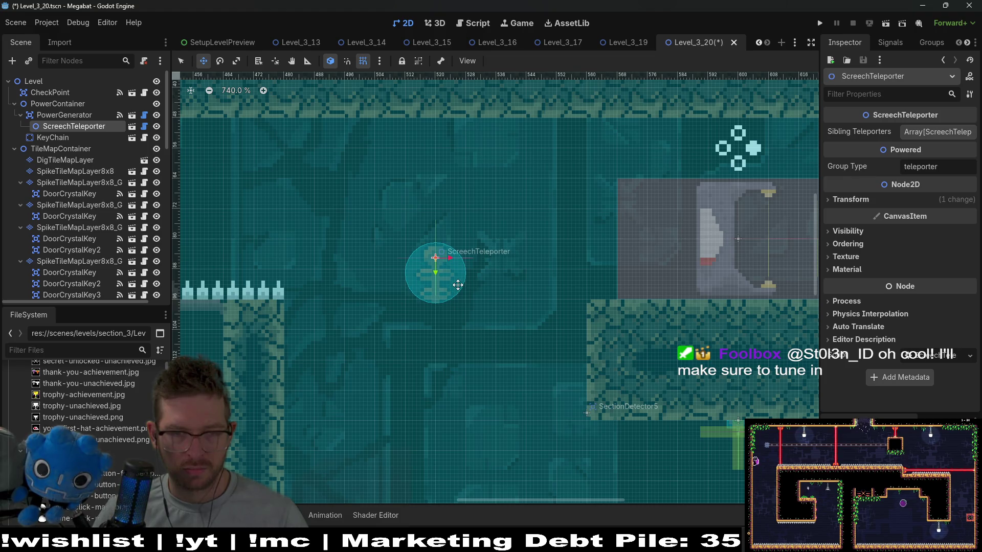
pyautogui.scroll(-10, 459, 290)
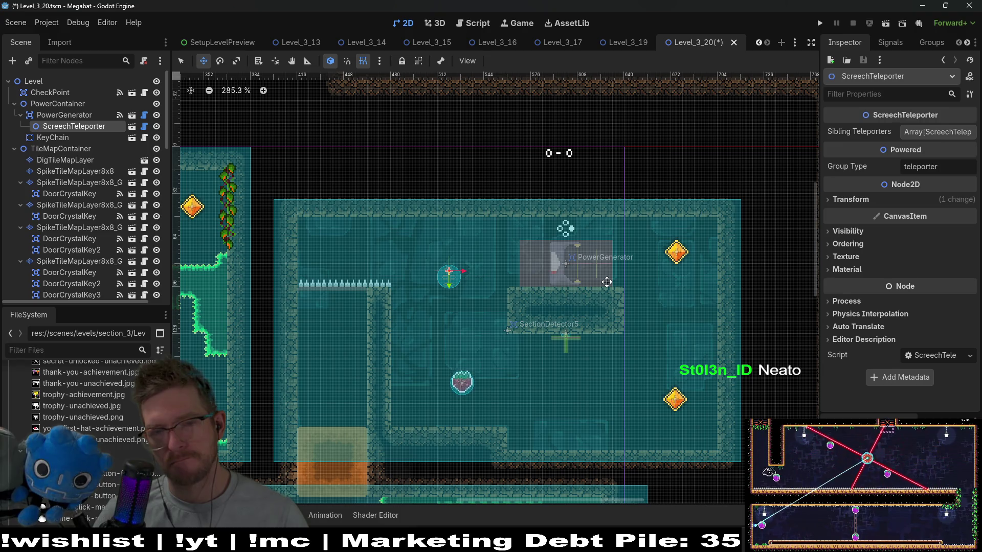
pyautogui.scroll(-5, 94, 236)
# Select Fruit4 in the Scene tree
pyautogui.click(94, 236)
pyautogui.scroll(-3, 94, 236)
pyautogui.click(71, 209)
# Move Fruit4 up to the room's top-left above the spikes and nudge it into position
pyautogui.moveTo(462, 384); pyautogui.dragTo(347, 250)
pyautogui.scroll(4, 347, 250)
pyautogui.press('Left')
pyautogui.press('Left')
pyautogui.press('Left')
pyautogui.press('Down')
pyautogui.press('Down')
pyautogui.press('Down')
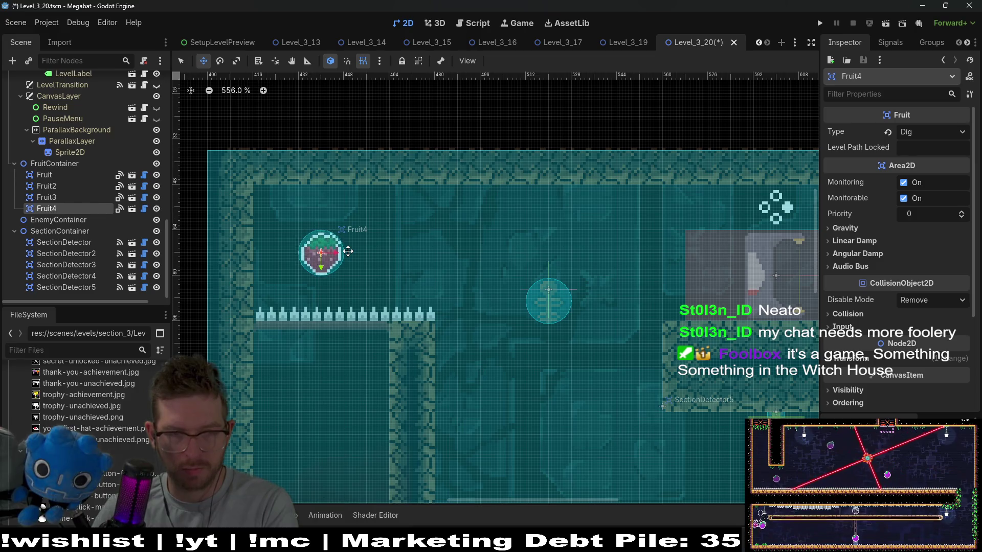
pyautogui.scroll(-5, 404, 265)
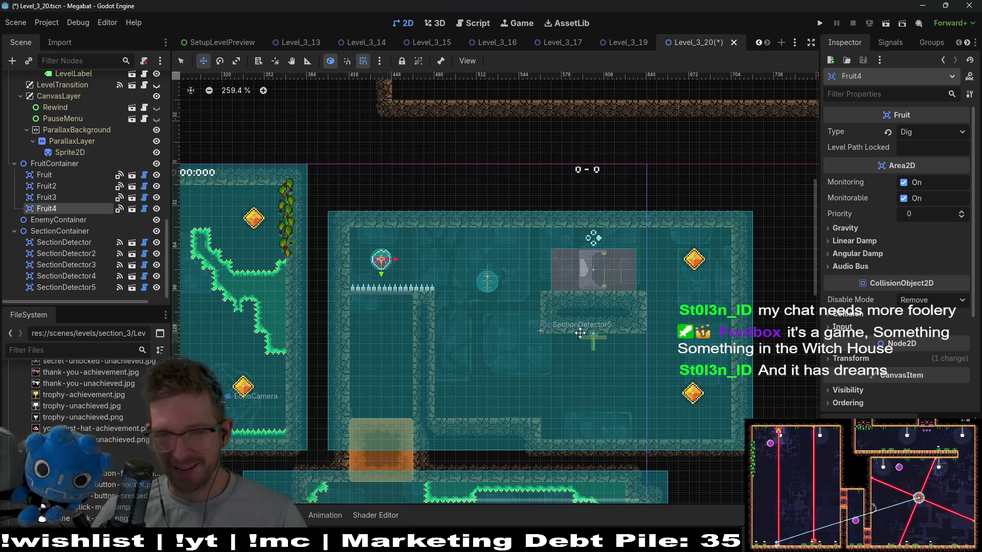
# Pan and zoom across the upper room to review the layout
pyautogui.moveTo(577, 332); pyautogui.dragTo(520, 298)
pyautogui.moveTo(611, 306); pyautogui.dragTo(605, 288)
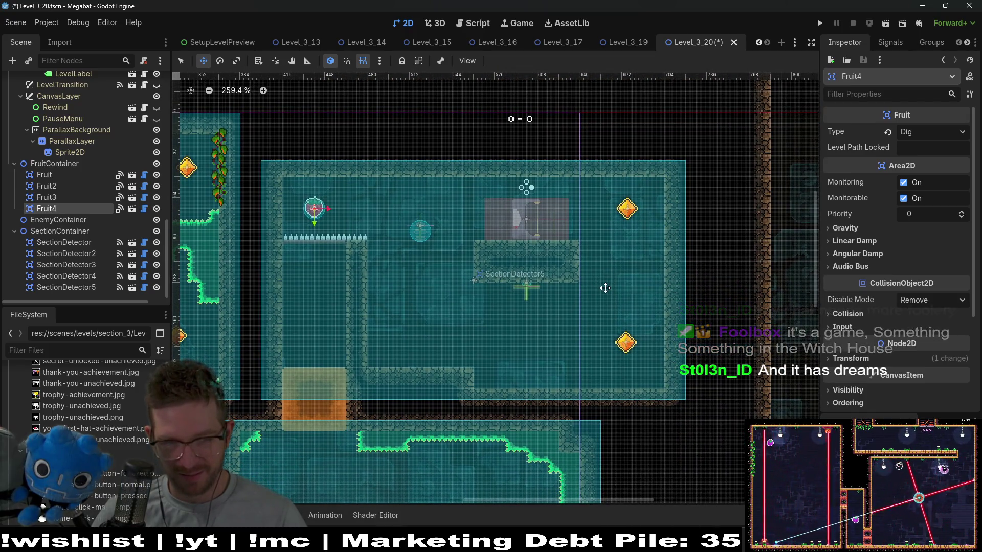
pyautogui.scroll(-5, 546, 319)
pyautogui.hscroll(-4, 547, 319)
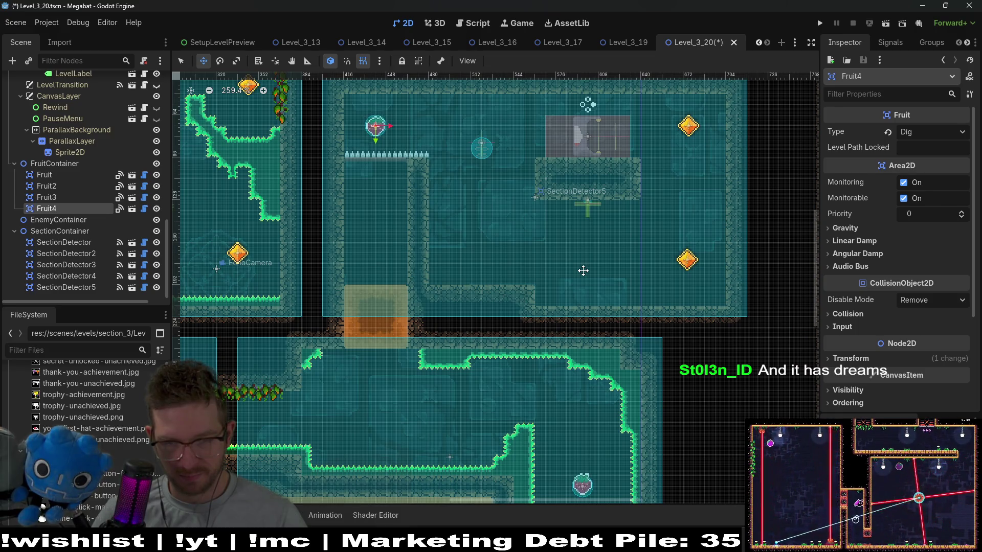
pyautogui.scroll(3, 603, 277)
pyautogui.hscroll(2, 603, 277)
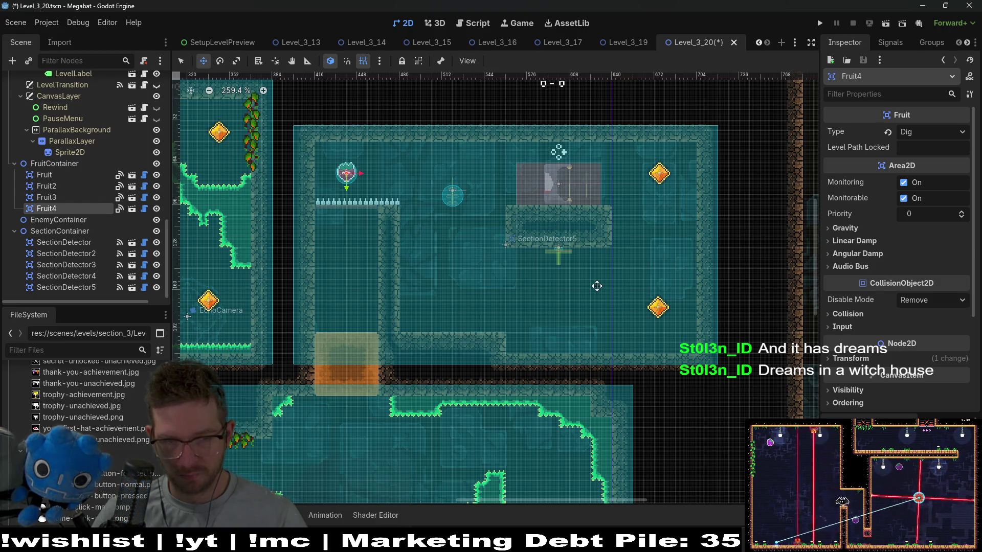
pyautogui.scroll(-4, 597, 286)
pyautogui.scroll(6, 596, 285)
pyautogui.hscroll(-8, 597, 286)
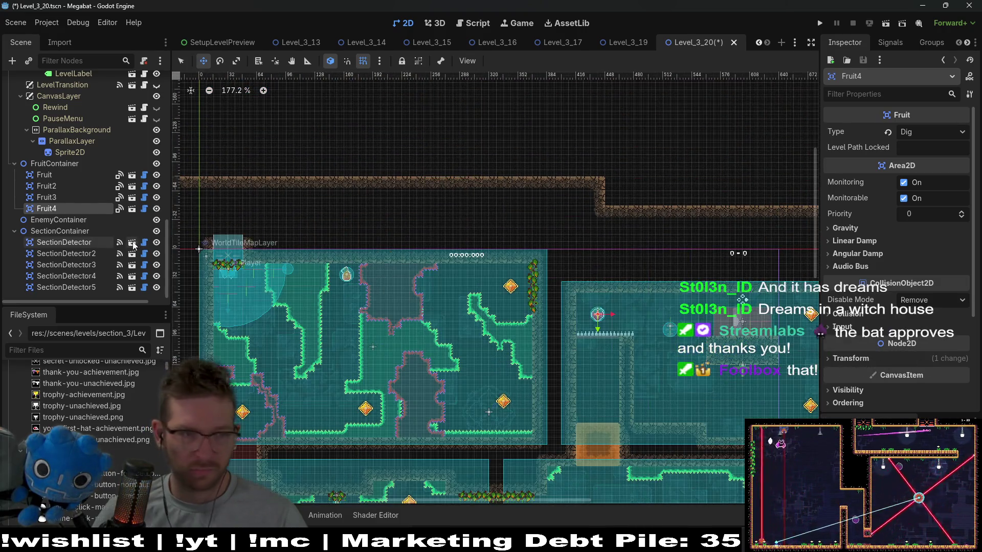
# Instance a SectionDetector under SectionContainer and move it above the level
pyautogui.click(85, 234)
pyautogui.hotkey('ctrl', 'shift', 'a')
pyautogui.write('sect')
pyautogui.press('Return')
pyautogui.moveTo(410, 292); pyautogui.dragTo(756, 187)
# Size the detector Xsmall 192 X 108 and position it over the upper corridor
pyautogui.click(932, 131)
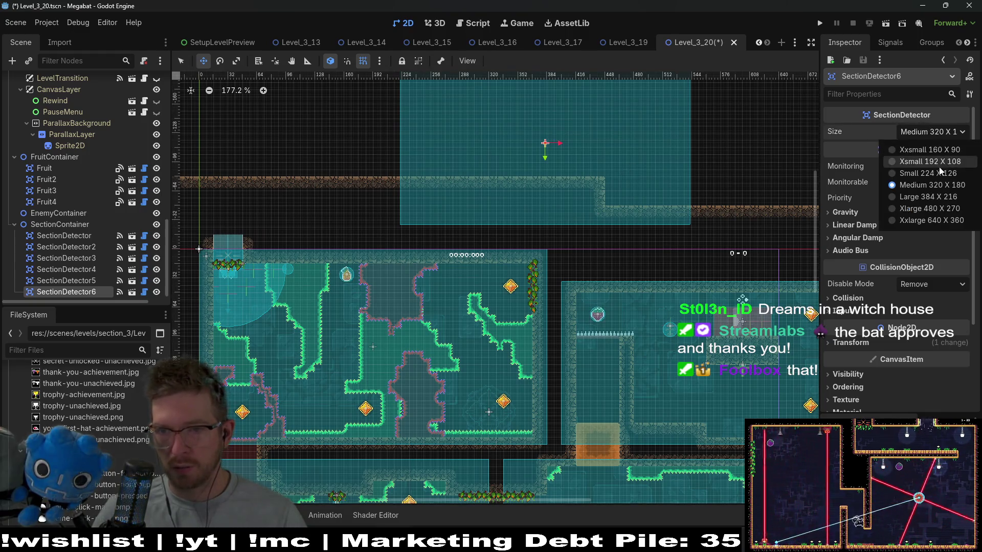
pyautogui.click(928, 173)
pyautogui.moveTo(566, 153)
pyautogui.mouseDown()
pyautogui.moveTo(537, 191)
pyautogui.moveTo(442, 190)
pyautogui.mouseUp()
pyautogui.scroll(5, 525, 207)
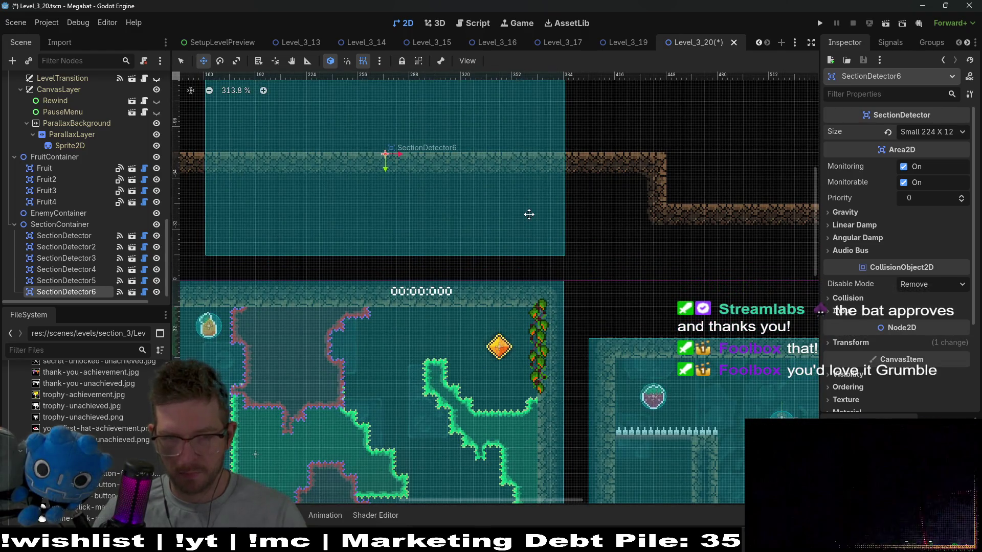
pyautogui.scroll(-6, 529, 214)
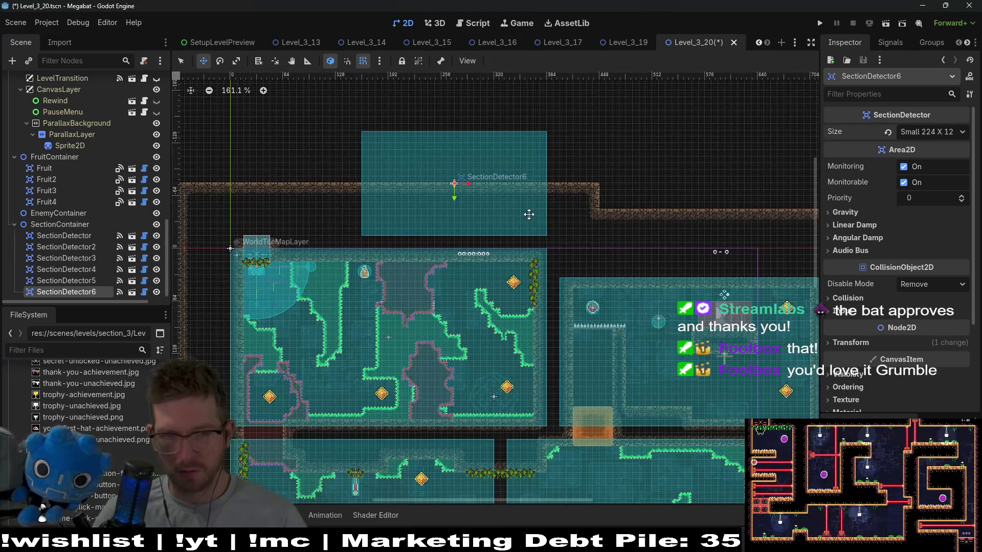
pyautogui.click(931, 132)
pyautogui.click(925, 146)
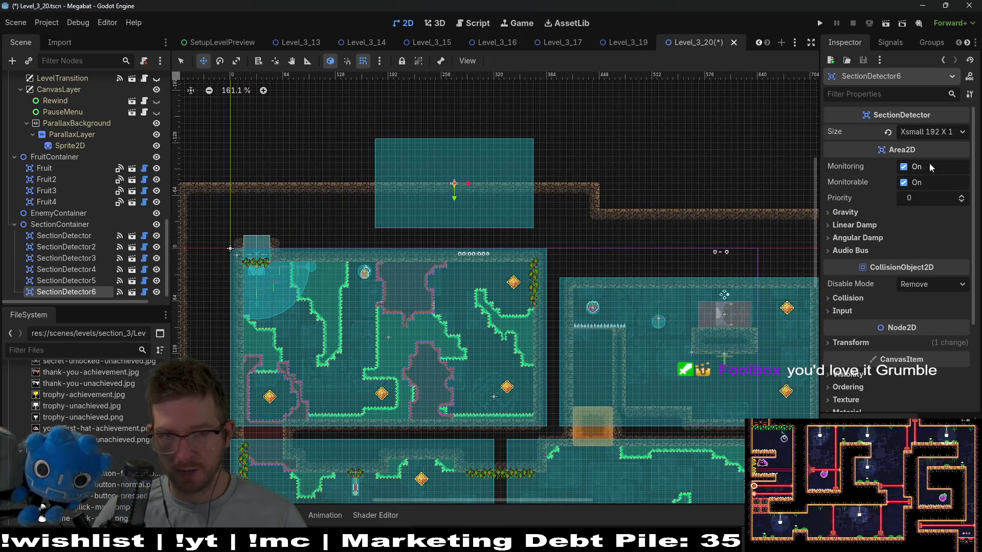
pyautogui.scroll(3, 490, 217)
pyautogui.scroll(2, 489, 217)
pyautogui.moveTo(493, 168); pyautogui.dragTo(508, 182)
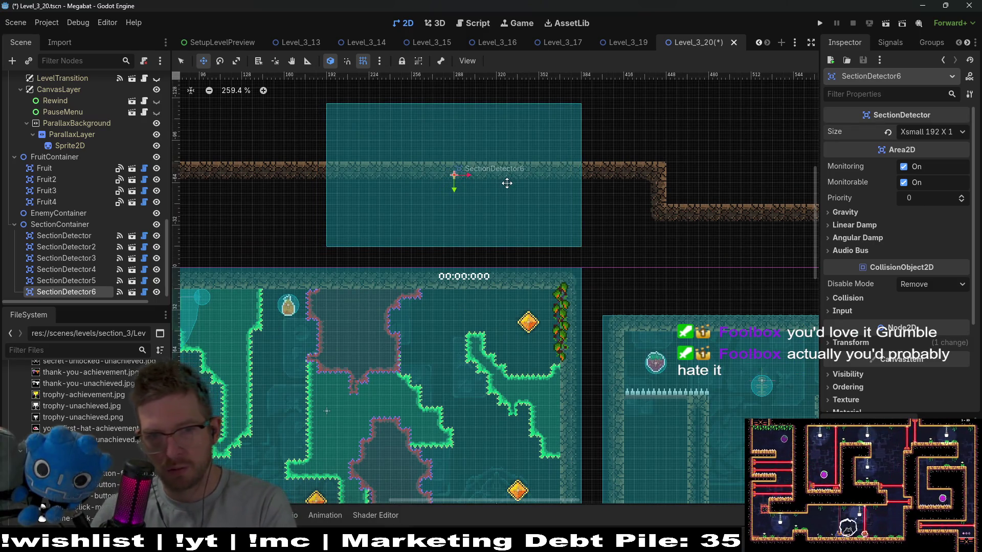
# Select the WorldTileMapLayer for tile editing
pyautogui.scroll(15, 57, 172)
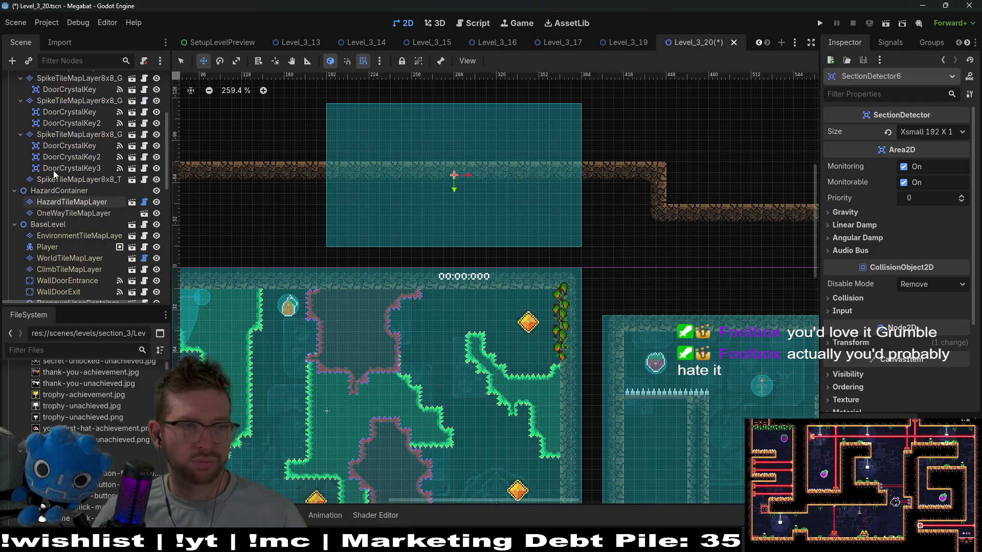
pyautogui.scroll(2, 66, 176)
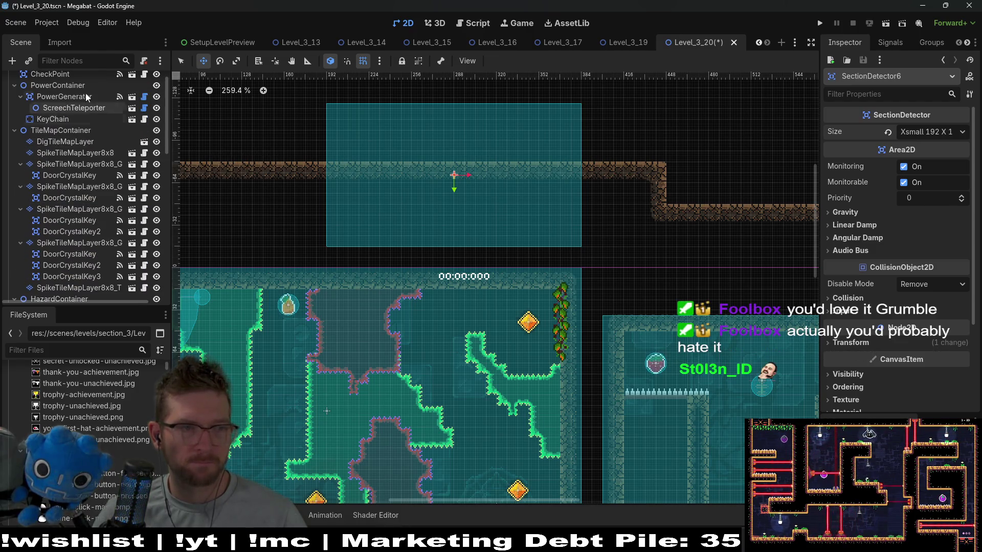
pyautogui.scroll(-10, 97, 252)
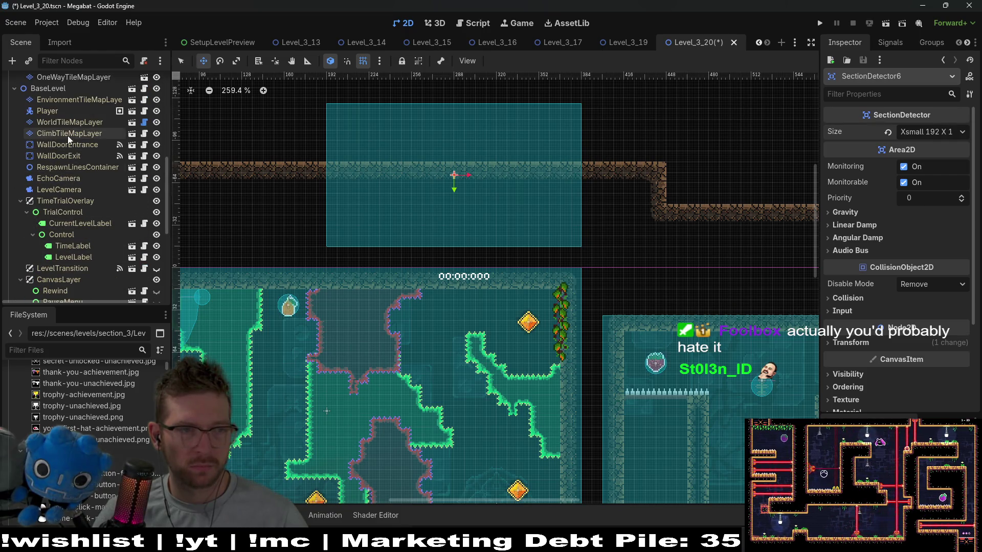
pyautogui.click(51, 125)
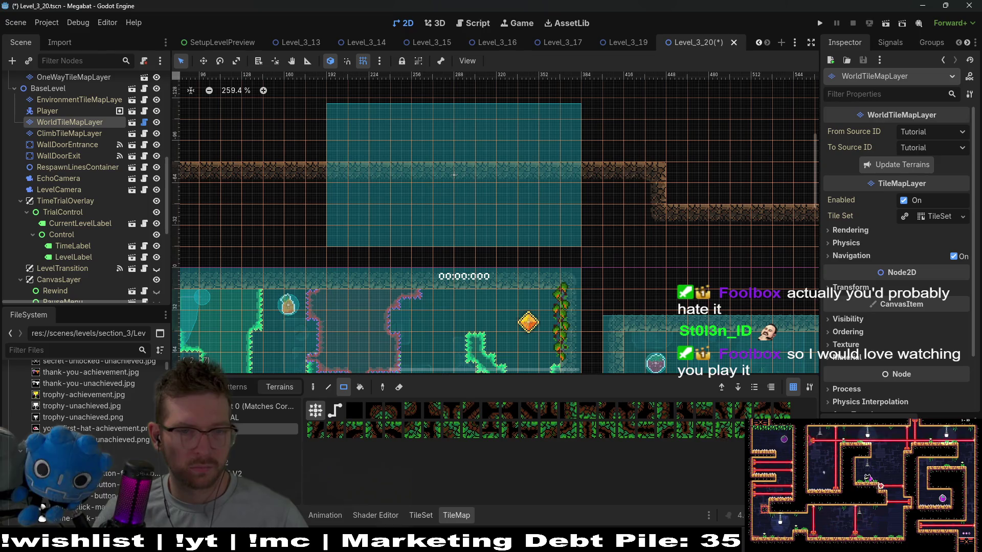
# Erase the old ground strip inside the upper room and reshape the surrounding ground tiles
pyautogui.scroll(-2, 465, 213)
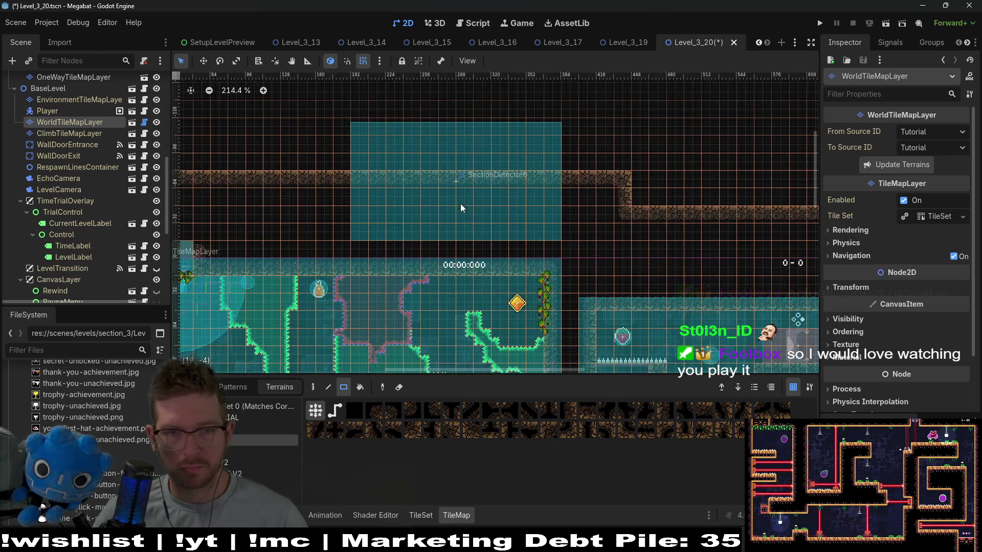
pyautogui.scroll(3, 463, 196)
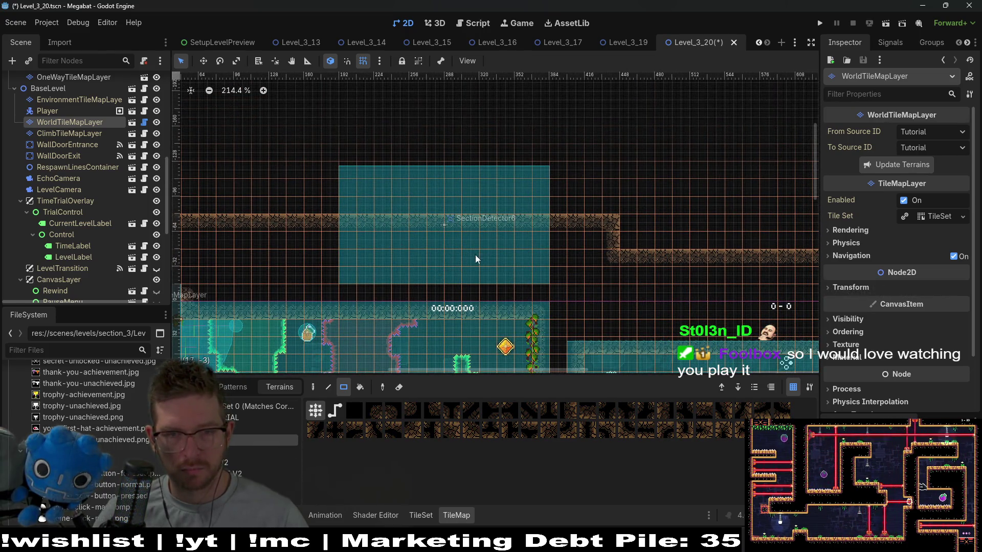
pyautogui.moveTo(469, 265); pyautogui.dragTo(352, 164)
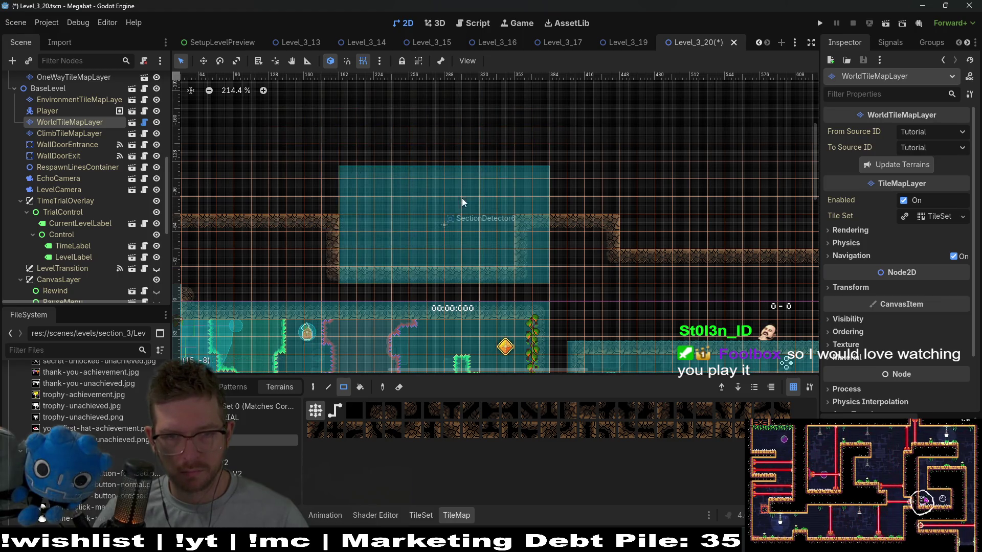
pyautogui.moveTo(353, 258); pyautogui.dragTo(378, 255)
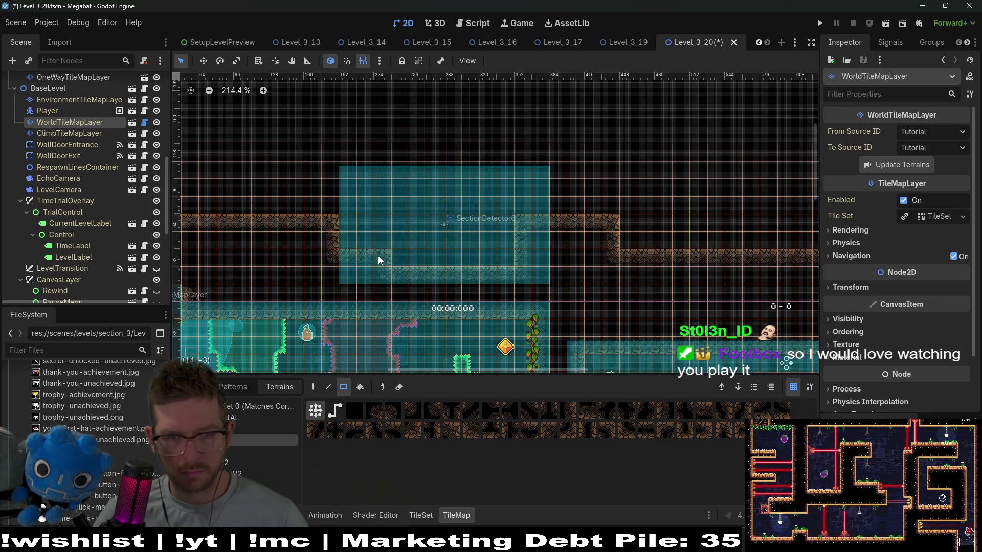
pyautogui.moveTo(286, 159); pyautogui.dragTo(348, 248)
# Paint an 18x5 and a 6x6 wall block, extend the right side, and tidy one edge tile
pyautogui.moveTo(276, 100)
pyautogui.mouseDown()
pyautogui.moveTo(445, 149)
pyautogui.moveTo(575, 168)
pyautogui.mouseUp()
pyautogui.moveTo(554, 220); pyautogui.dragTo(519, 179)
pyautogui.moveTo(486, 110)
pyautogui.mouseDown()
pyautogui.moveTo(511, 154)
pyautogui.moveTo(580, 219)
pyautogui.mouseUp()
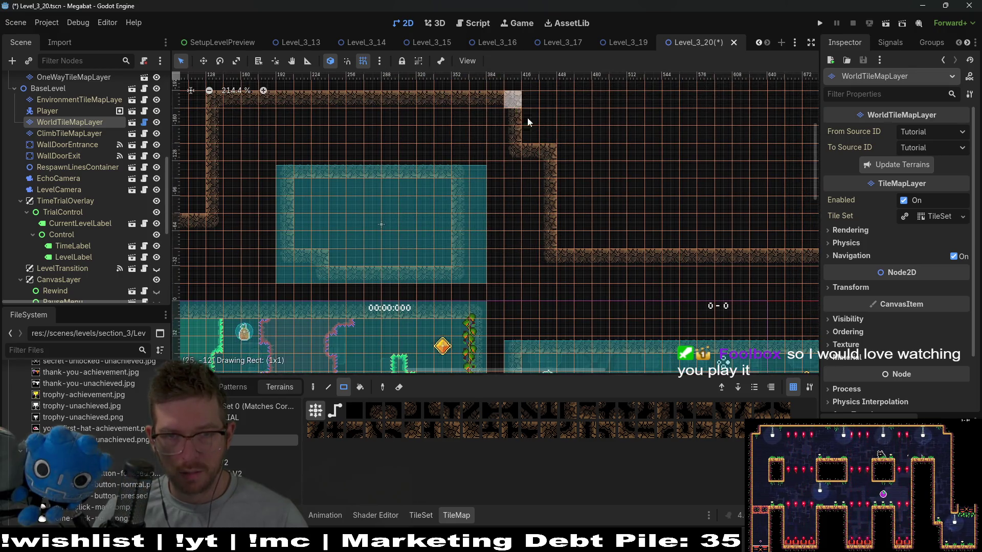
pyautogui.scroll(3, 485, 213)
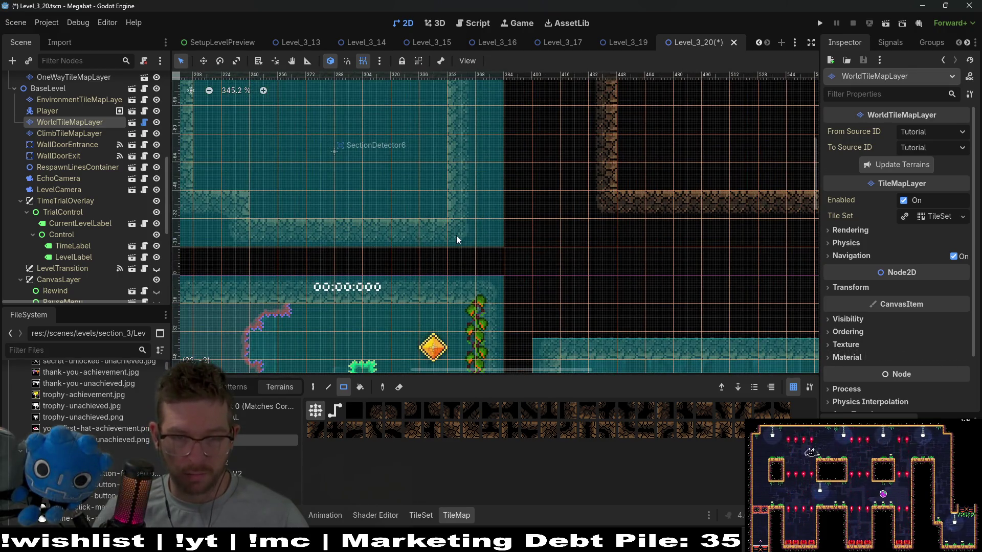
pyautogui.scroll(2, 495, 226)
pyautogui.moveTo(483, 249); pyautogui.dragTo(514, 258)
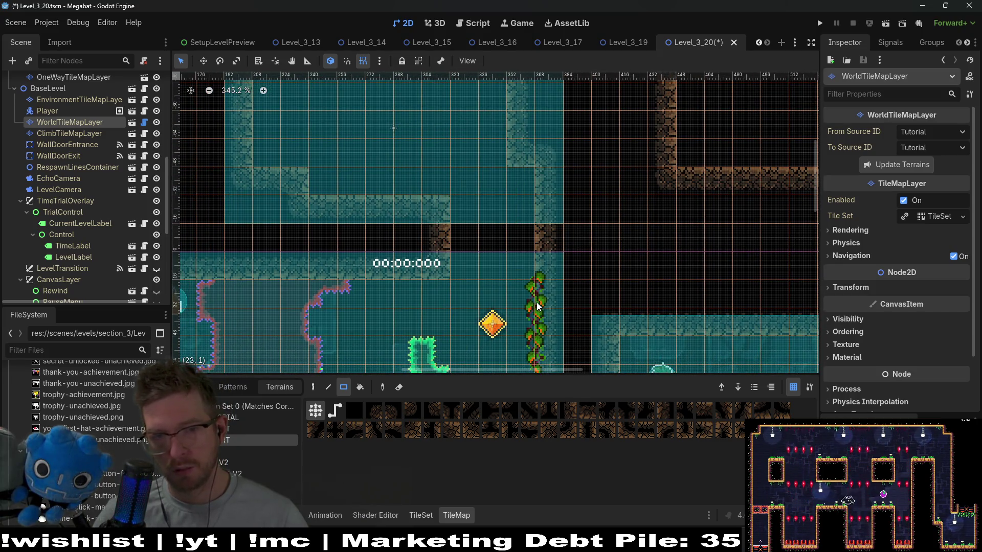
pyautogui.rightClick(518, 148)
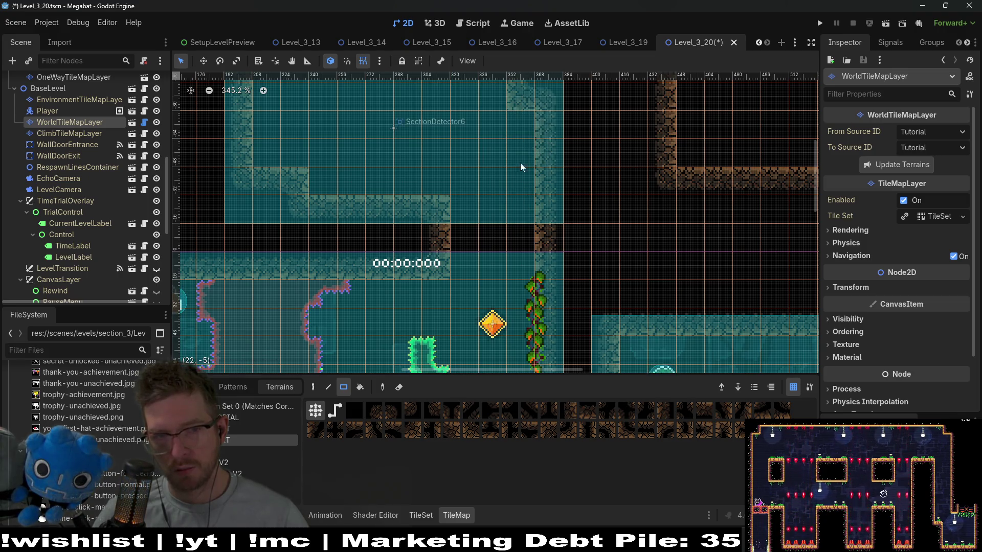
pyautogui.scroll(10, 81, 129)
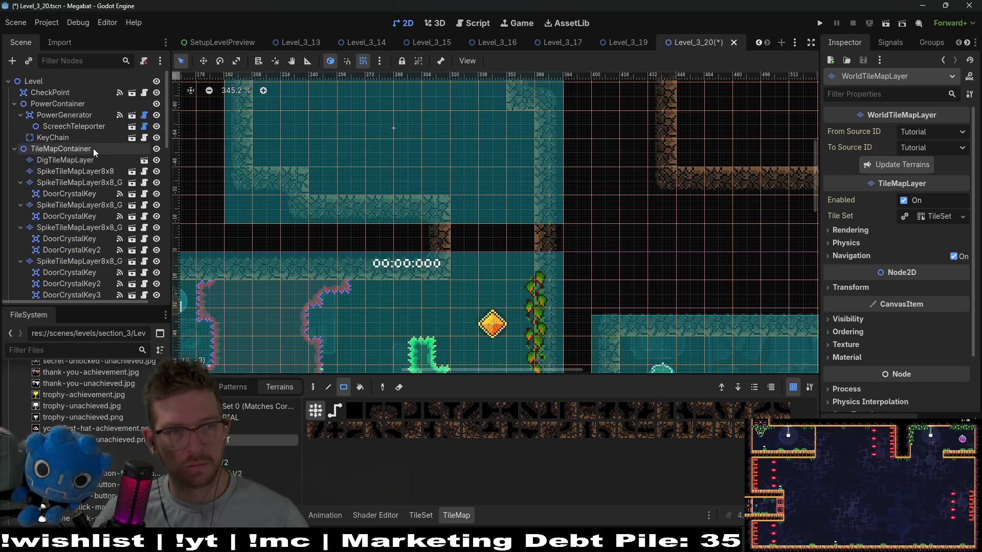
# Duplicate ScreechTeleporter with Ctrl+D and move the copy into the upper room
pyautogui.click(68, 125)
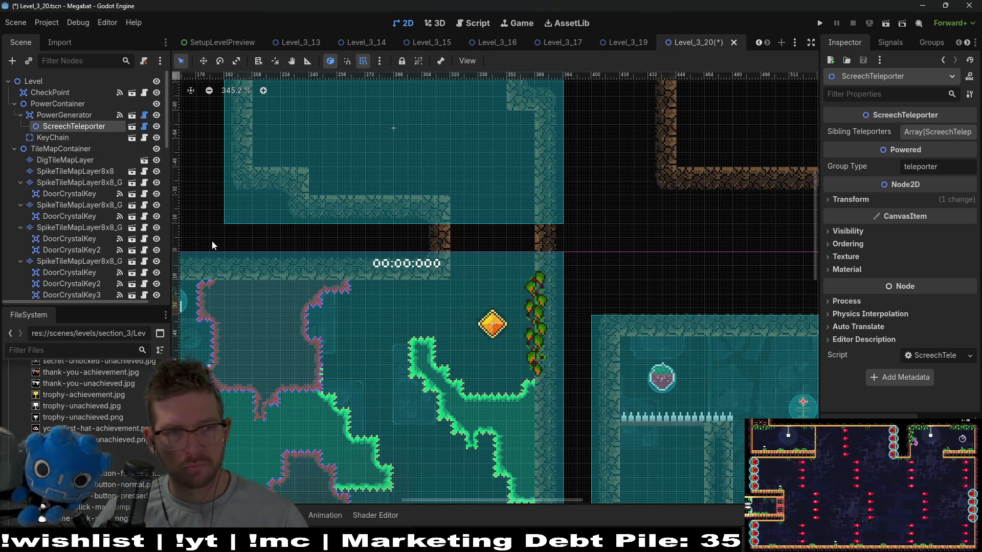
pyautogui.click(73, 117)
pyautogui.click(66, 130)
pyautogui.hotkey('ctrl', 'd')
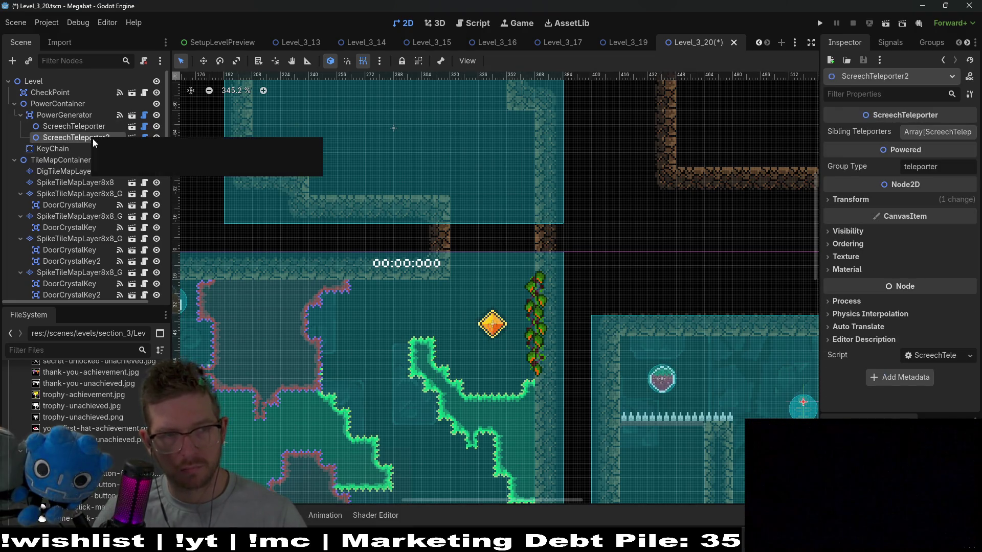
pyautogui.moveTo(798, 423)
pyautogui.mouseDown()
pyautogui.moveTo(340, 187)
pyautogui.moveTo(340, 177)
pyautogui.moveTo(291, 167)
pyautogui.mouseUp()
pyautogui.scroll(4, 291, 168)
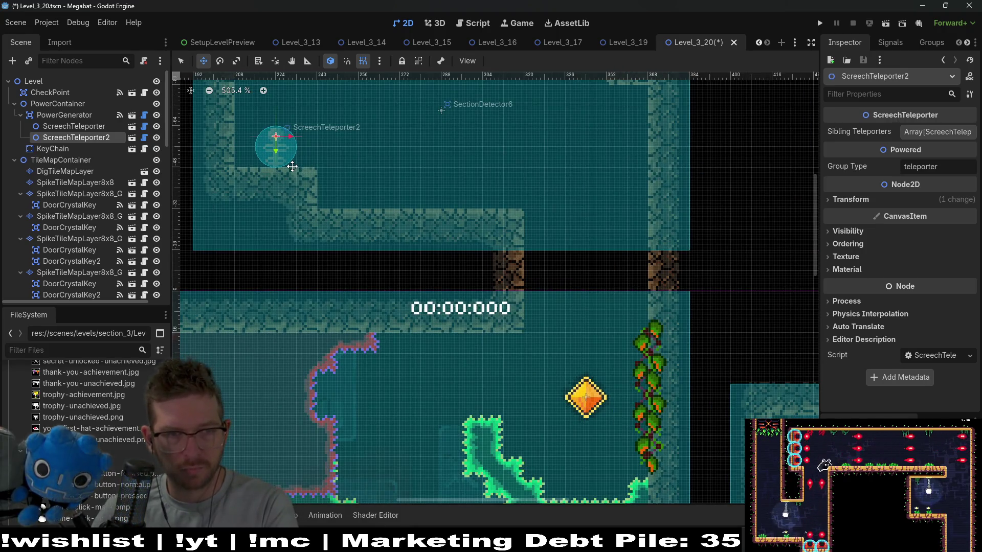
pyautogui.scroll(-4, 292, 166)
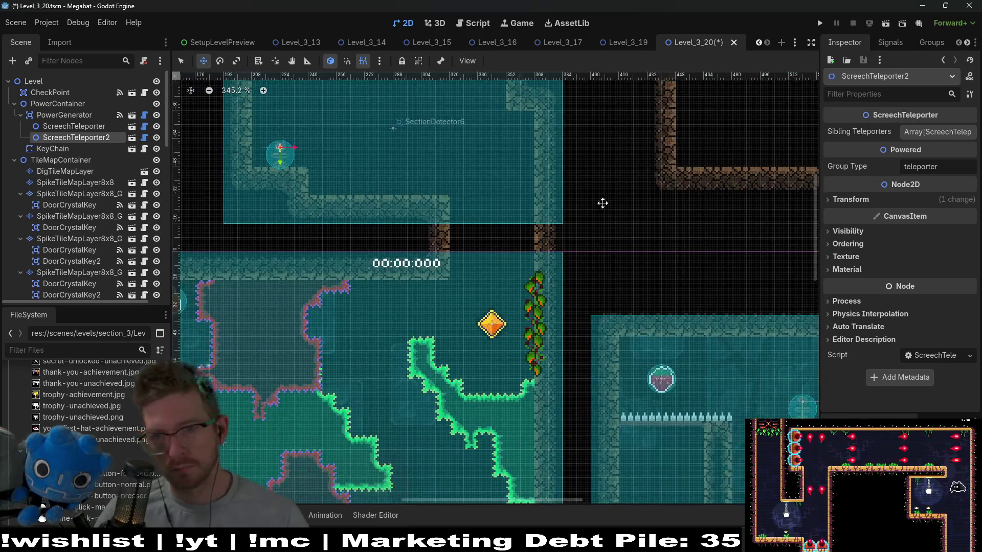
# Add the original ScreechTeleporter to ScreechTeleporter2's Sibling Teleporters list
pyautogui.click(936, 132)
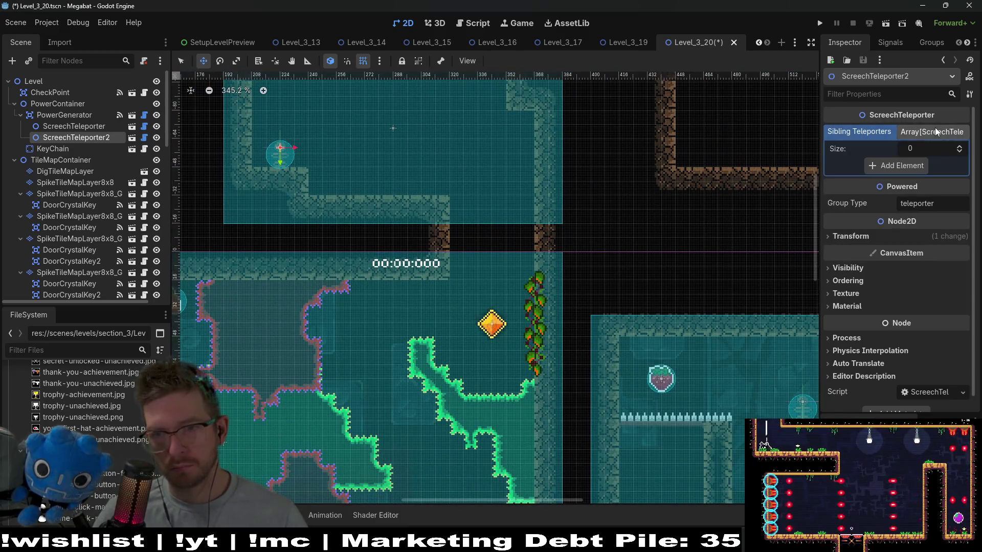
pyautogui.click(959, 147)
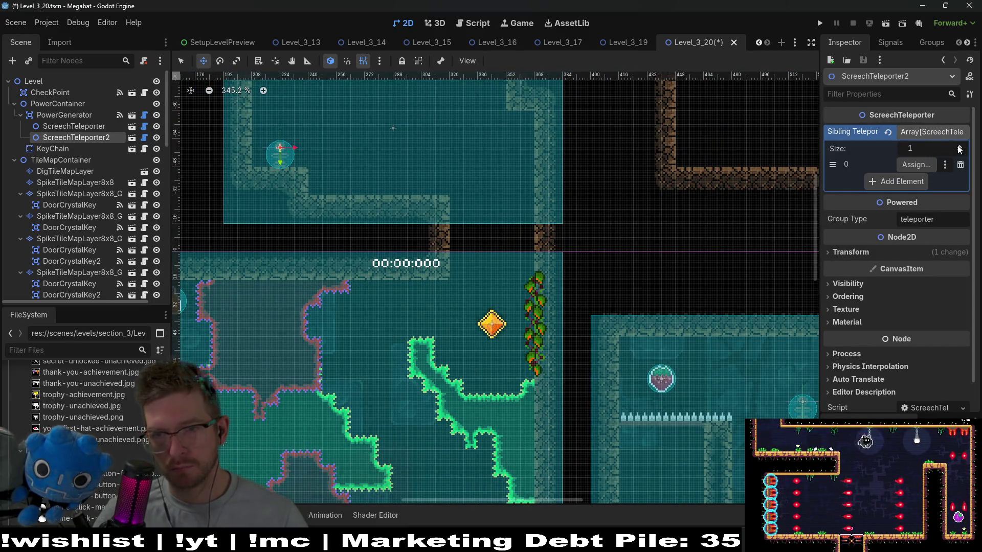
pyautogui.click(913, 165)
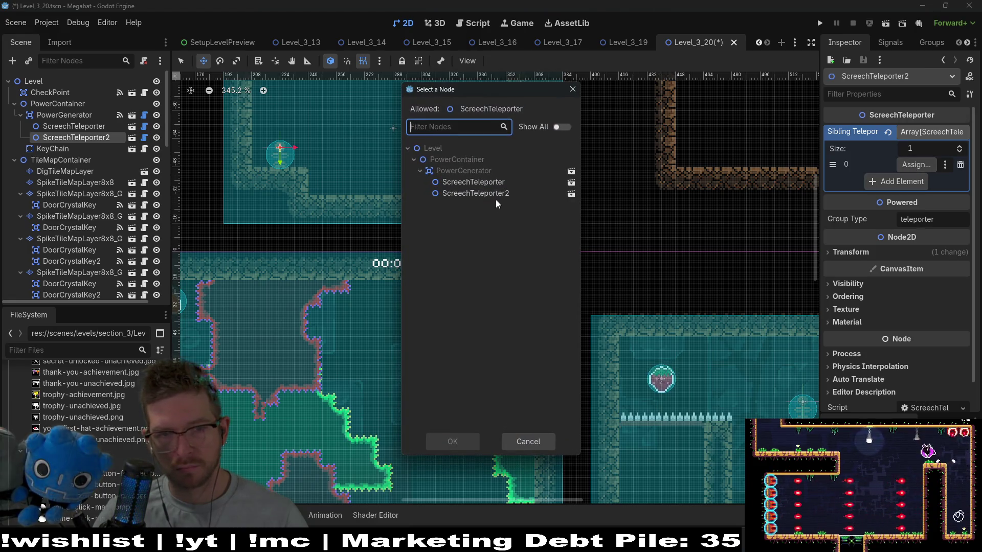
pyautogui.doubleClick(490, 182)
# Add ScreechTeleporter2 to the original ScreechTeleporter's Sibling Teleporters list
pyautogui.click(75, 126)
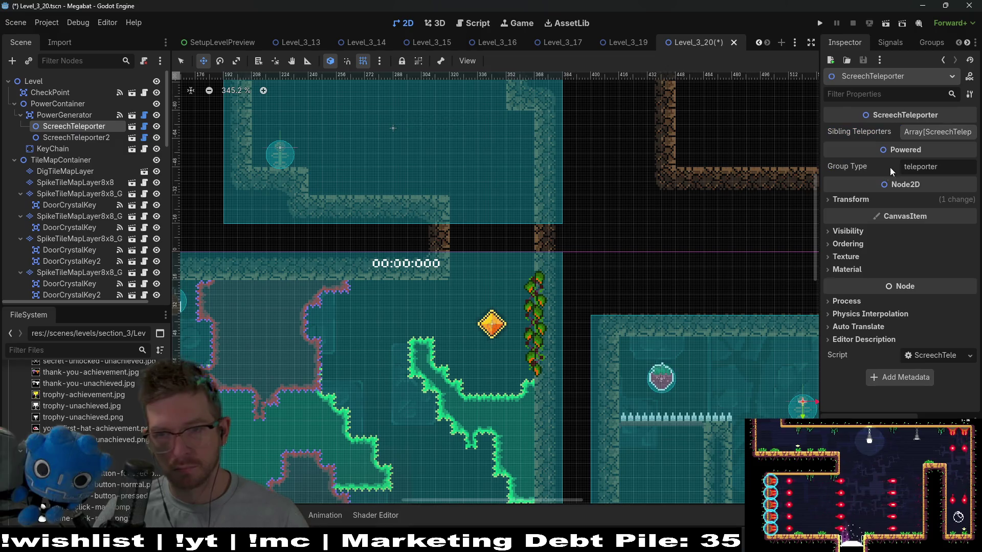
pyautogui.click(934, 133)
pyautogui.click(915, 165)
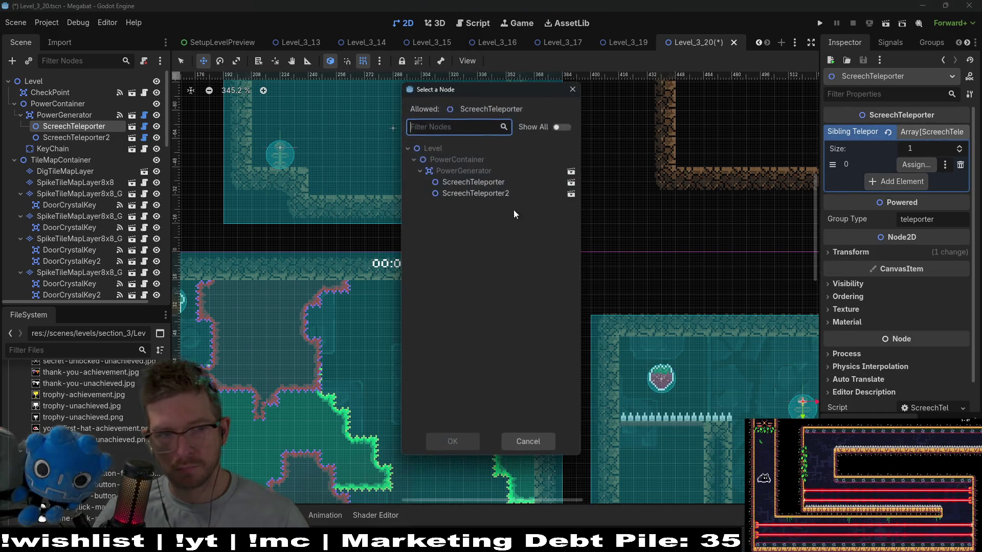
pyautogui.doubleClick(492, 191)
pyautogui.scroll(-2, 353, 199)
pyautogui.scroll(-4, 352, 199)
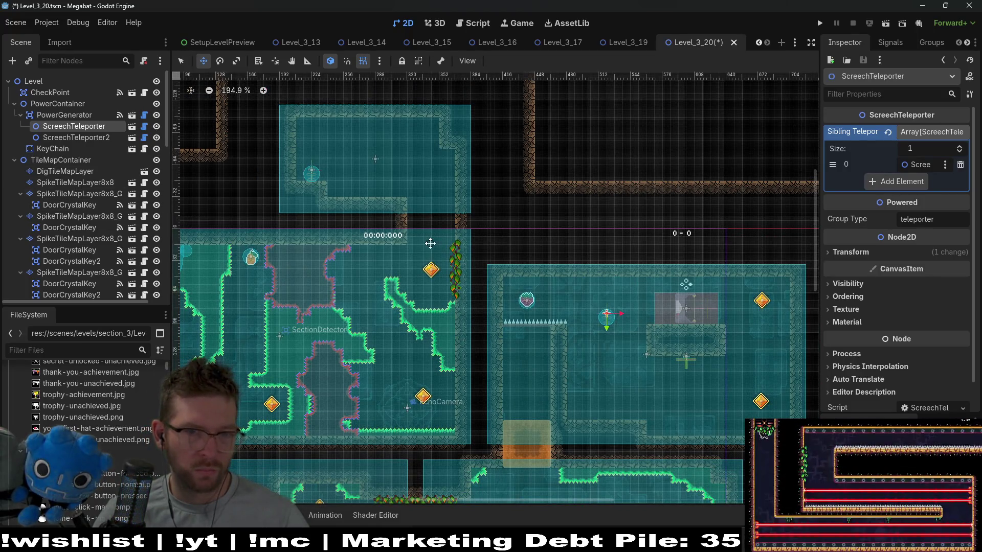
pyautogui.click(49, 104)
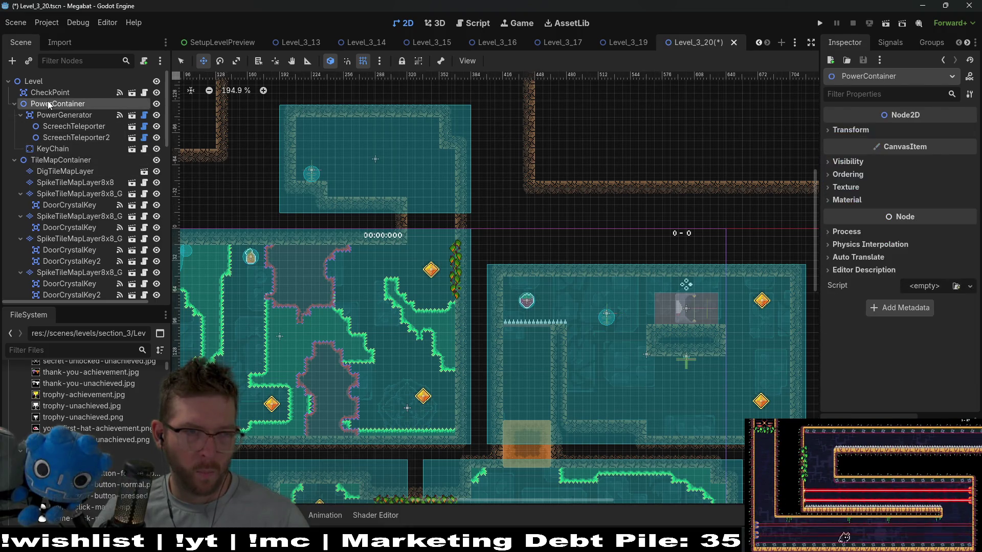
# Instantiate the FalseTileMapLayer scene as a child, found by searching 'false' in the scene list
pyautogui.hotkey('ctrl', 'shift', 'a')
pyautogui.write('false')
pyautogui.press('Return')
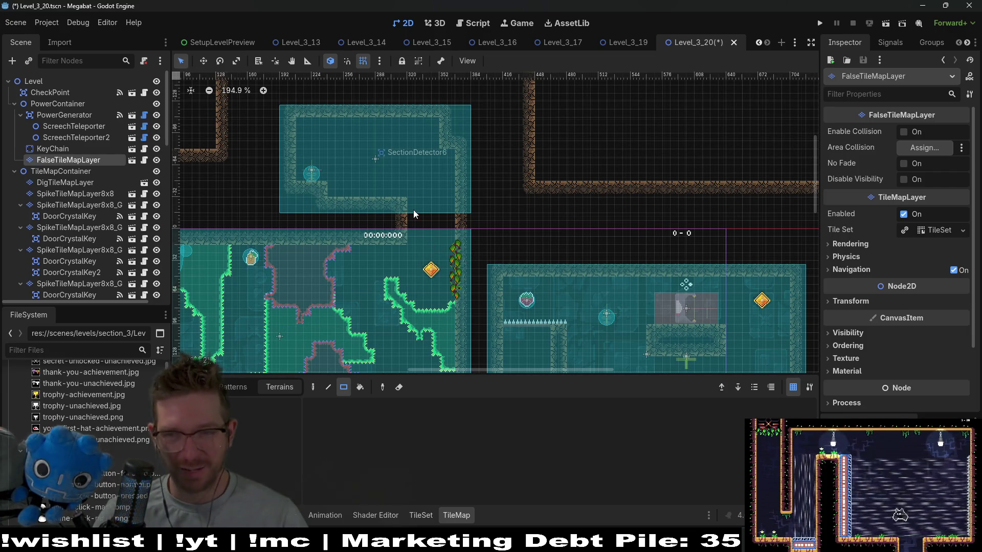
pyautogui.scroll(4, 425, 222)
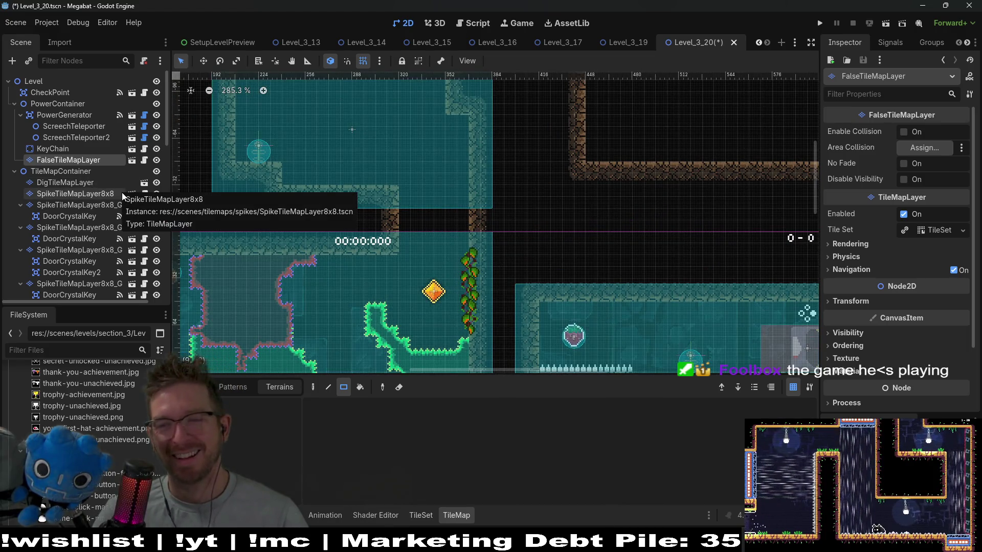
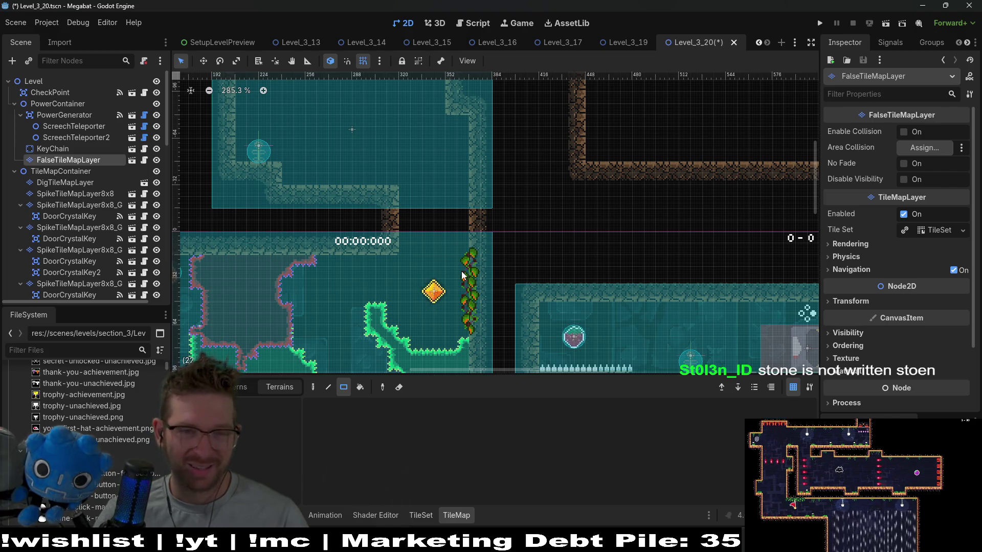
# Tick Enable Collision for the FalseTileMapLayer in the Inspector
pyautogui.moveTo(353, 271)
pyautogui.mouseDown()
pyautogui.moveTo(537, 247)
pyautogui.moveTo(469, 251)
pyautogui.mouseUp()
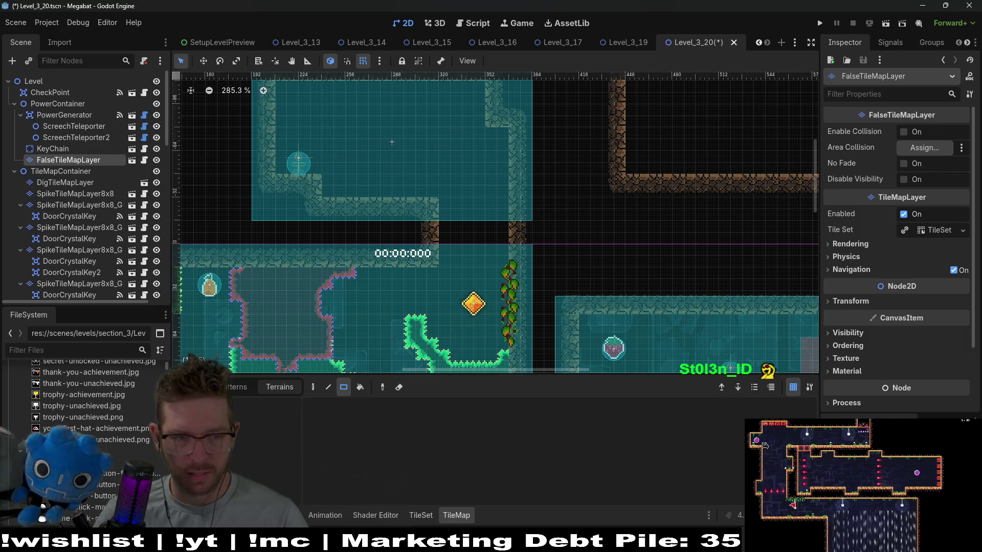
pyautogui.click(240, 387)
pyautogui.click(903, 133)
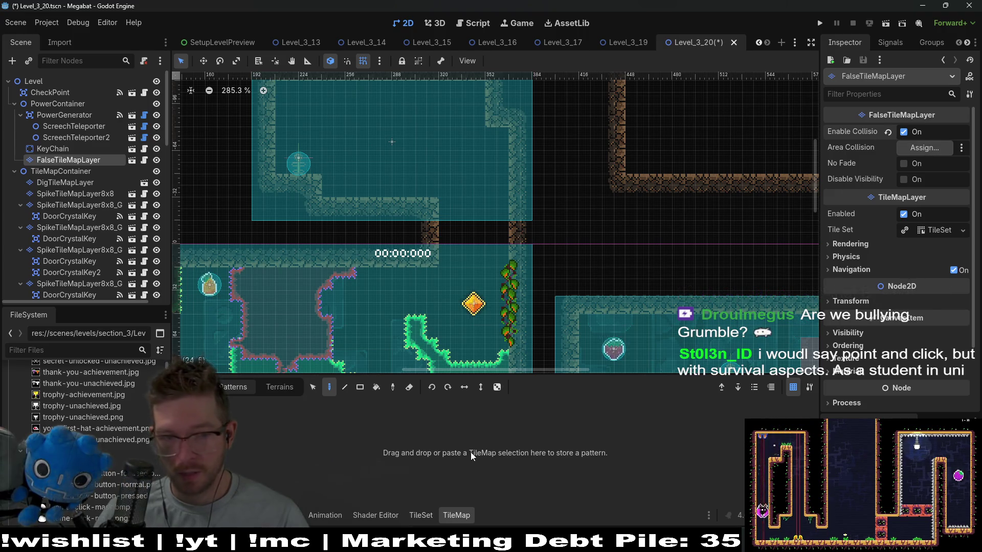
# Paint tiles from the desert tileset into the passage above the lower room
pyautogui.click(199, 387)
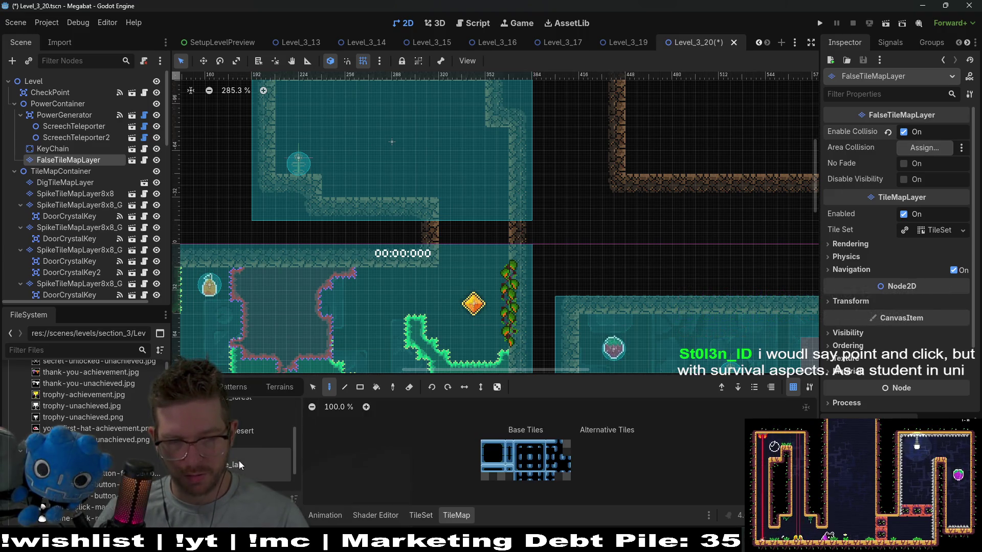
pyautogui.click(242, 432)
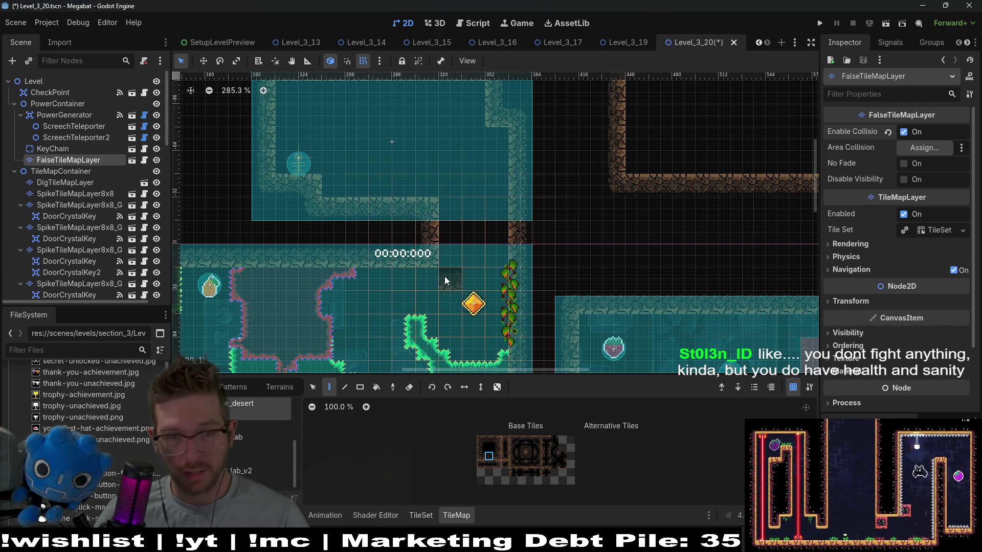
pyautogui.moveTo(424, 264); pyautogui.dragTo(490, 255)
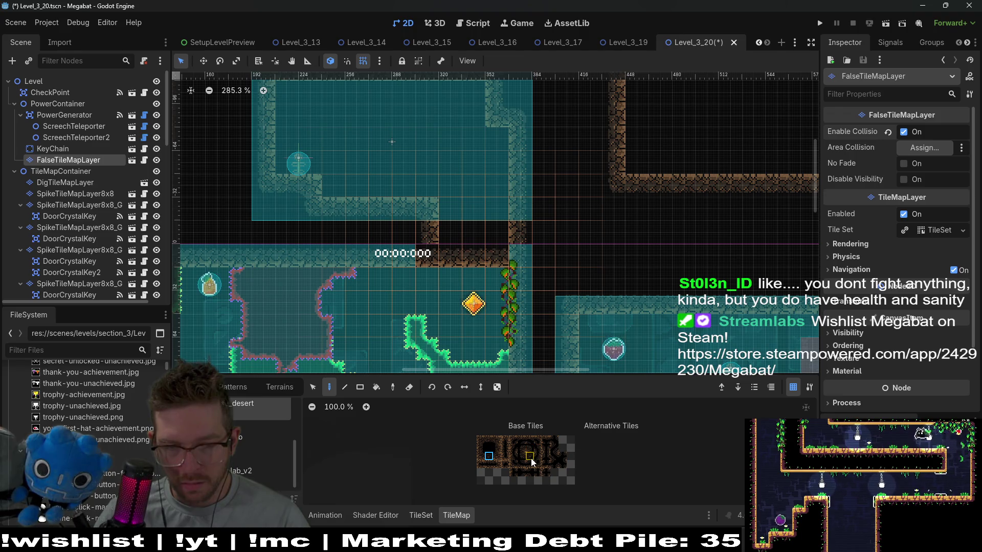
pyautogui.scroll(5, 534, 459)
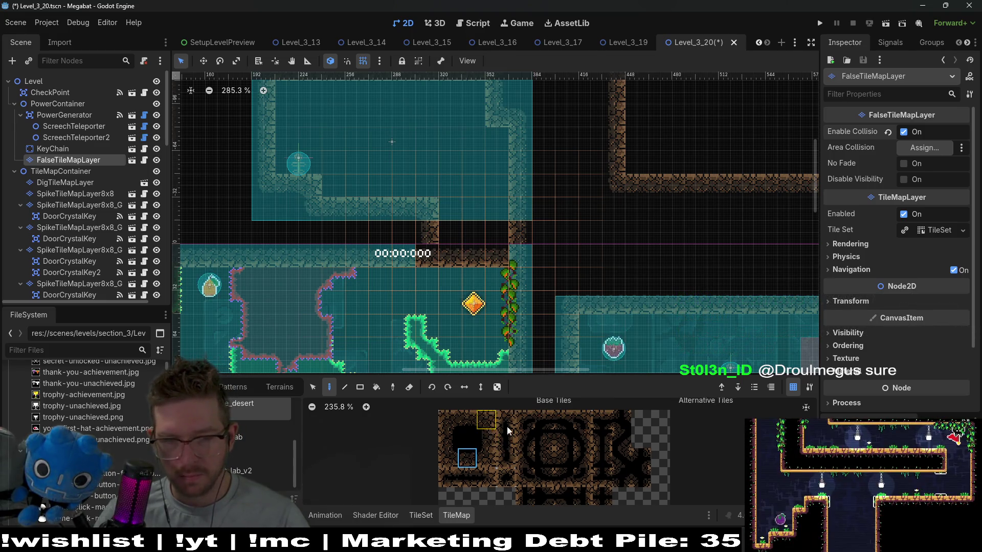
# Pick a different desert dirt tile and open the FalseTileMapLayer script
pyautogui.click(569, 447)
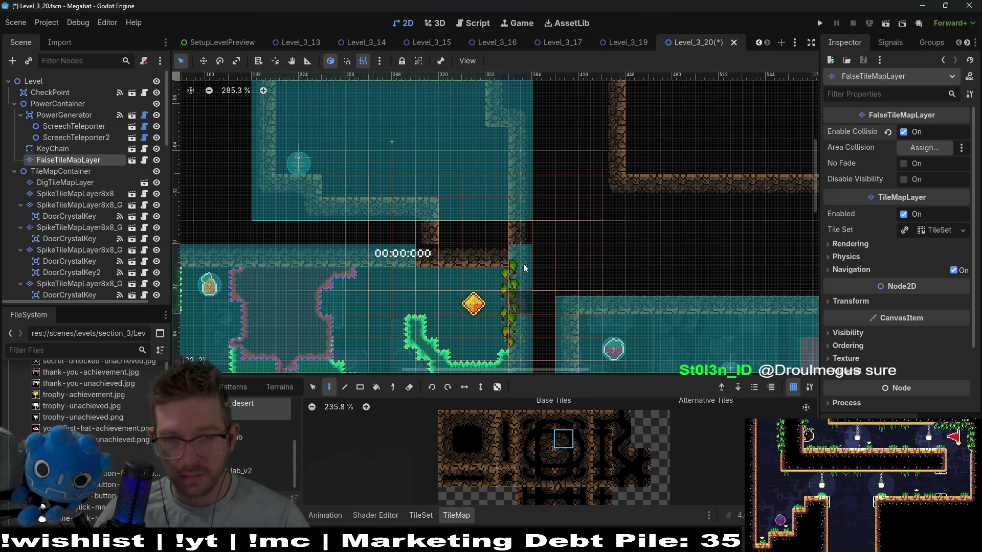
pyautogui.moveTo(573, 301); pyautogui.dragTo(562, 329)
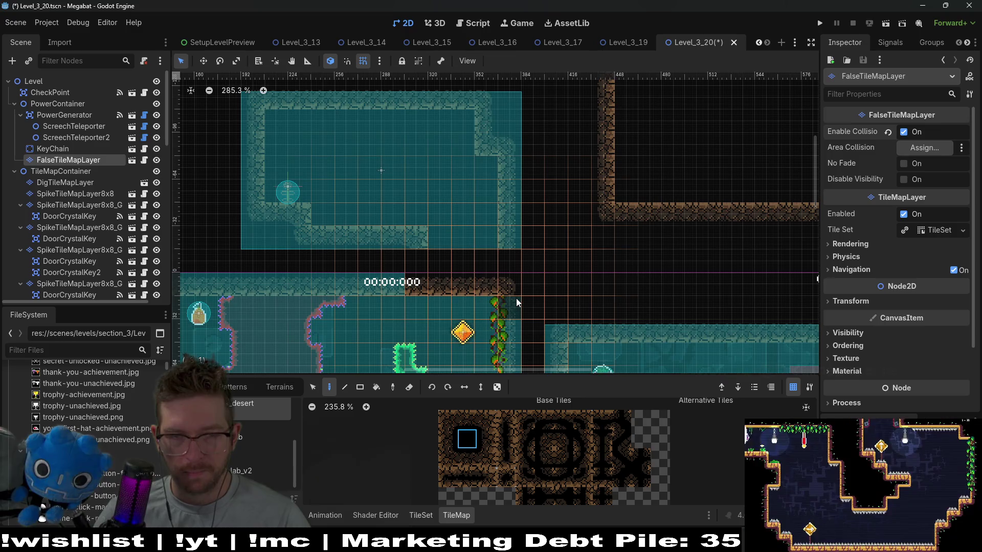
pyautogui.scroll(-2, 517, 299)
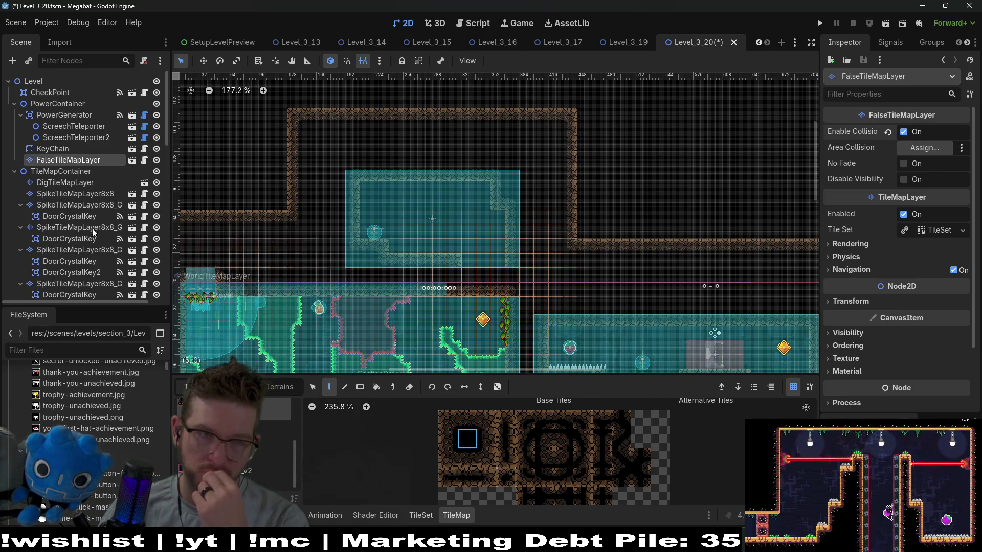
pyautogui.click(144, 160)
pyautogui.scroll(10, 494, 267)
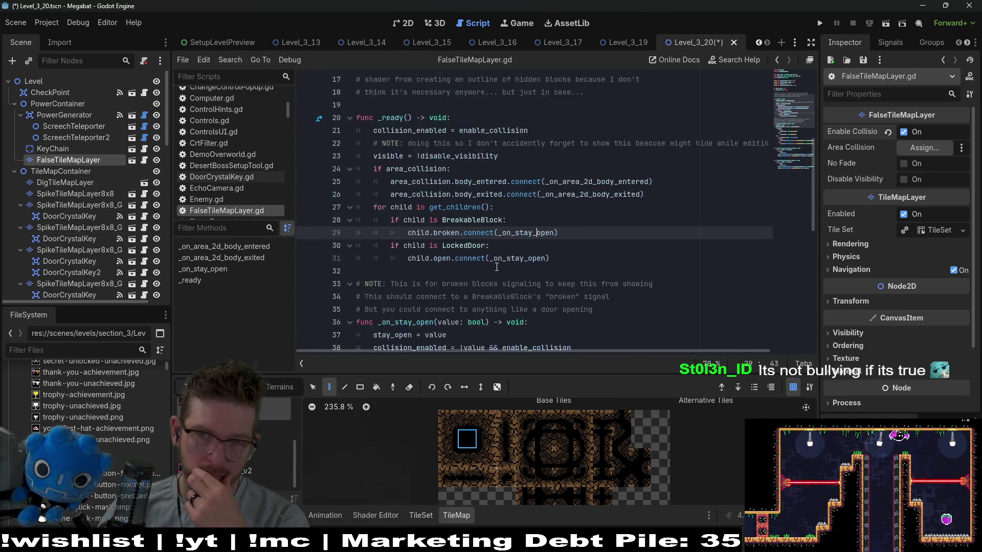
pyautogui.scroll(-2, 494, 267)
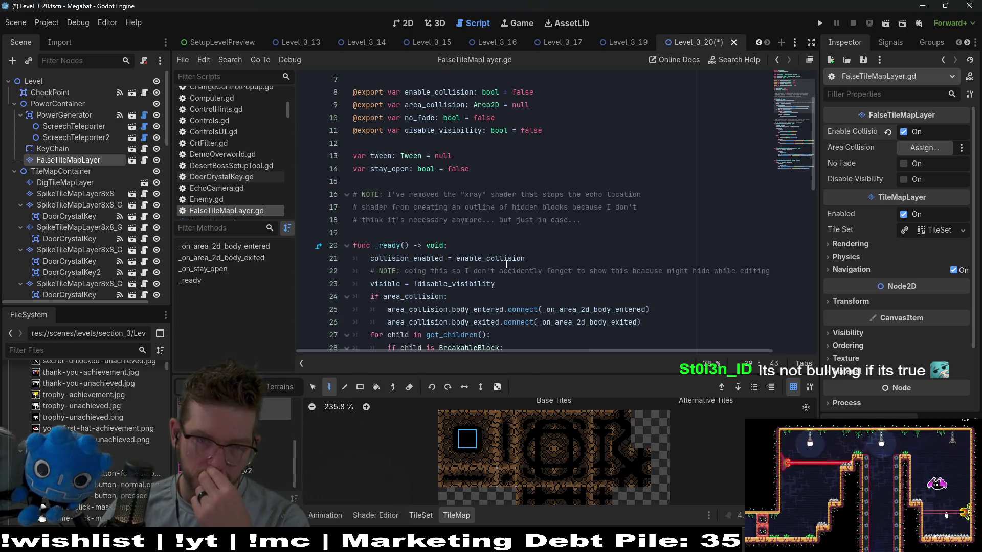
pyautogui.scroll(-1, 506, 264)
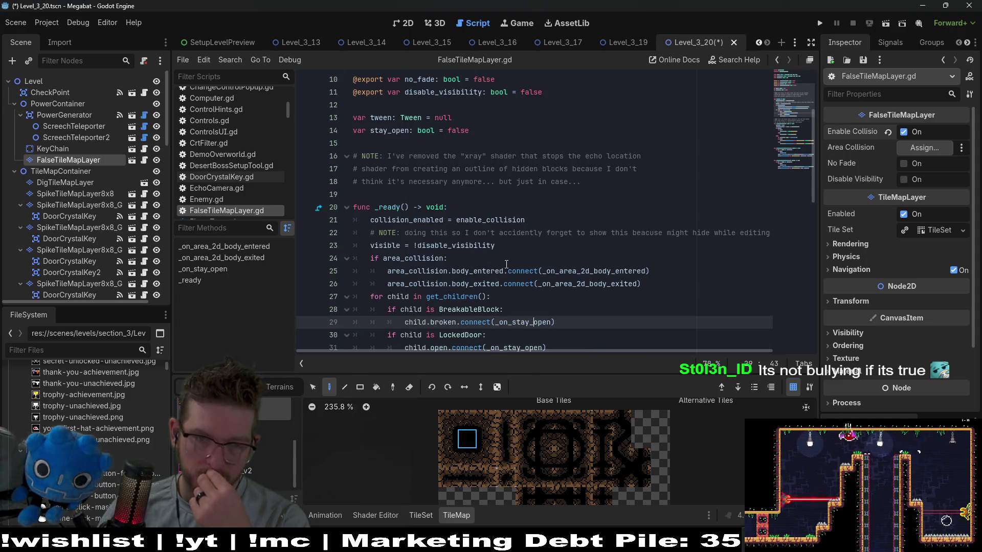
pyautogui.doubleClick(412, 260)
pyautogui.scroll(2, 499, 283)
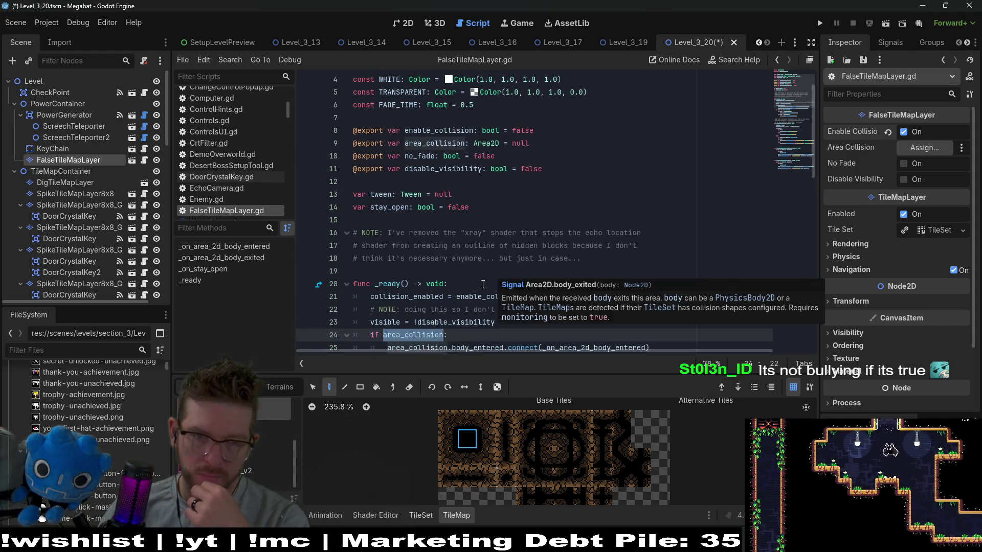
pyautogui.scroll(-2, 493, 282)
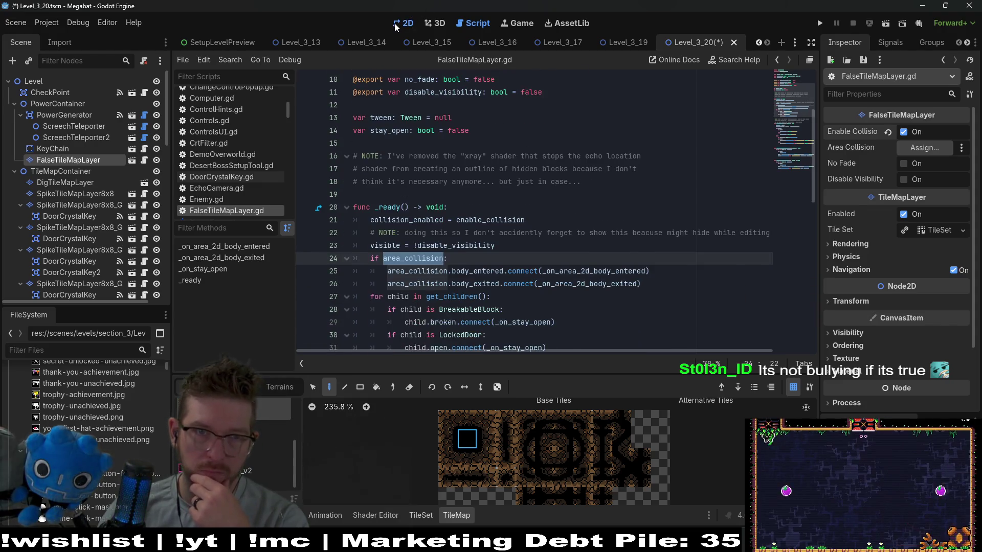
pyautogui.click(404, 23)
pyautogui.scroll(-2, 557, 308)
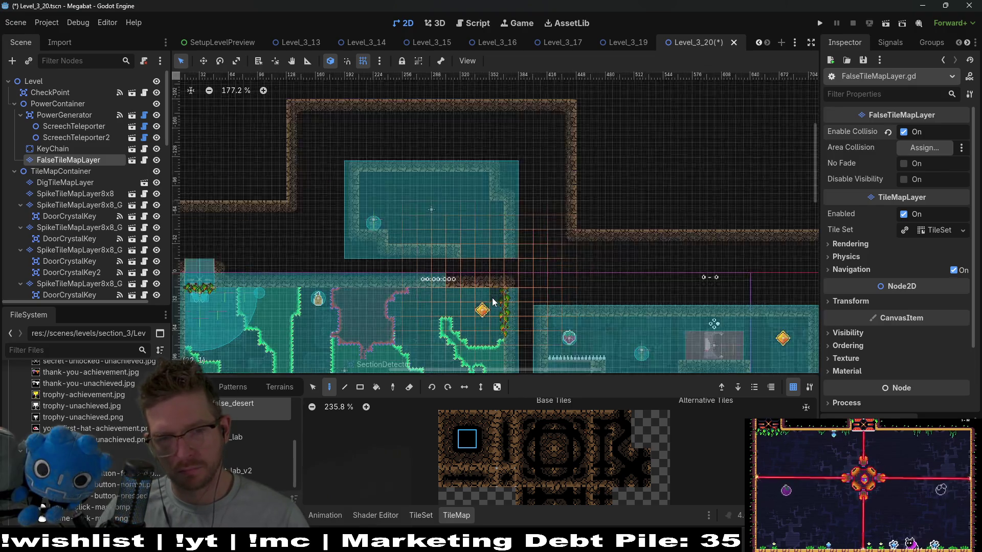
# Add an Area2D child node to FalseTileMapLayer
pyautogui.scroll(4, 537, 312)
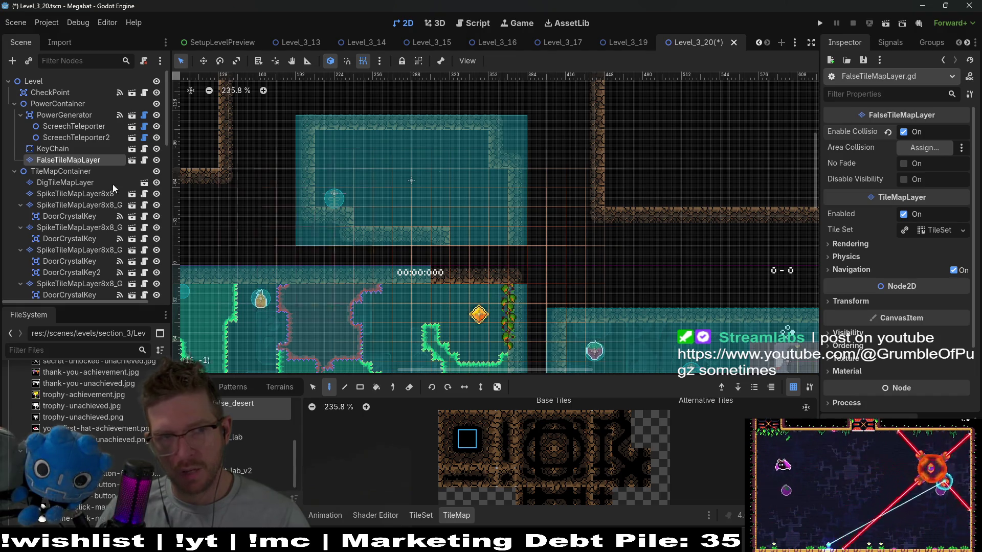
pyautogui.rightClick(54, 160)
pyautogui.click(107, 183)
pyautogui.write('aerea')
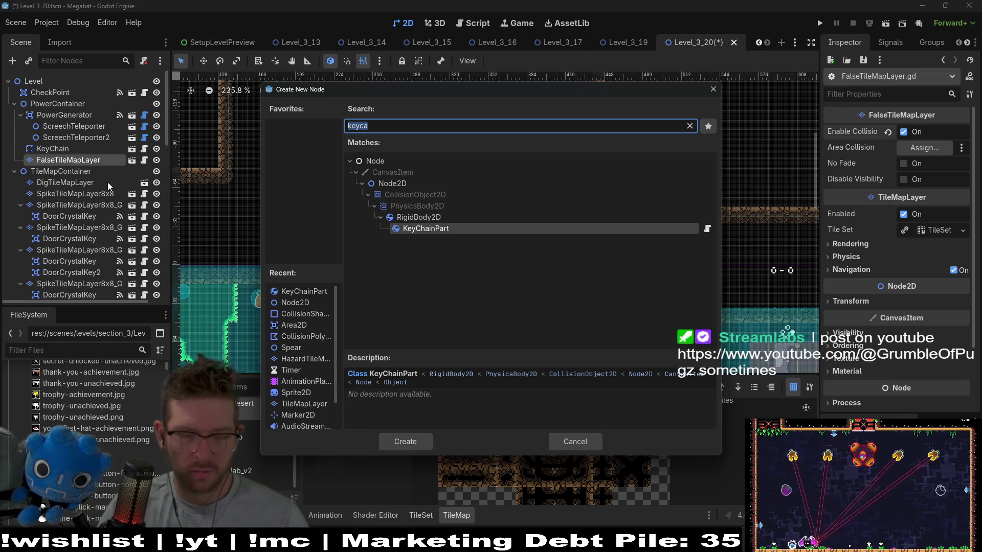
pyautogui.press('Up')
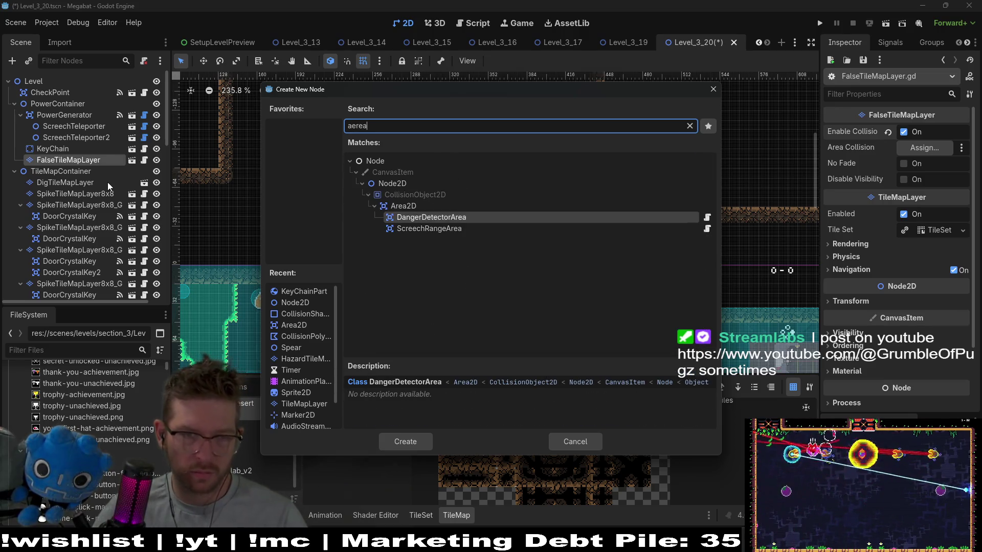
pyautogui.press('Up')
pyautogui.press('Return')
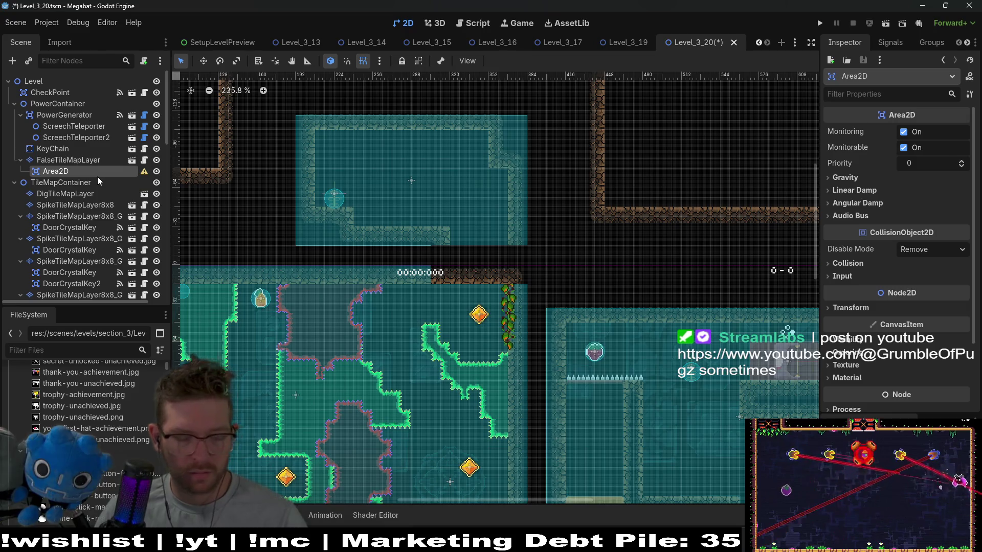
# Add a CollisionShape2D under the Area2D
pyautogui.hotkey('ctrl', 'a')
pyautogui.write('collision')
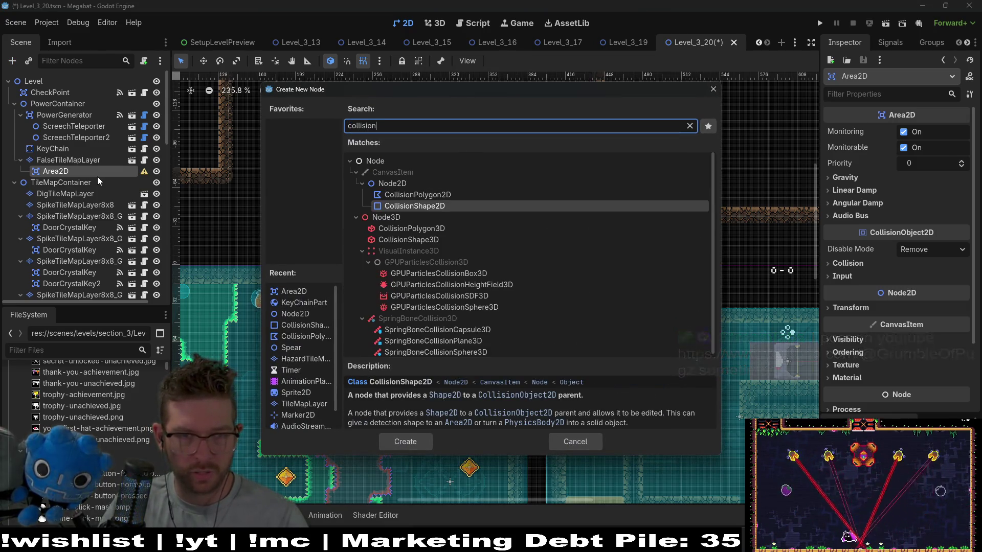
pyautogui.press('Return')
pyautogui.click(56, 171)
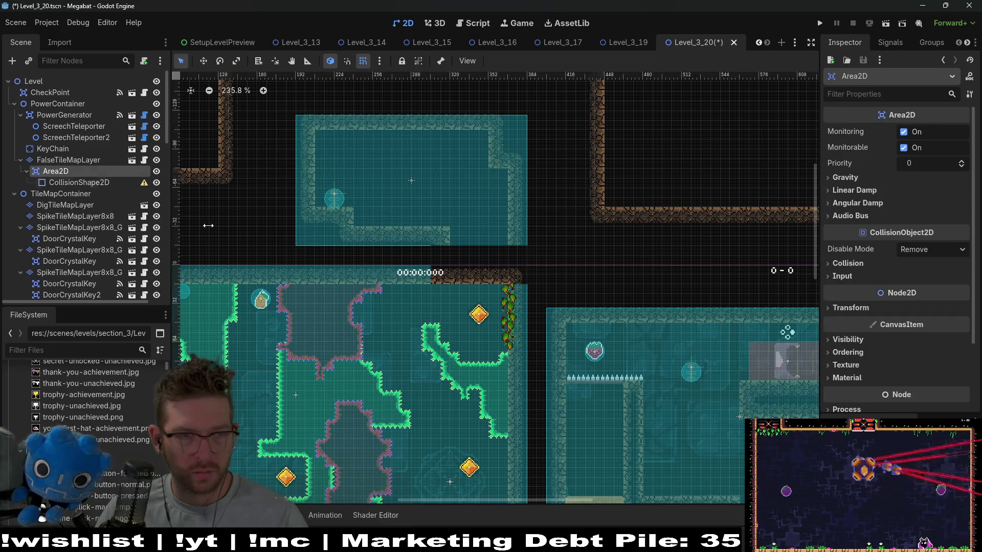
# Move the Area2D up into the upper room
pyautogui.scroll(-3, 473, 340)
pyautogui.press('w')
pyautogui.moveTo(633, 381); pyautogui.dragTo(713, 234)
pyautogui.scroll(12, 713, 234)
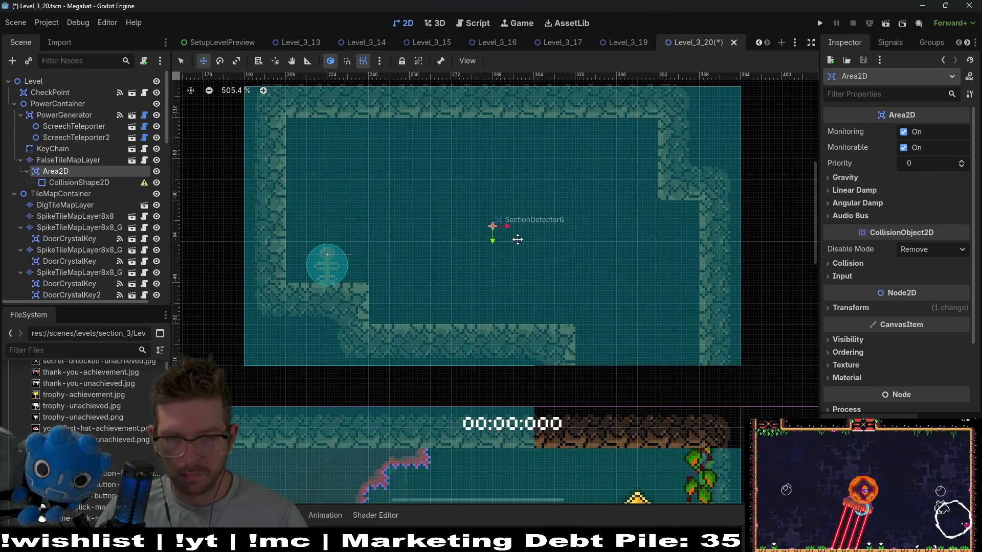
# Give the CollisionShape2D a RectangleShape2D stretched over the whole upper room
pyautogui.click(74, 183)
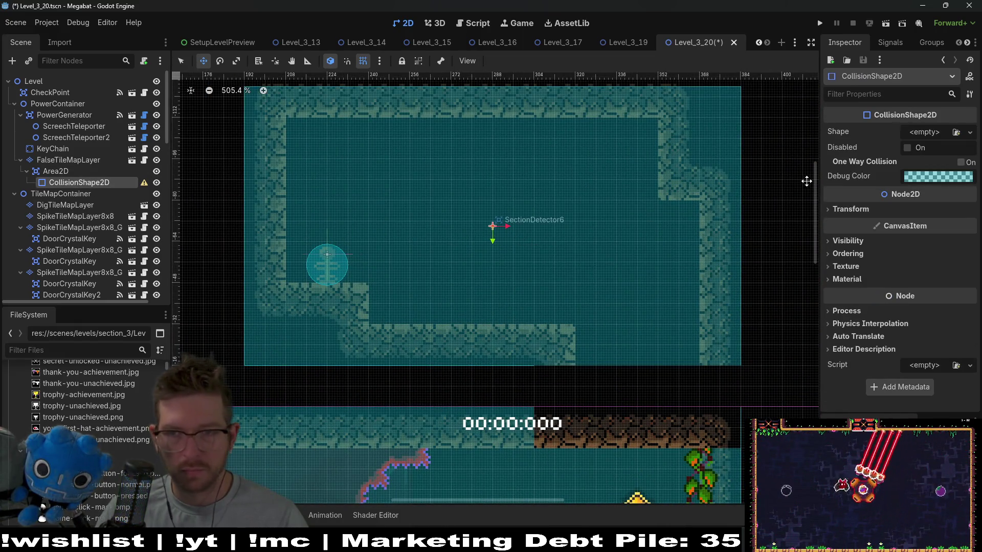
pyautogui.click(932, 133)
pyautogui.click(905, 209)
pyautogui.scroll(-6, 524, 207)
pyautogui.press('q')
pyautogui.moveTo(521, 233); pyautogui.dragTo(647, 296)
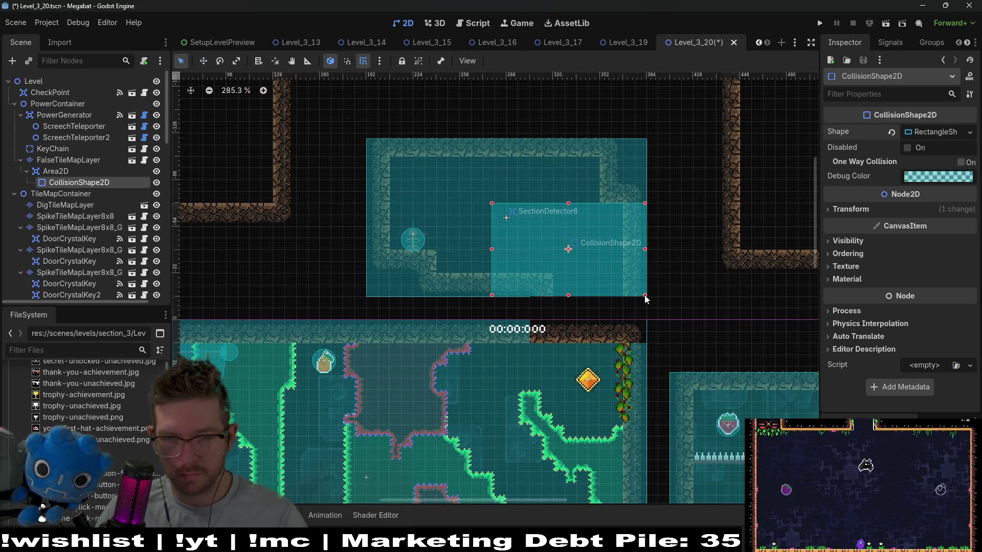
pyautogui.moveTo(492, 205); pyautogui.dragTo(366, 139)
pyautogui.scroll(-5, 549, 226)
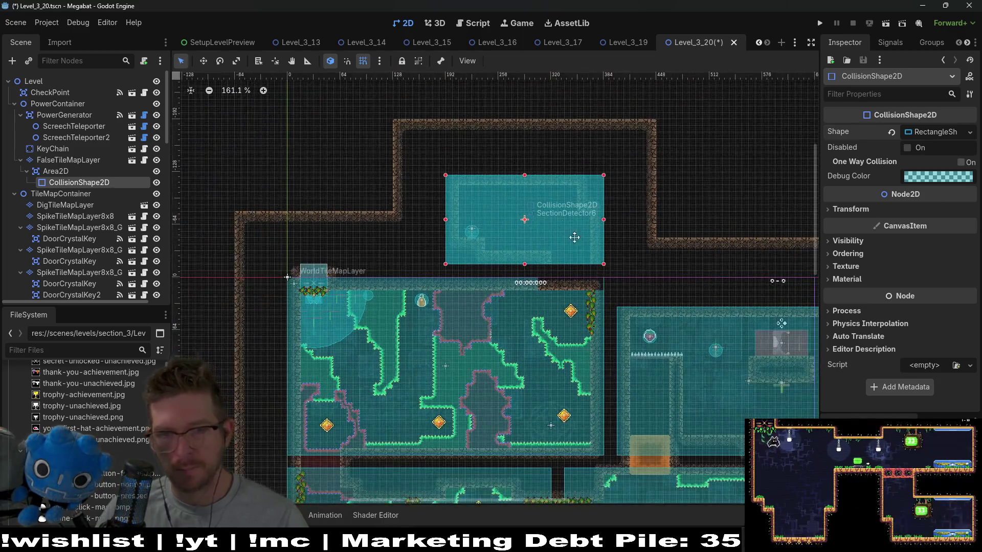
# Save the Level_3_20 scene
pyautogui.hotkey('ctrl', 's')
pyautogui.scroll(4, 520, 232)
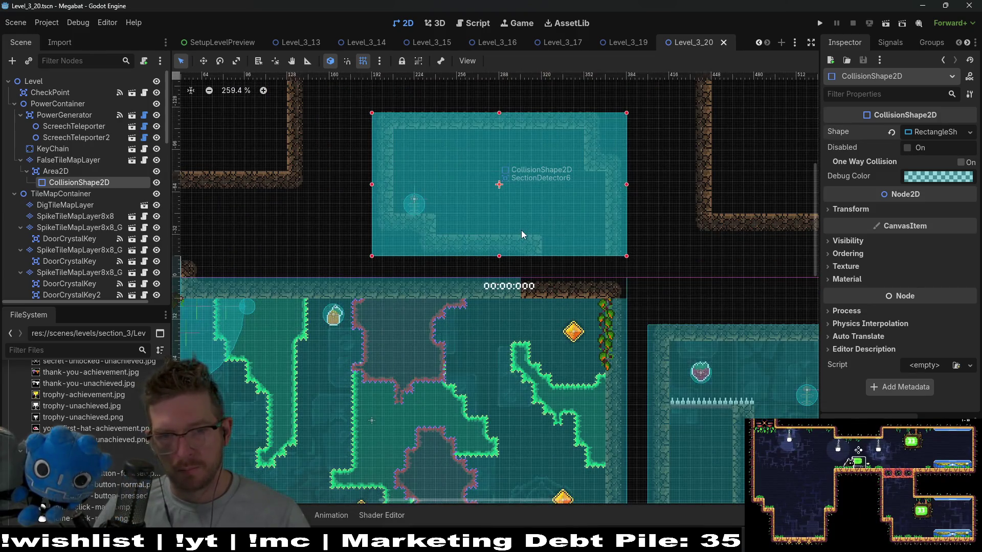
pyautogui.click(67, 160)
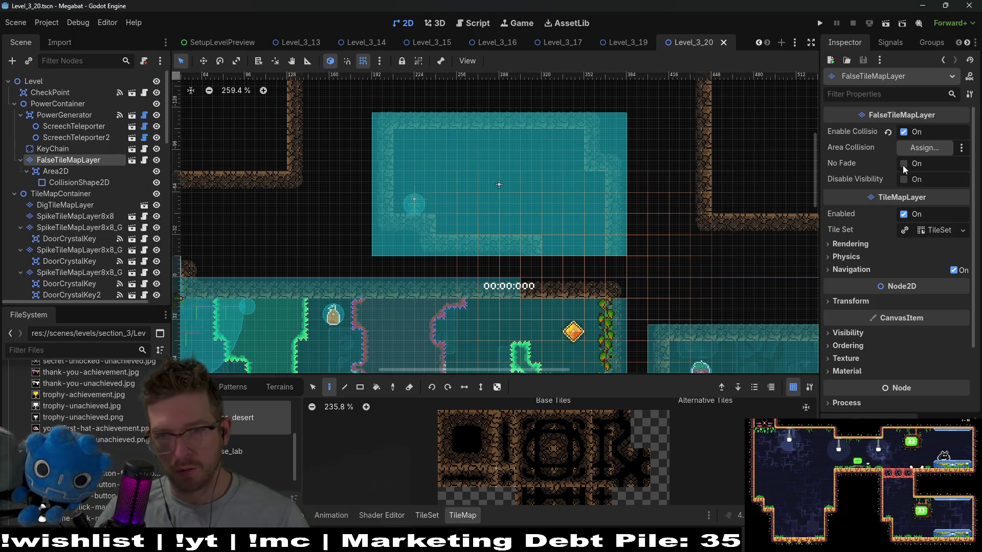
pyautogui.click(903, 165)
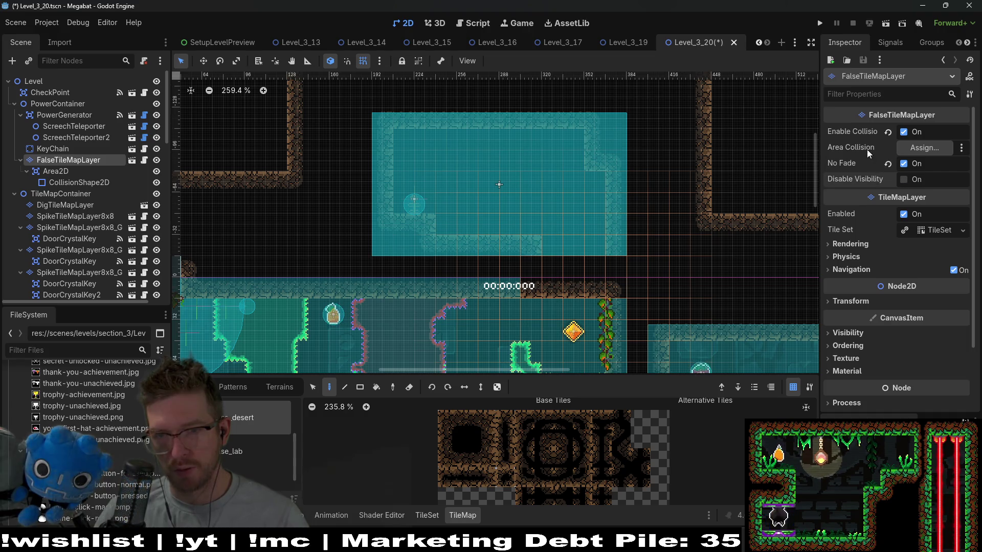
pyautogui.click(910, 147)
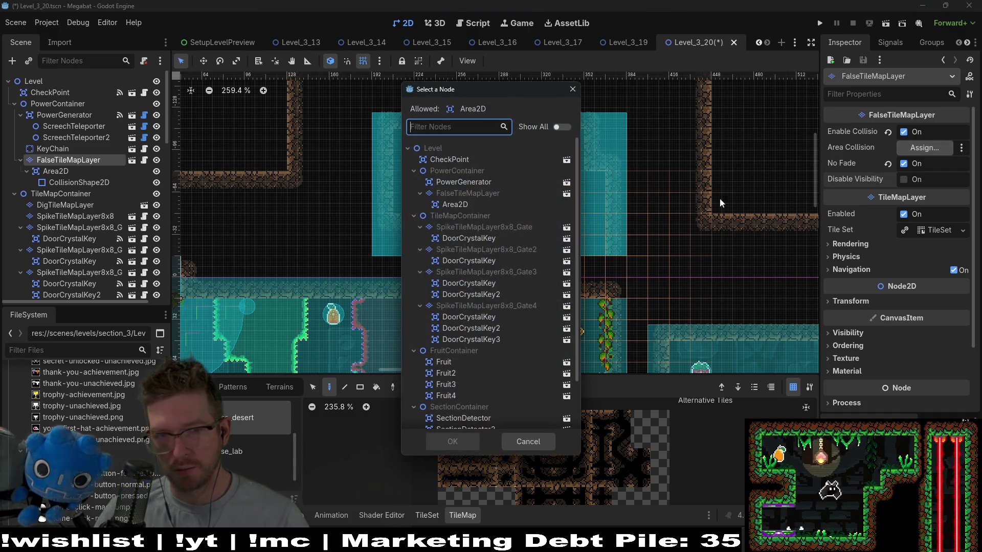
pyautogui.doubleClick(456, 204)
pyautogui.hotkey('ctrl', 's')
pyautogui.scroll(-8, 601, 250)
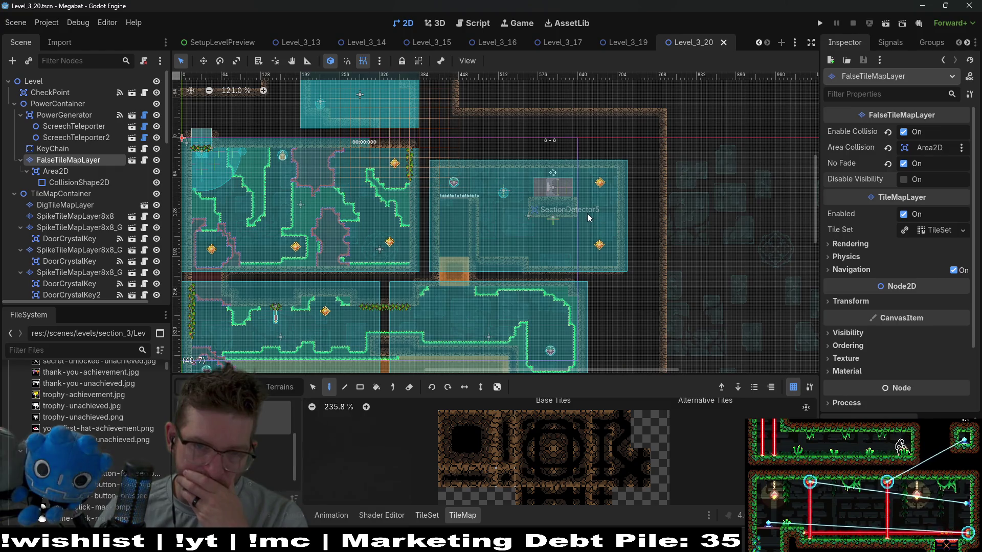
pyautogui.scroll(9, 491, 198)
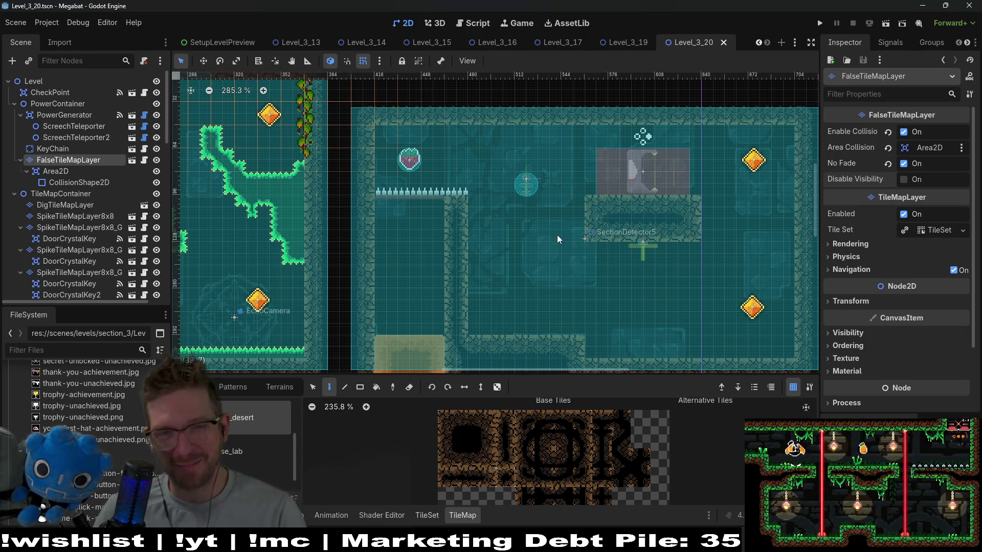
pyautogui.click(85, 205)
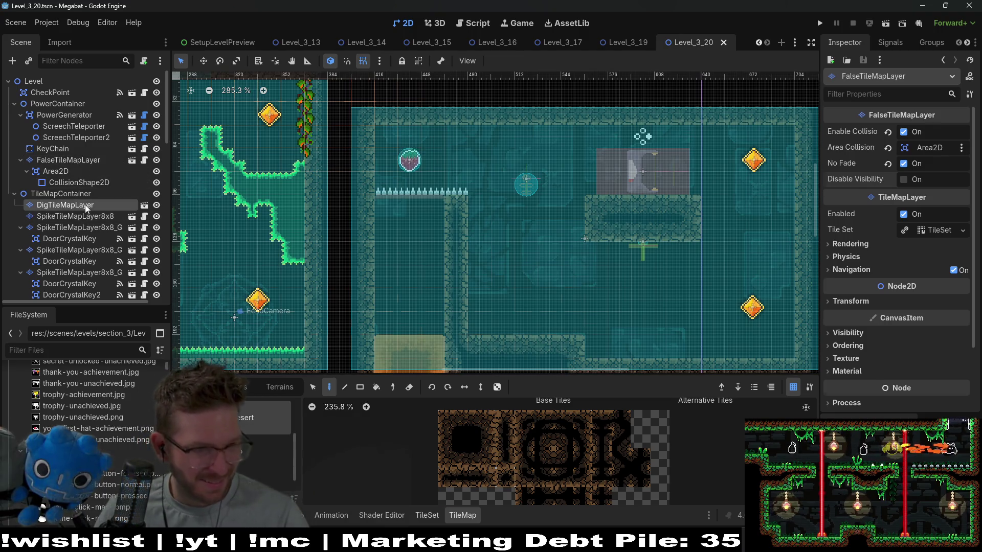
# Select WorldTileMapLayer and choose the DESERT tile source
pyautogui.click(90, 219)
pyautogui.scroll(-4, 88, 235)
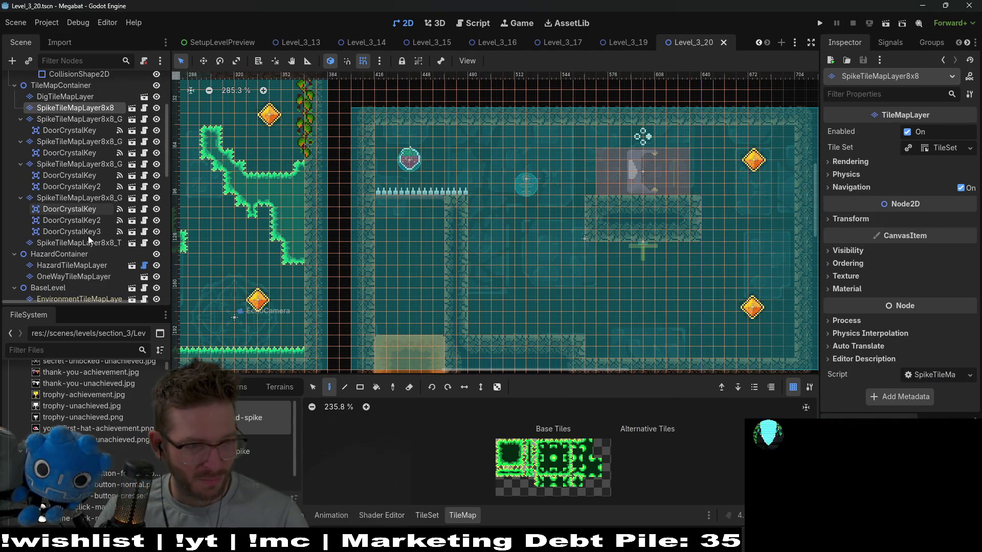
pyautogui.scroll(-2, 67, 261)
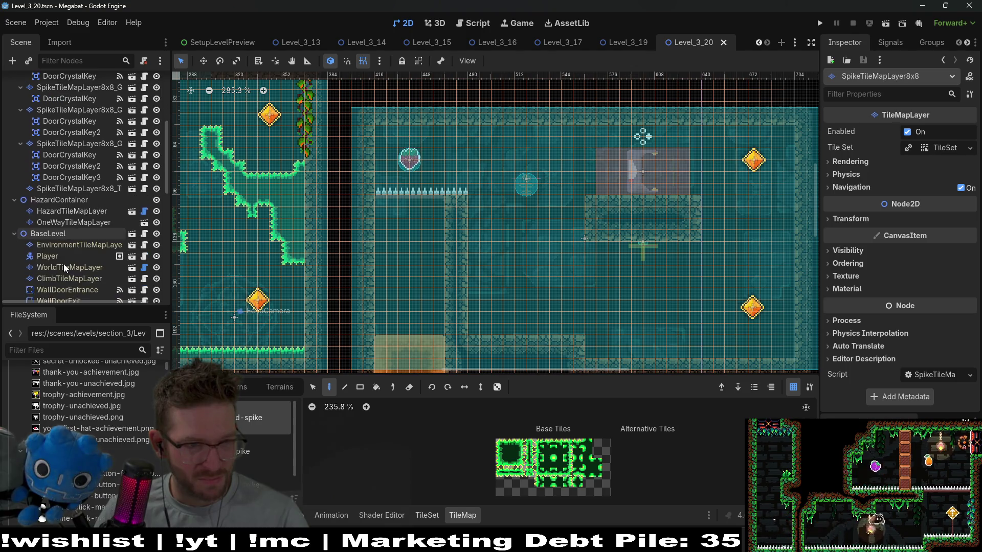
pyautogui.click(63, 264)
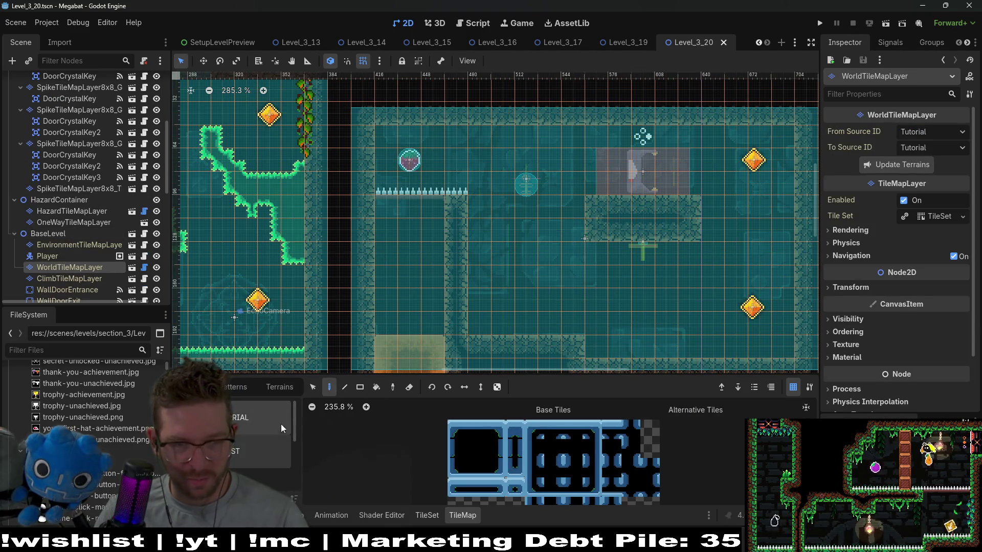
pyautogui.click(266, 450)
pyautogui.click(255, 417)
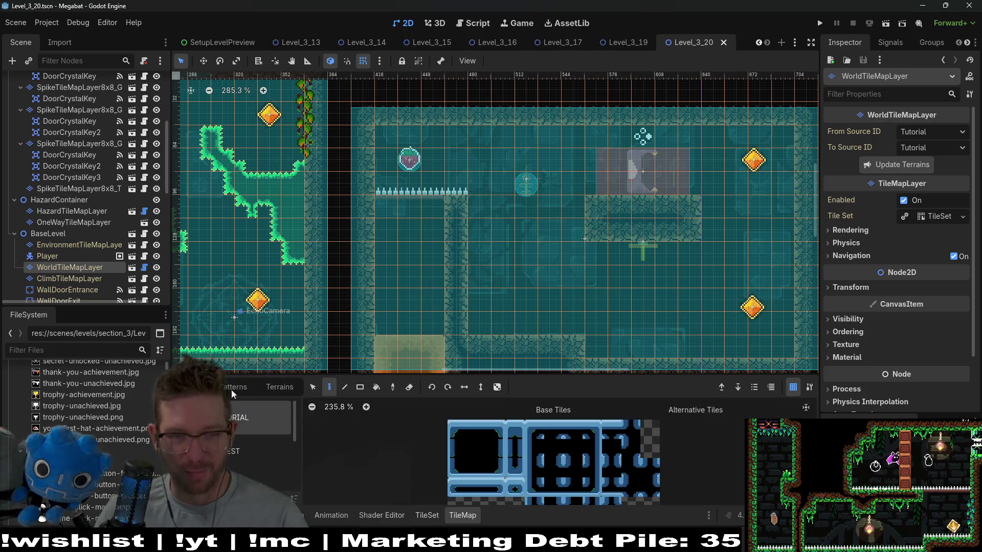
pyautogui.scroll(-1, 271, 457)
pyautogui.click(271, 455)
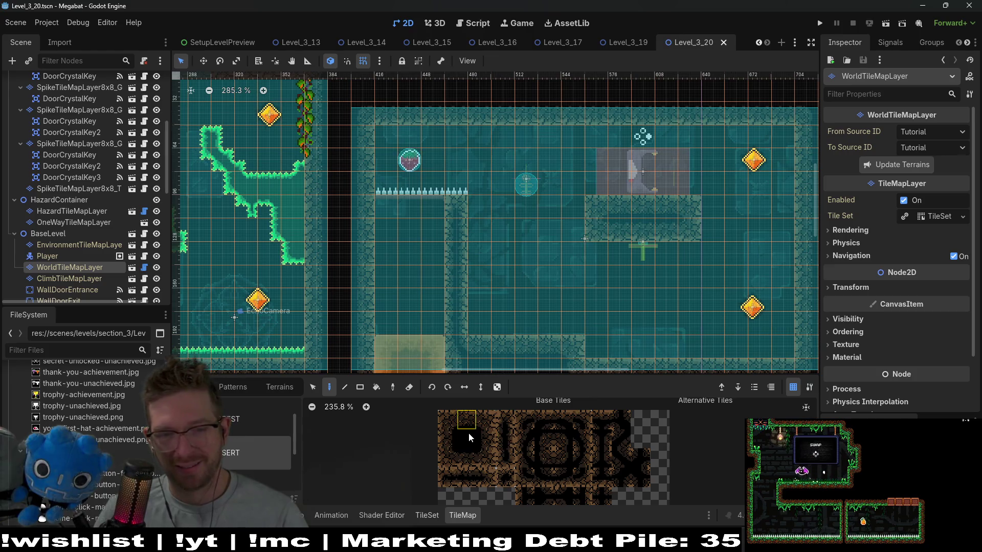
# Rect-paint desert wall terrain to extend the inner ledge to the room's vertical wall
pyautogui.click(289, 389)
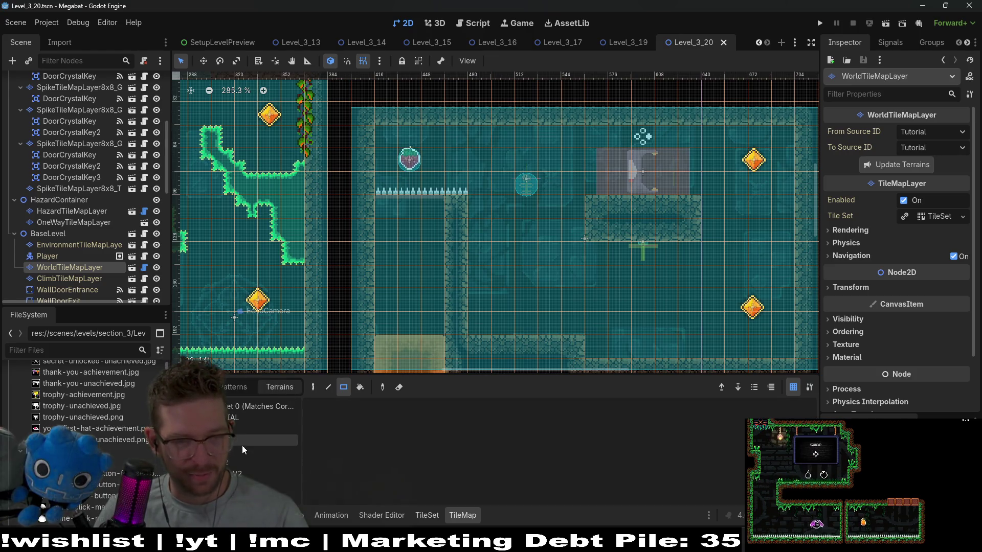
pyautogui.click(236, 440)
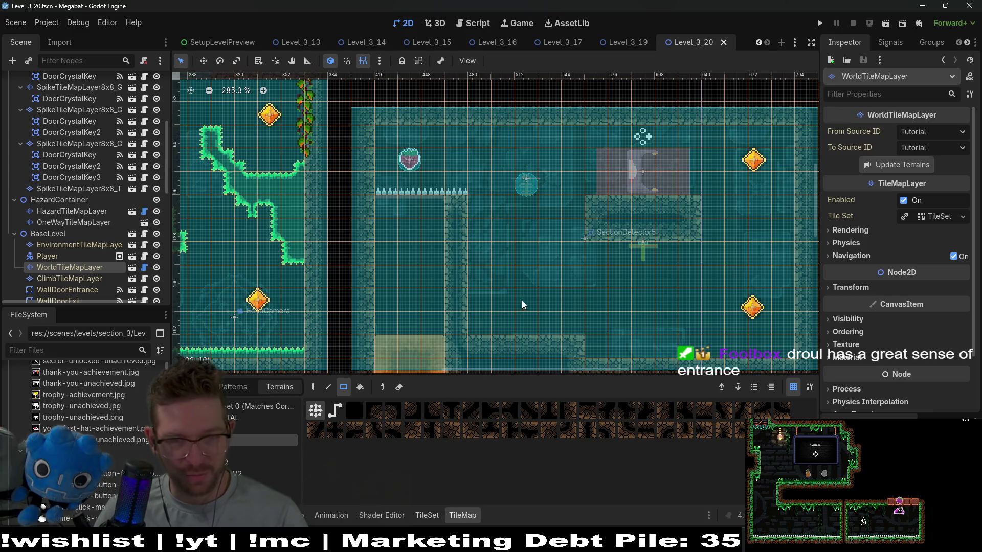
pyautogui.moveTo(475, 206); pyautogui.dragTo(570, 226)
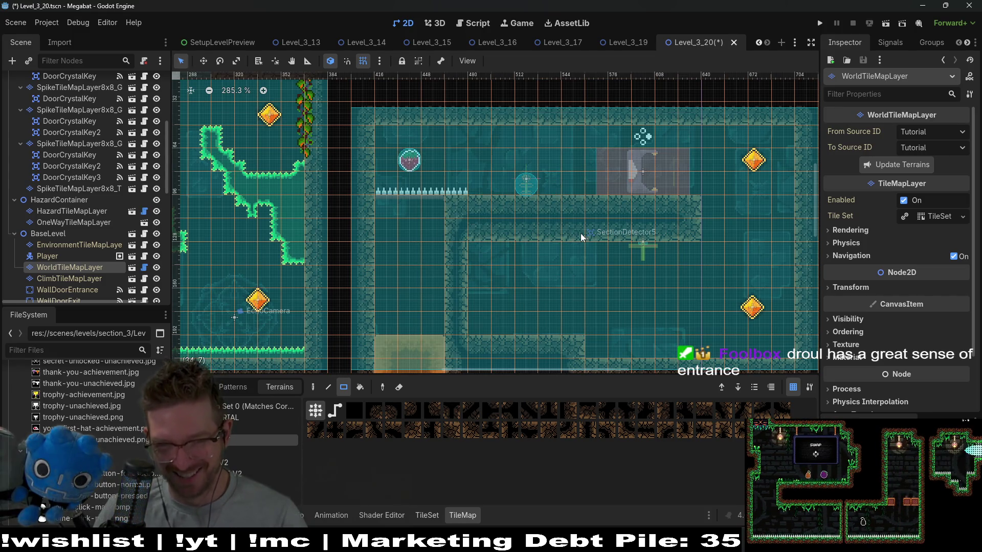
pyautogui.scroll(-3, 574, 214)
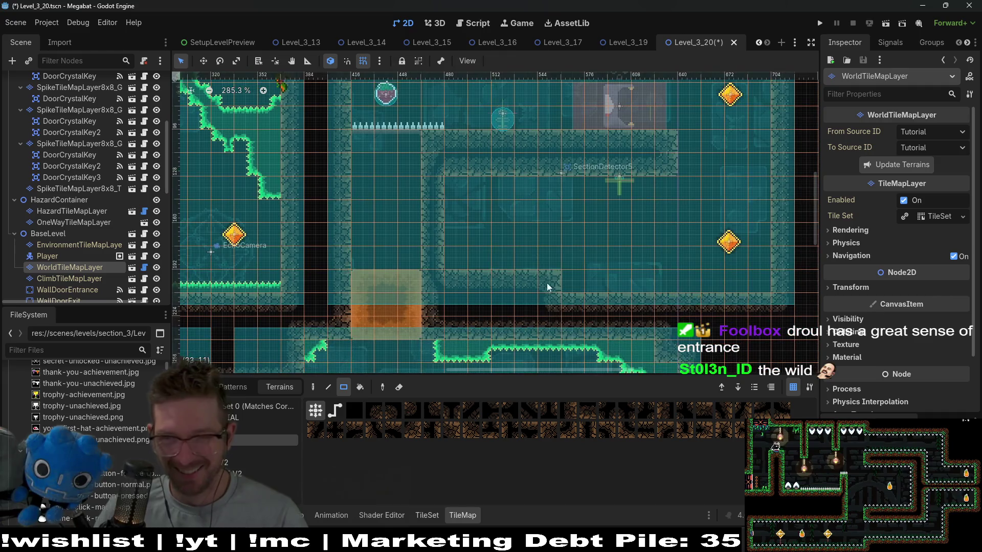
pyautogui.moveTo(574, 214); pyautogui.dragTo(532, 256)
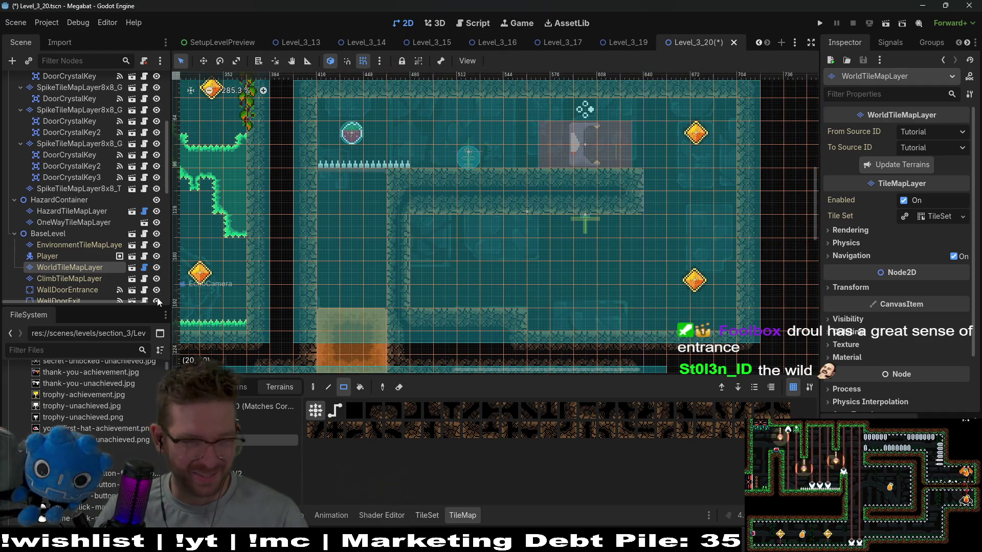
pyautogui.scroll(4, 137, 216)
pyautogui.scroll(2, 86, 201)
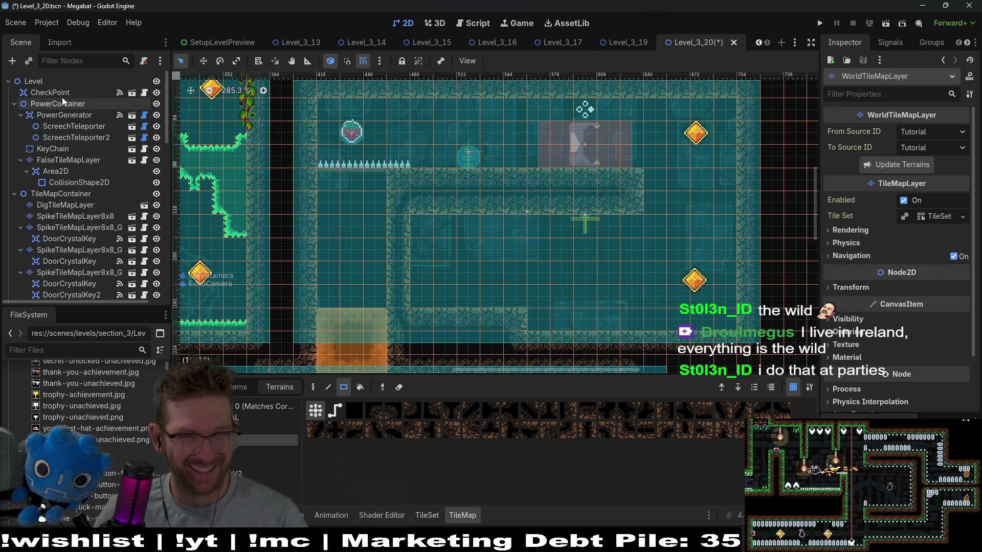
pyautogui.scroll(-5, 69, 160)
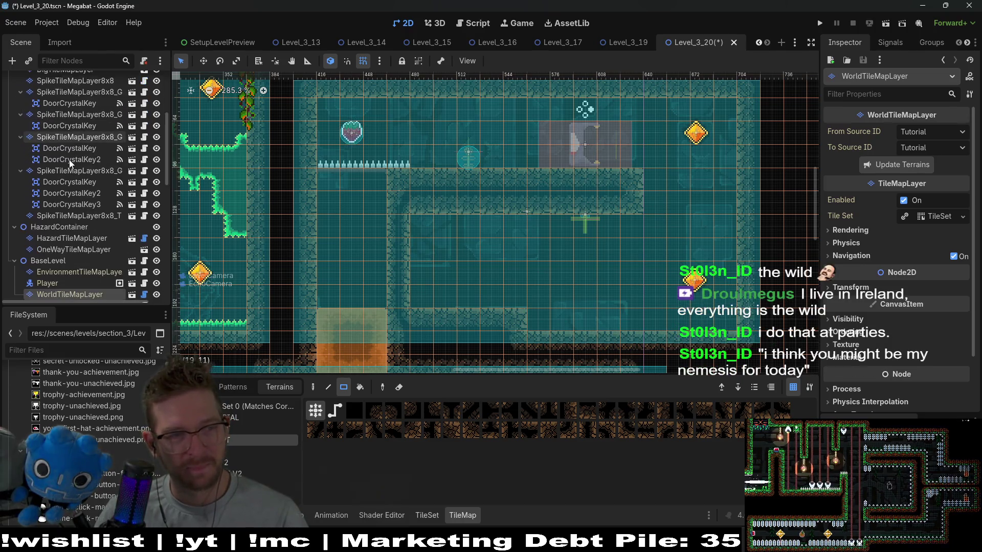
pyautogui.scroll(5, 69, 160)
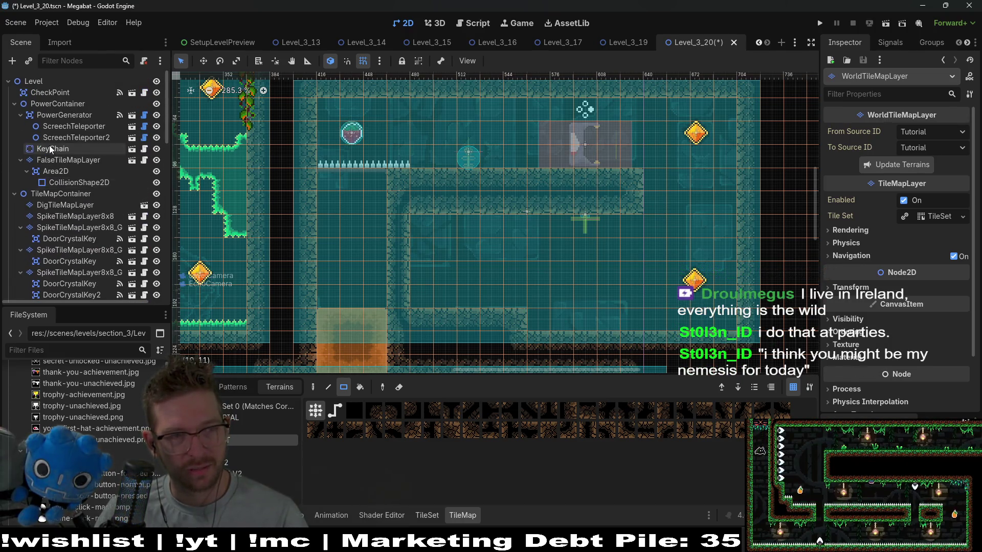
# Nudge the KeyChain slightly left in Move mode
pyautogui.click(51, 148)
pyautogui.press('w')
pyautogui.press('Left')
pyautogui.press('Left')
pyautogui.press('Left')
pyautogui.press('Left')
pyautogui.press('Left')
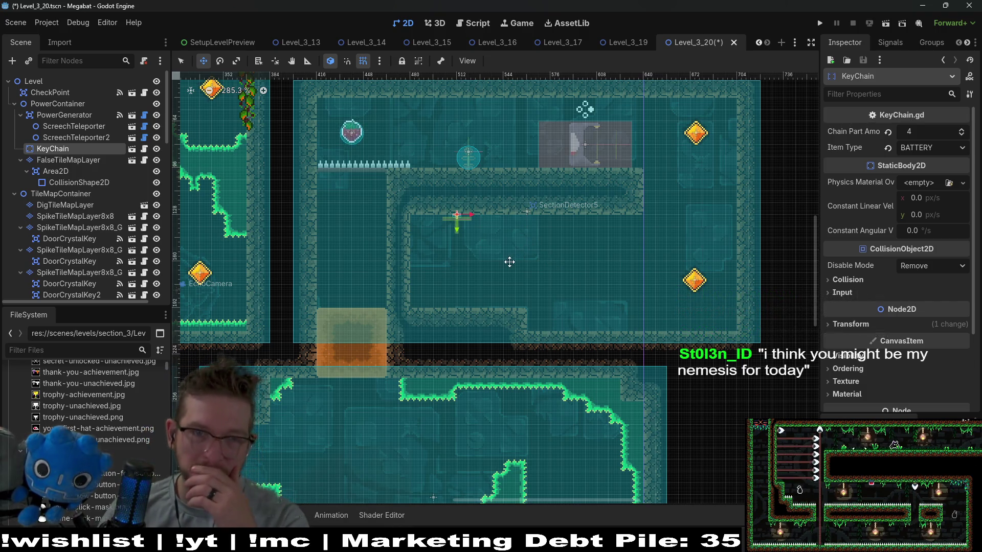
pyautogui.scroll(-4, 509, 262)
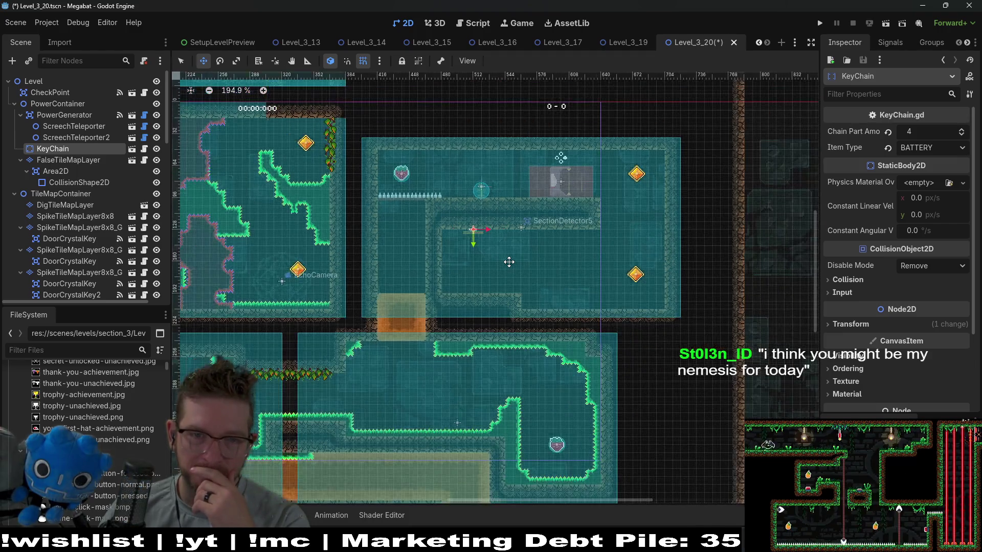
pyautogui.scroll(2, 515, 242)
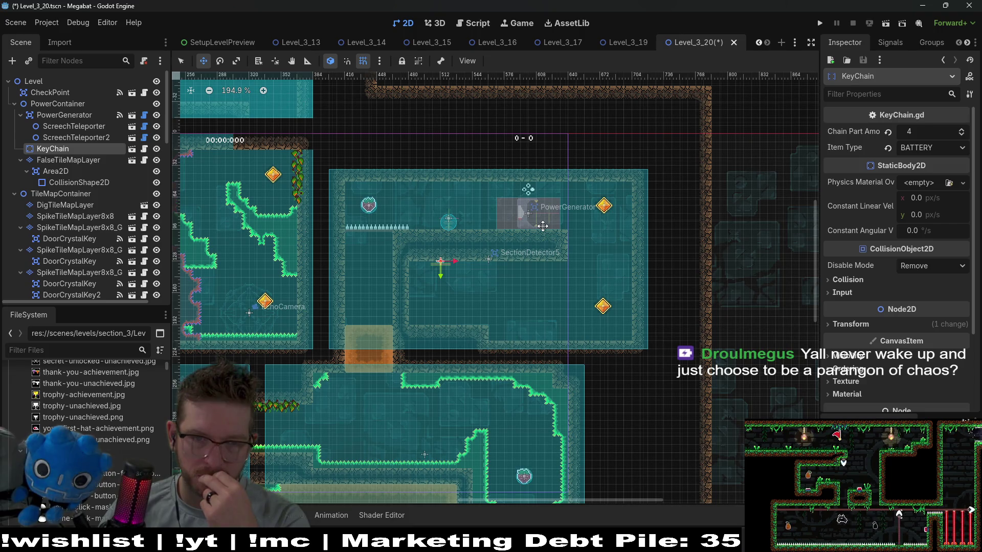
# Pan the view upward and select WorldTileMapLayer for wall painting
pyautogui.scroll(1, 498, 310)
pyautogui.moveTo(498, 310); pyautogui.dragTo(503, 276)
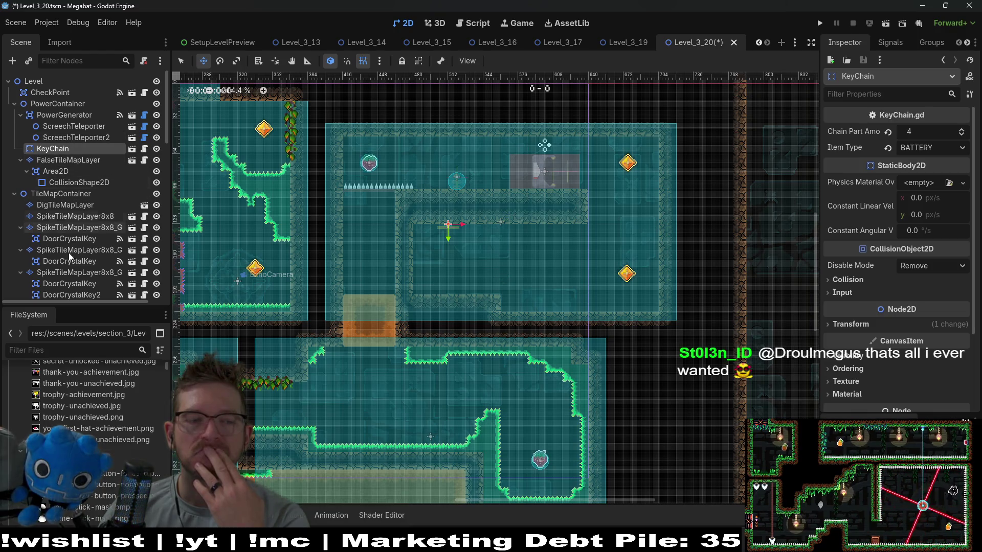
pyautogui.scroll(-4, 73, 207)
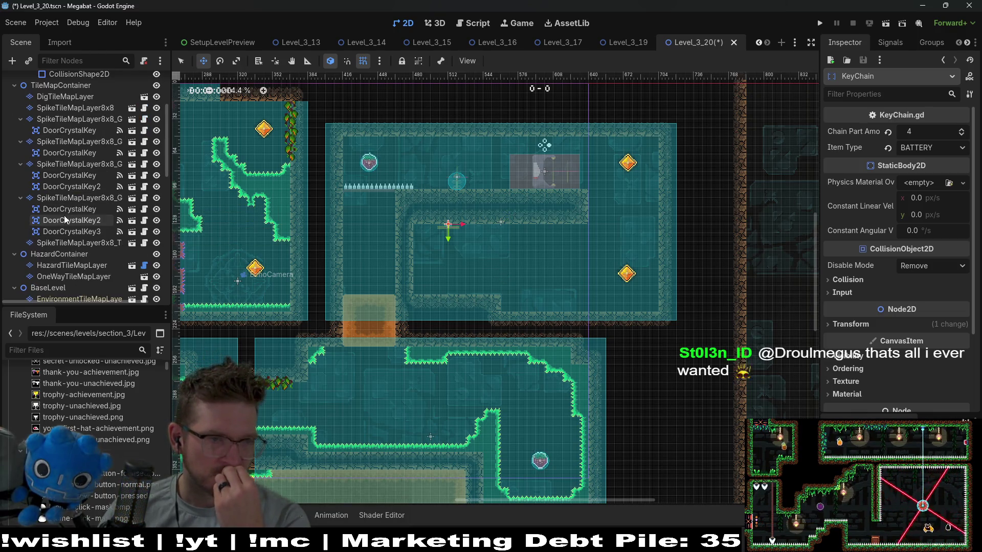
pyautogui.scroll(-3, 61, 266)
pyautogui.click(66, 241)
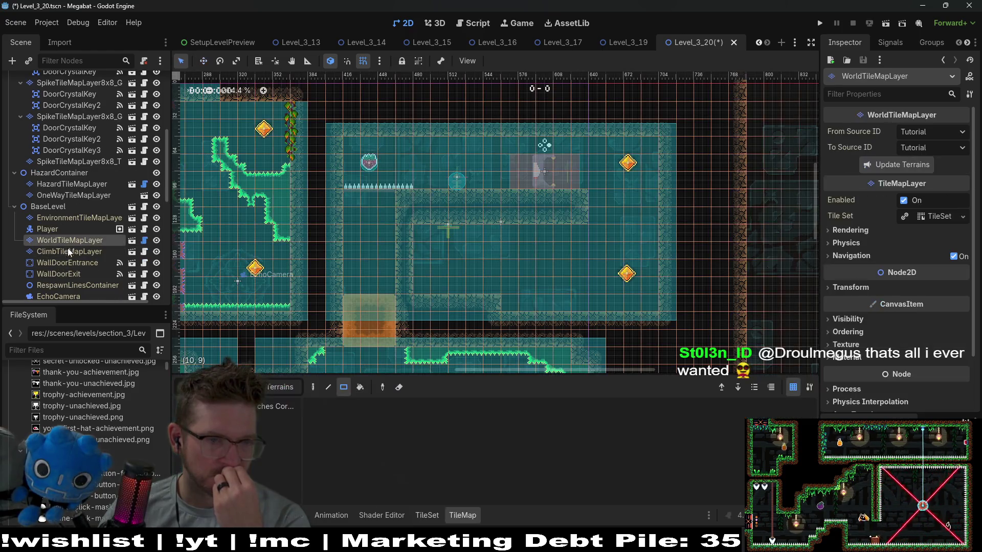
# Paint a 5x1 strip of wall across the gap in the hidden room's lower wall
pyautogui.moveTo(494, 304); pyautogui.dragTo(428, 306)
pyautogui.scroll(-2, 511, 297)
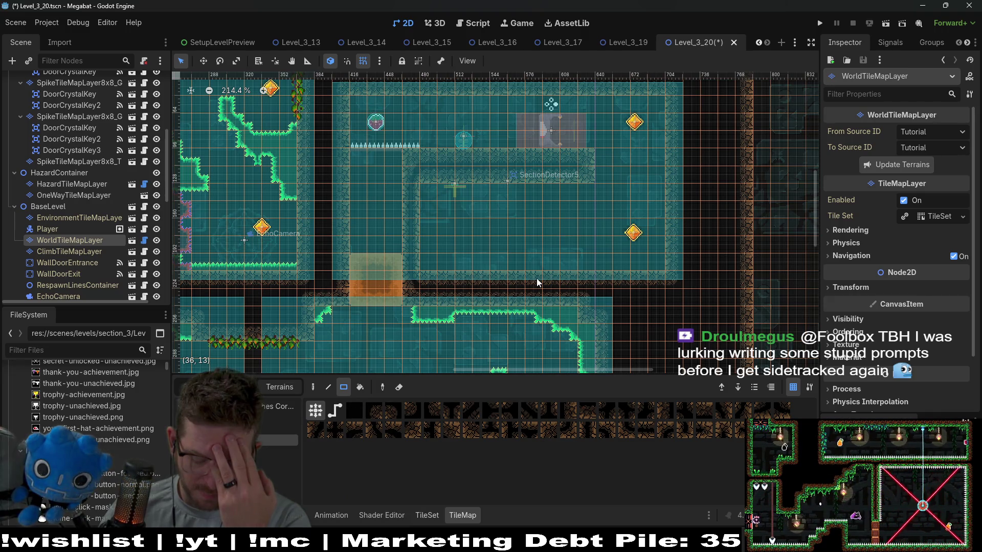
pyautogui.scroll(6, 146, 205)
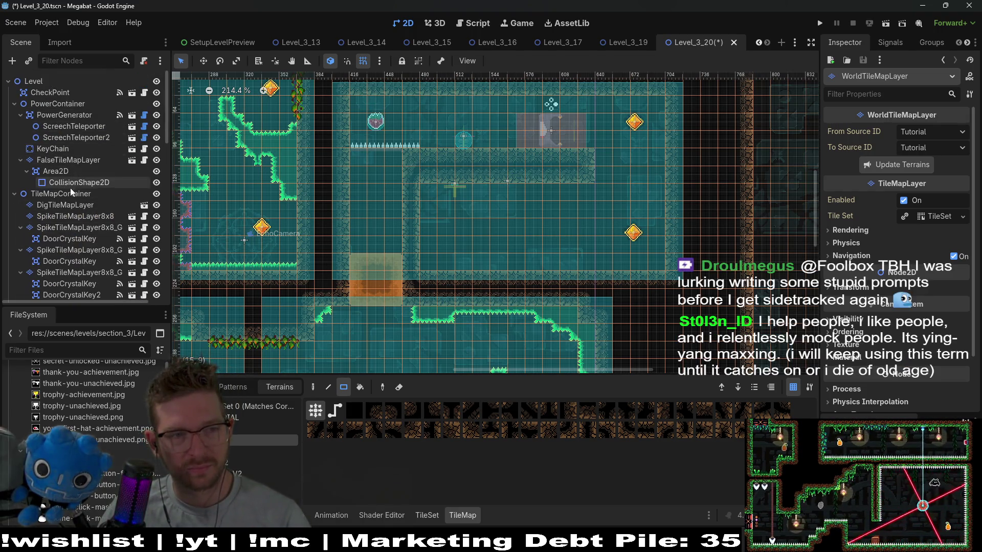
# Look through the CheckPoint, PowerContainer and tile layers, ending on DigTileMapLayer
pyautogui.click(75, 204)
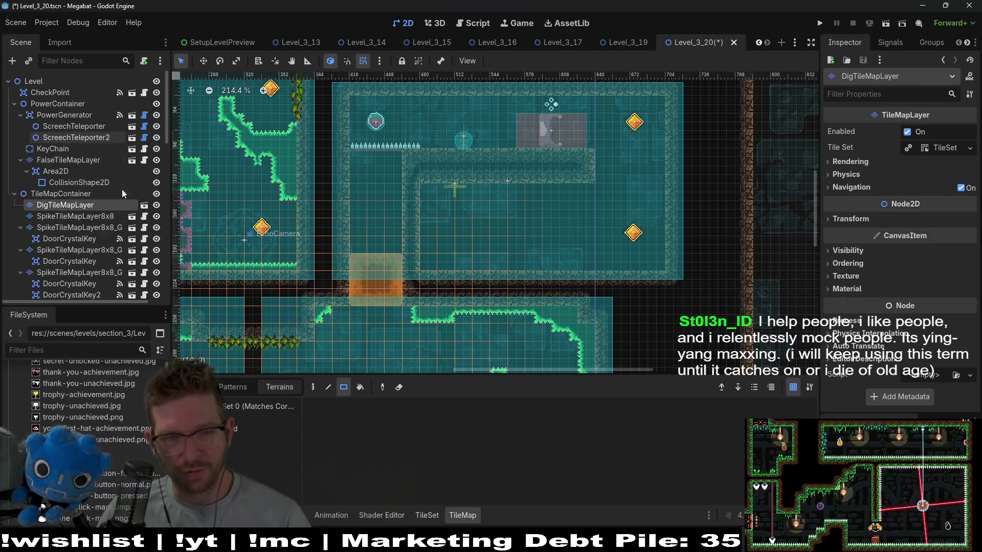
pyautogui.click(60, 158)
pyautogui.click(41, 92)
pyautogui.click(57, 109)
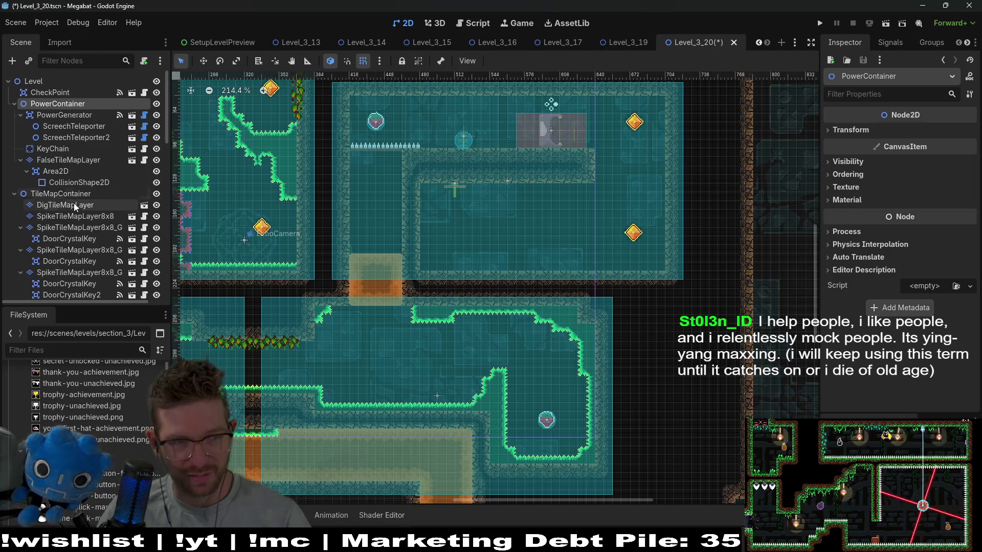
pyautogui.click(73, 205)
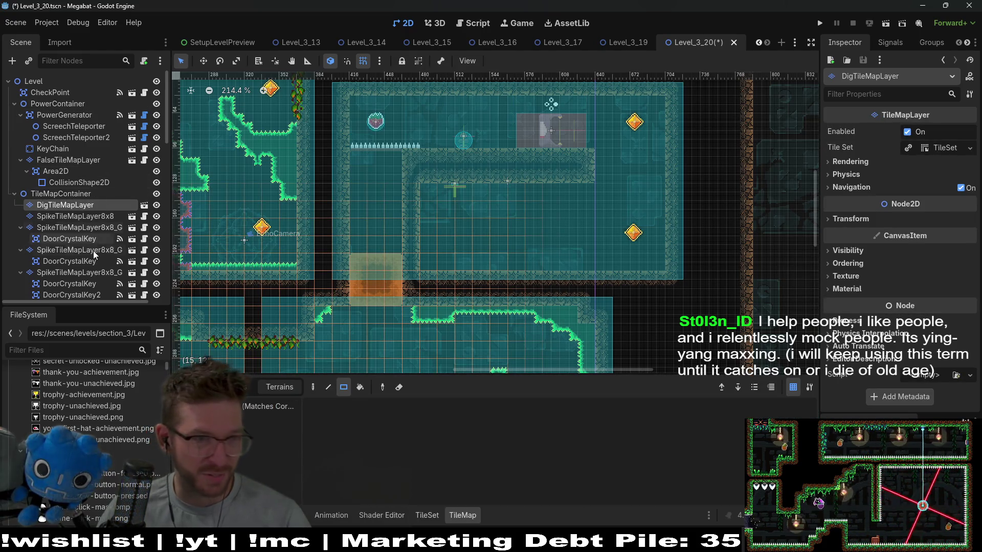
pyautogui.scroll(-3, 71, 152)
pyautogui.scroll(2, 71, 152)
# Draw a 7x9 gate-tile block on SpikeTileMapLayer8x8_Gate by mistake and undo it
pyautogui.click(97, 200)
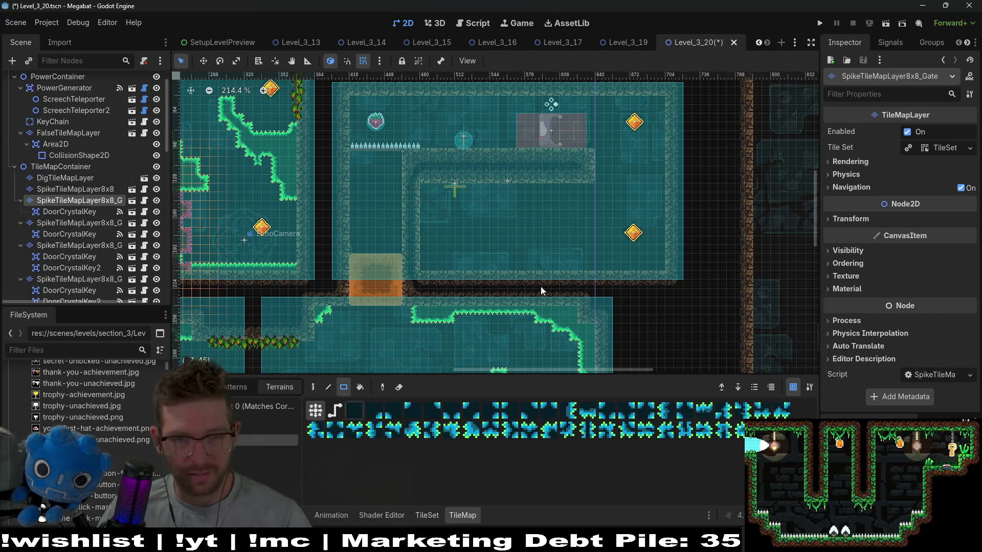
pyautogui.moveTo(476, 189)
pyautogui.mouseDown()
pyautogui.moveTo(535, 260)
pyautogui.moveTo(658, 268)
pyautogui.mouseUp()
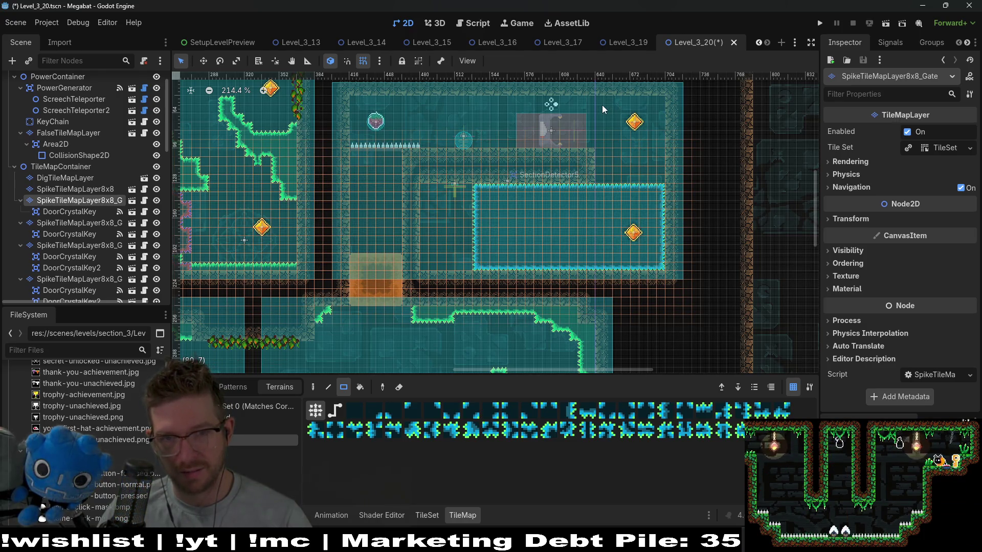
pyautogui.hotkey('ctrl', 'z')
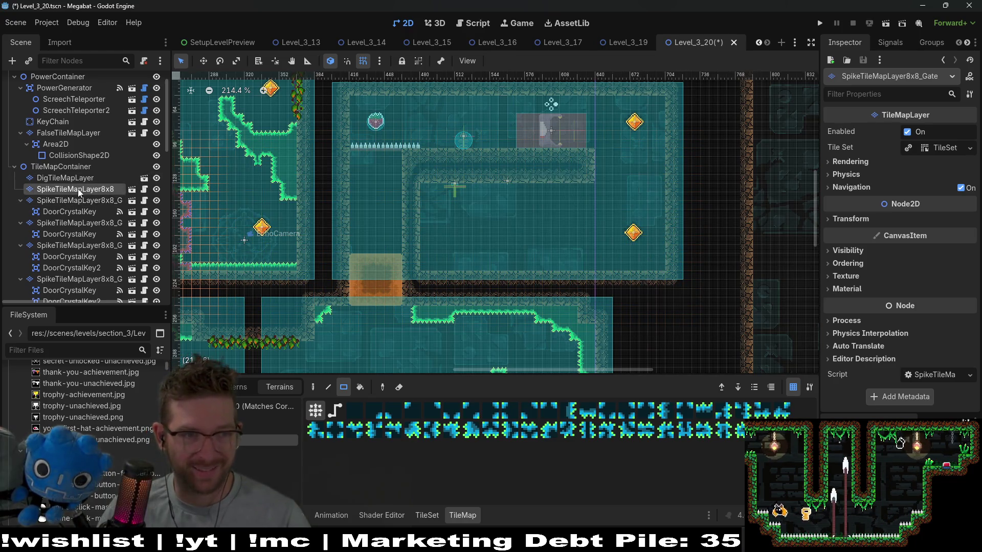
# Paint rectangles of breakable dig tiles into the room on DigTileMapLayer
pyautogui.click(84, 189)
pyautogui.click(91, 179)
pyautogui.moveTo(478, 195)
pyautogui.mouseDown()
pyautogui.moveTo(544, 266)
pyautogui.moveTo(662, 263)
pyautogui.mouseUp()
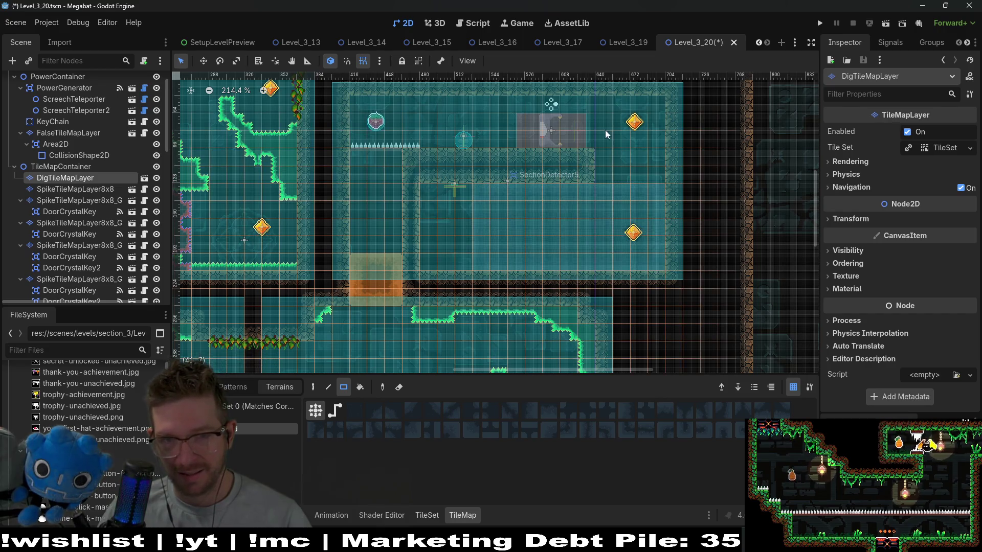
pyautogui.moveTo(597, 102)
pyautogui.mouseDown()
pyautogui.moveTo(645, 183)
pyautogui.moveTo(653, 174)
pyautogui.mouseUp()
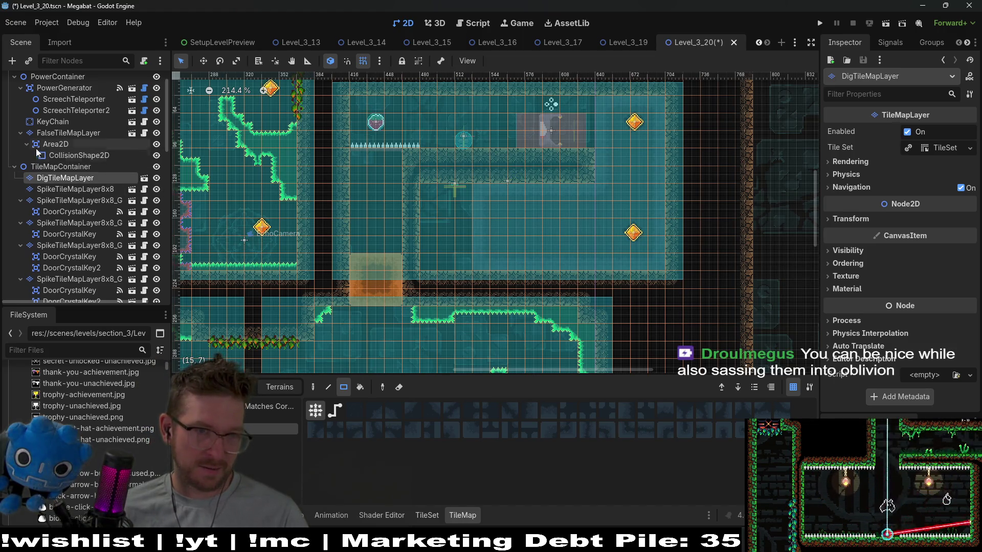
# Nudge the KeyChain further left with the arrow keys
pyautogui.click(67, 121)
pyautogui.scroll(5, 456, 220)
pyautogui.press('w')
pyautogui.press('Left')
pyautogui.press('Left')
pyautogui.press('Left')
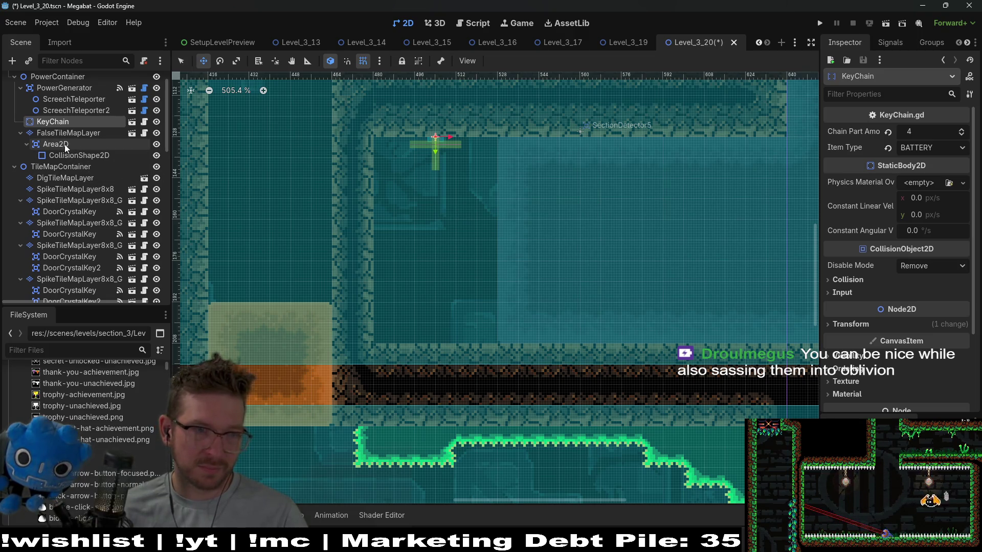
# Paint a row of spikes along the central room's floor on HazardTileMapLayer
pyautogui.click(94, 179)
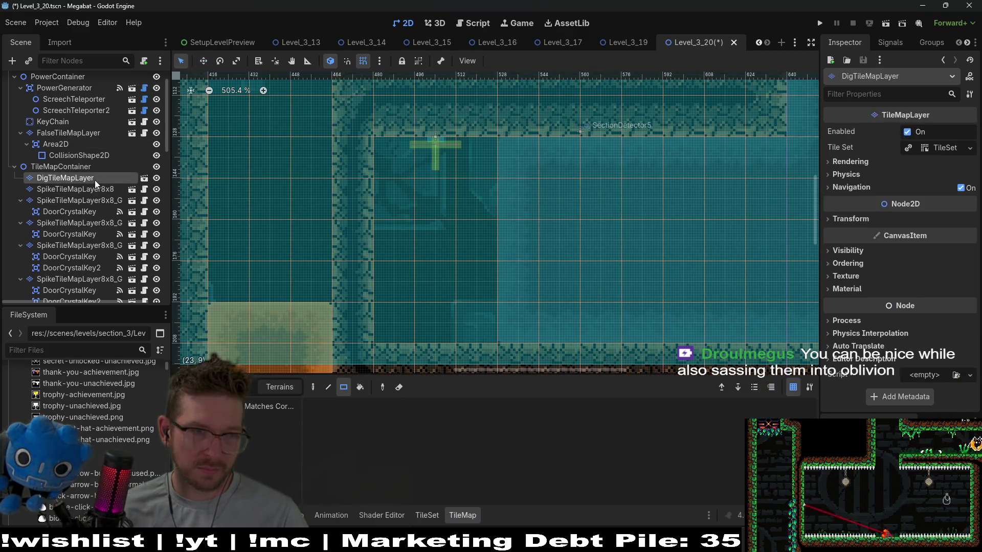
pyautogui.scroll(-3, 76, 153)
pyautogui.click(72, 266)
pyautogui.moveTo(493, 336); pyautogui.dragTo(378, 336)
pyautogui.scroll(-4, 567, 278)
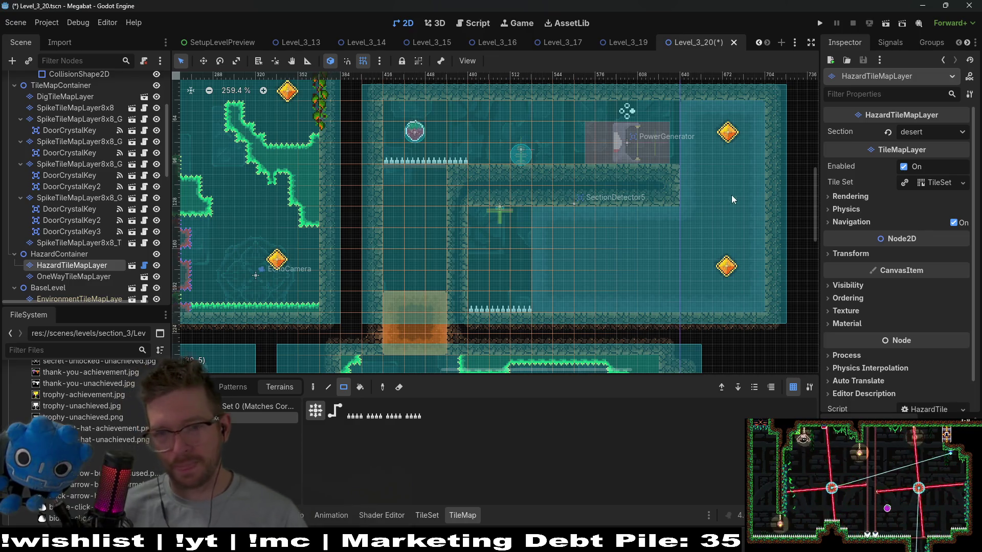
# Select the SpikeTileMapLayer8x8_Trail node under HazardContainer
pyautogui.click(59, 254)
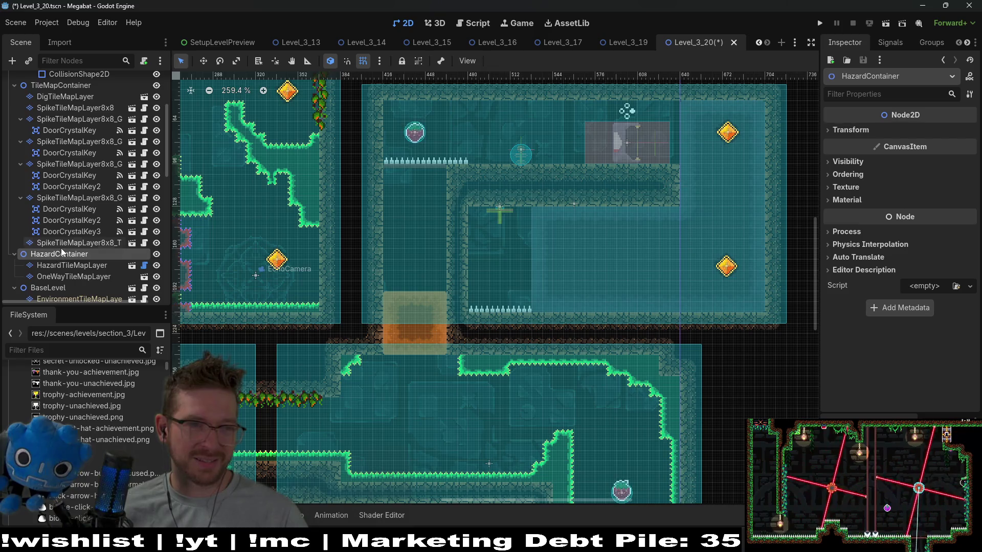
pyautogui.scroll(5, 62, 250)
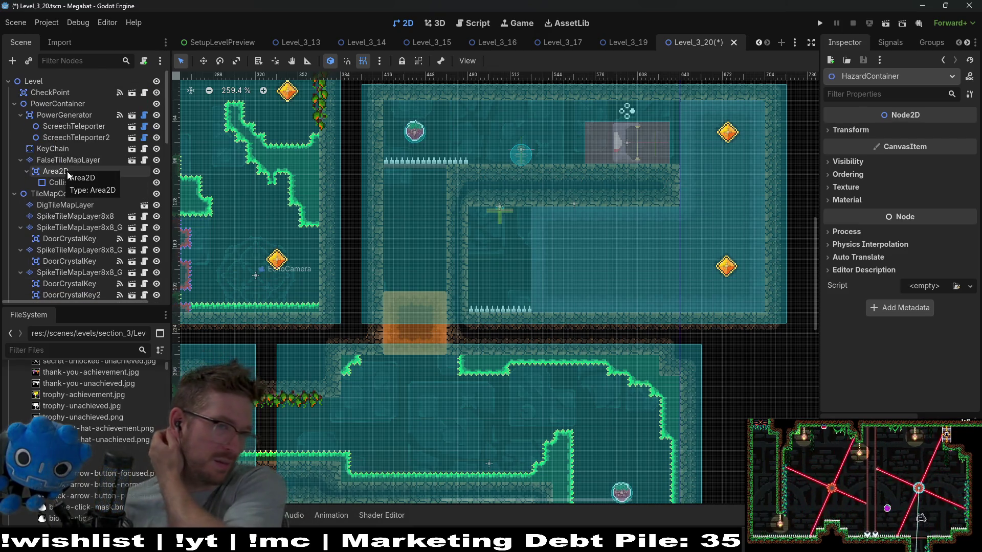
pyautogui.scroll(-3, 66, 171)
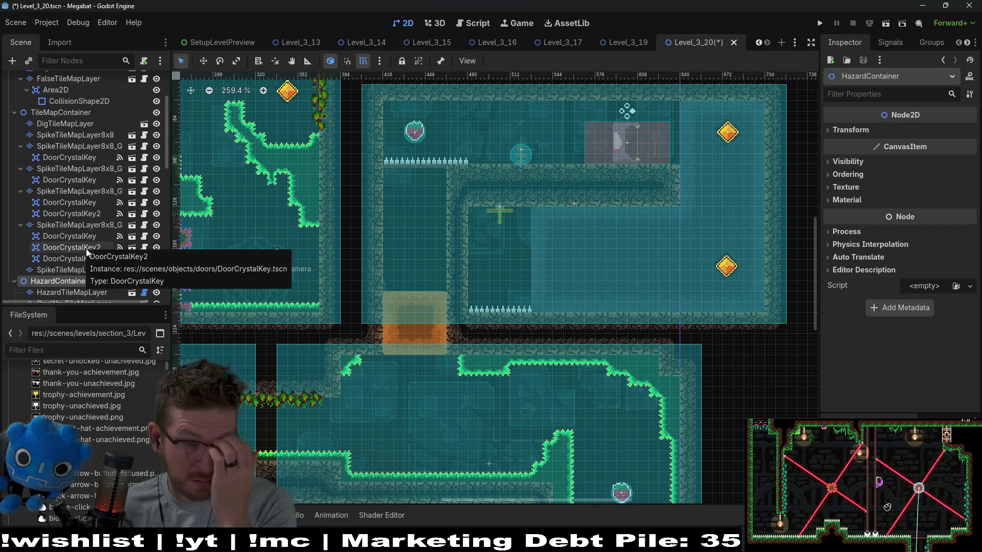
pyautogui.click(81, 271)
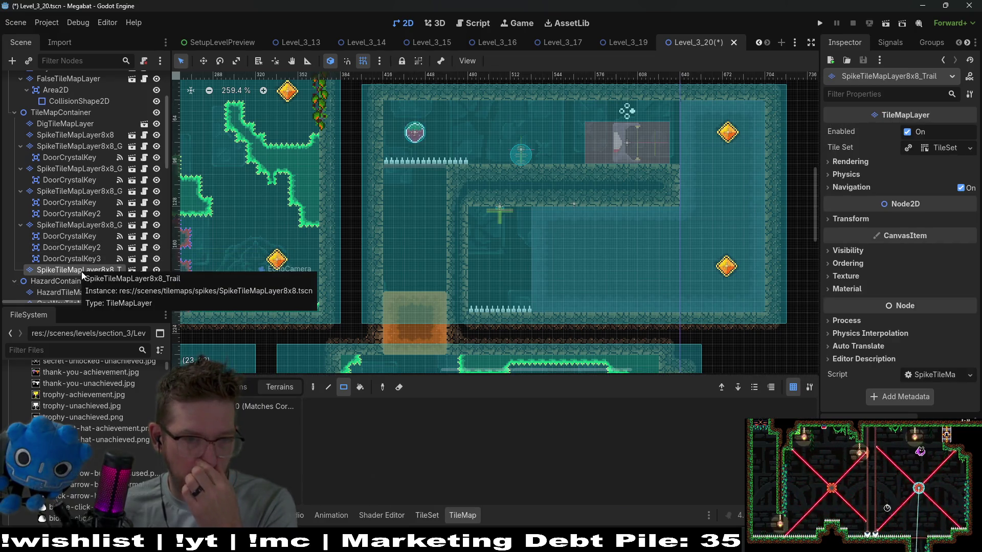
# Widen the Scene dock to show full node names, then reopen the trail layer's node menu
pyautogui.rightClick(79, 272)
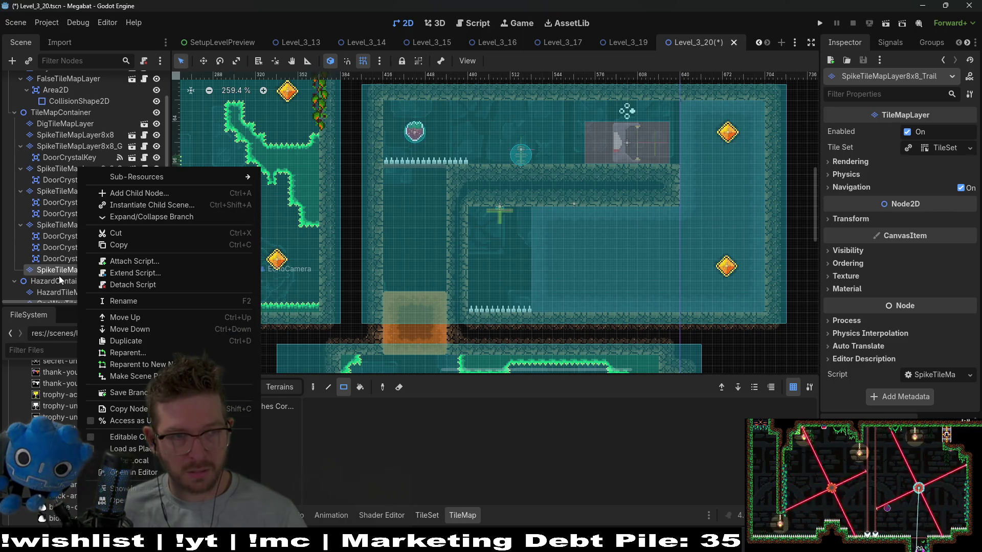
pyautogui.press('Escape')
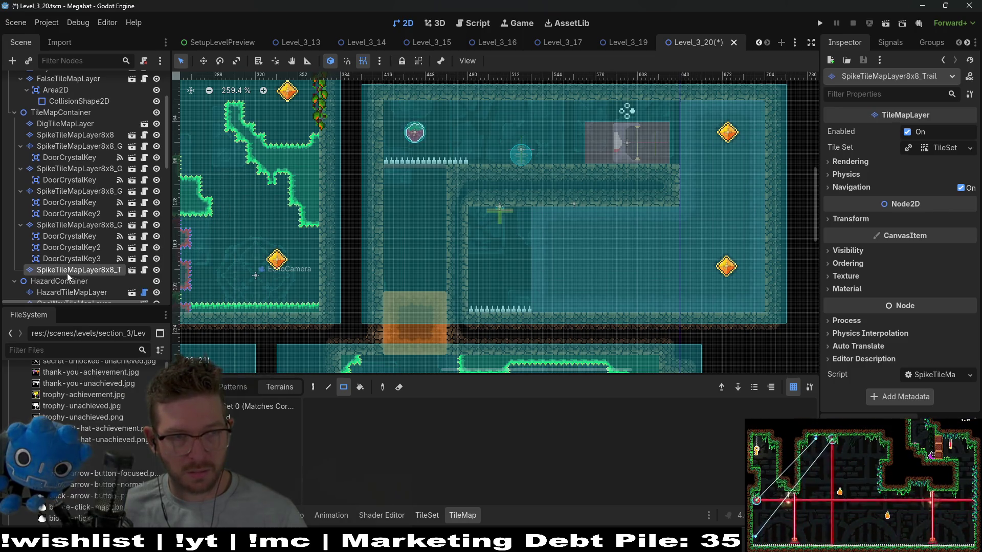
pyautogui.moveTo(173, 259)
pyautogui.mouseDown()
pyautogui.moveTo(217, 258)
pyautogui.moveTo(194, 257)
pyautogui.mouseUp()
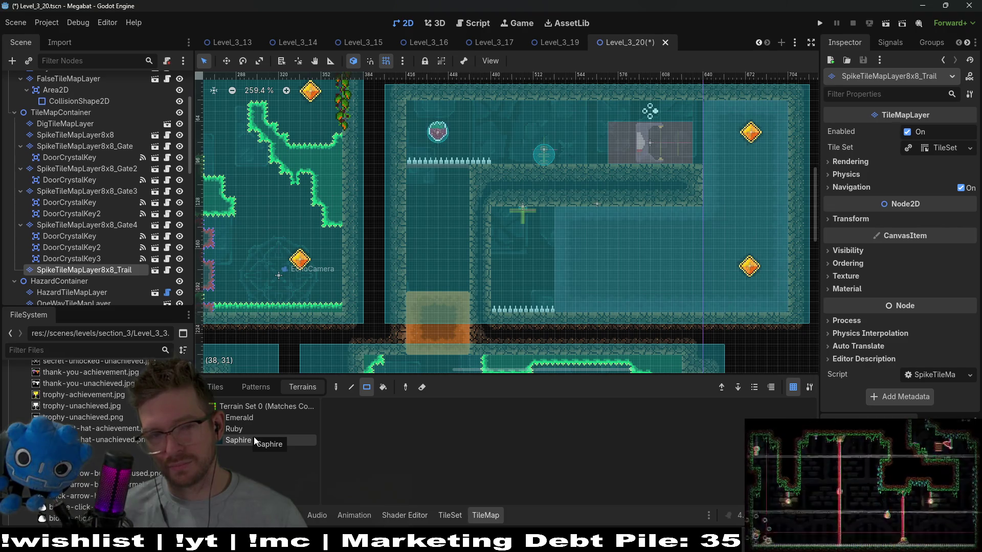
pyautogui.rightClick(128, 272)
# Add an Area2D child to SpikeTileMapLayer8x8_Trail
pyautogui.click(180, 193)
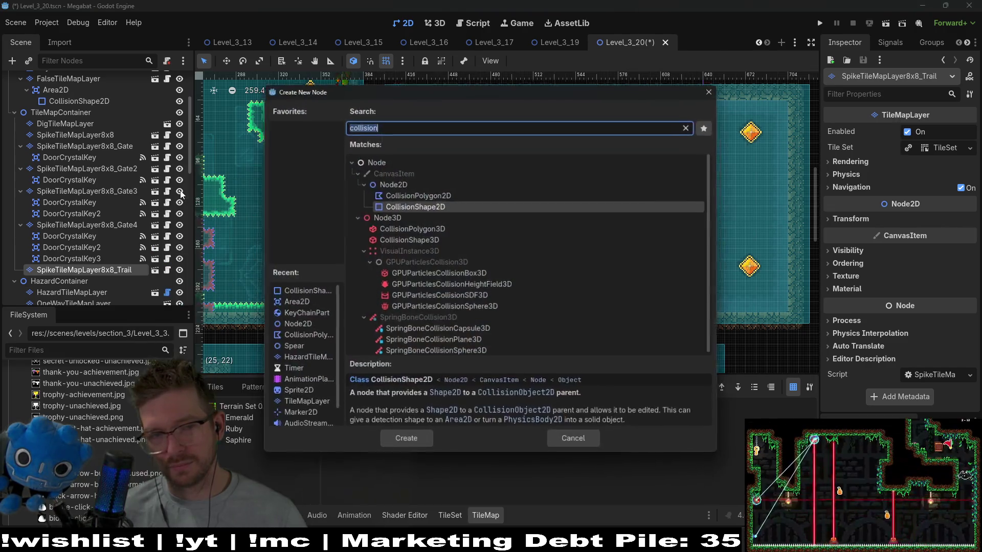
pyautogui.write('aread')
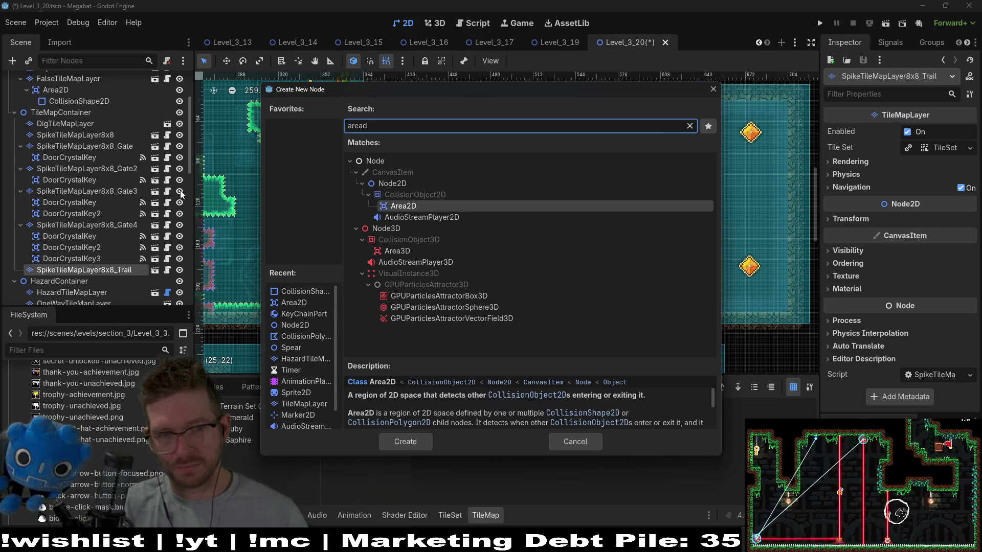
pyautogui.press('Return')
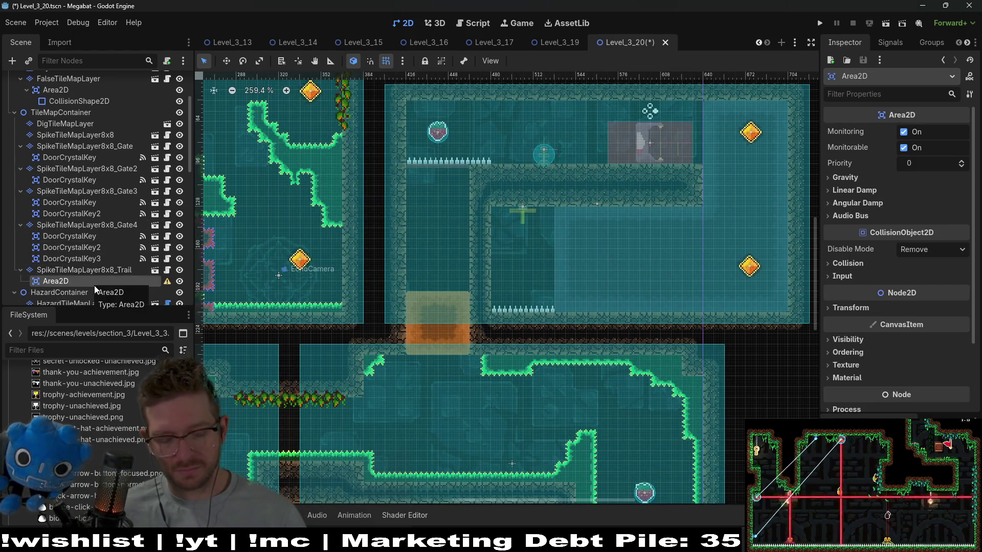
# Add a CollisionPolygon2D under the Area2D, discarding the mistakenly added CollisionShape2D
pyautogui.hotkey('ctrl', 'a')
pyautogui.write('collisio')
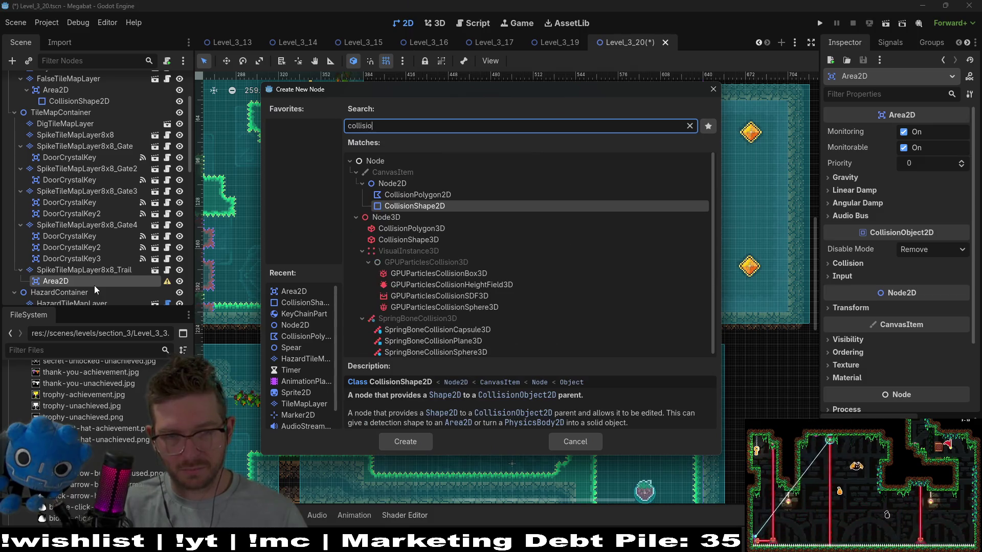
pyautogui.press('Return')
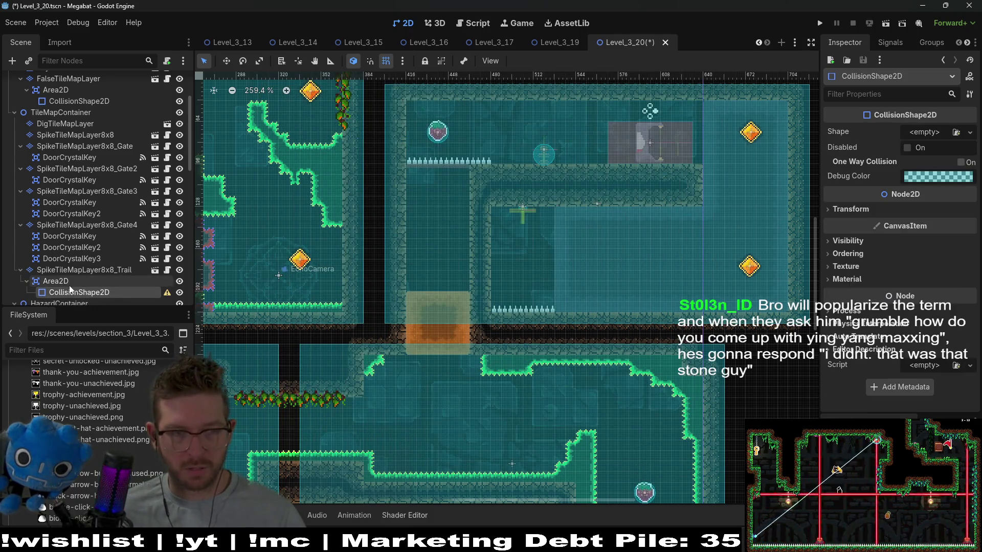
pyautogui.hotkey('ctrl', 'z')
pyautogui.rightClick(63, 284)
pyautogui.press('Escape')
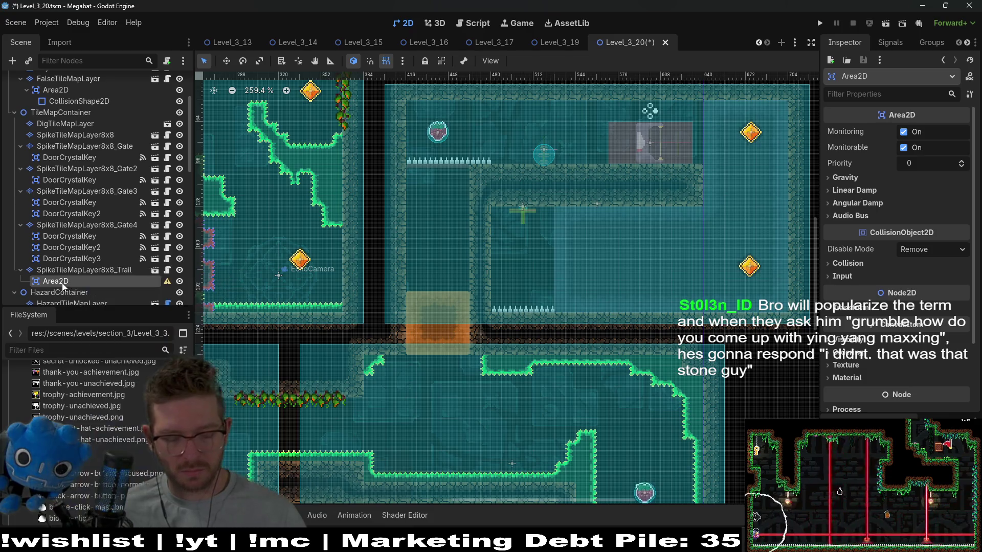
pyautogui.hotkey('ctrl', 'a')
pyautogui.write('collision')
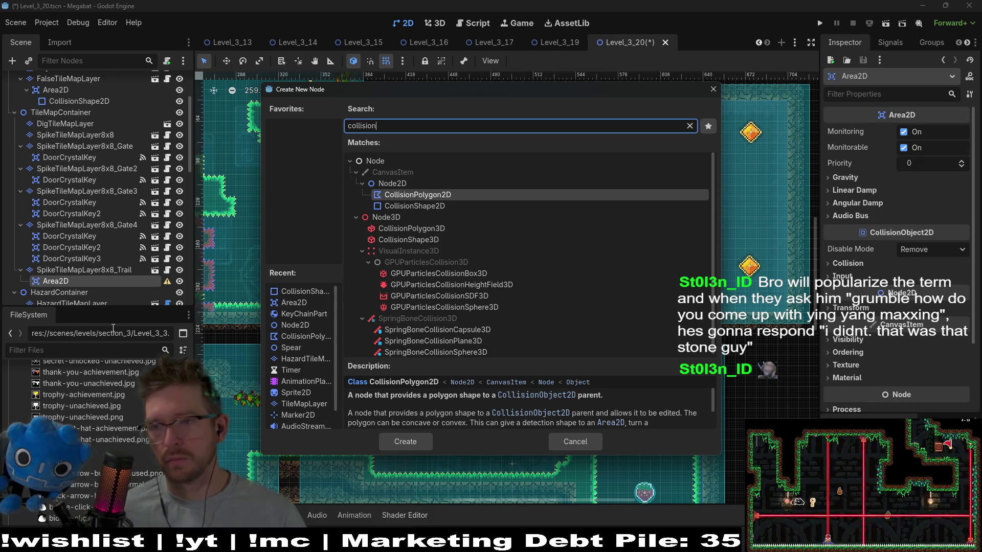
pyautogui.press('Return')
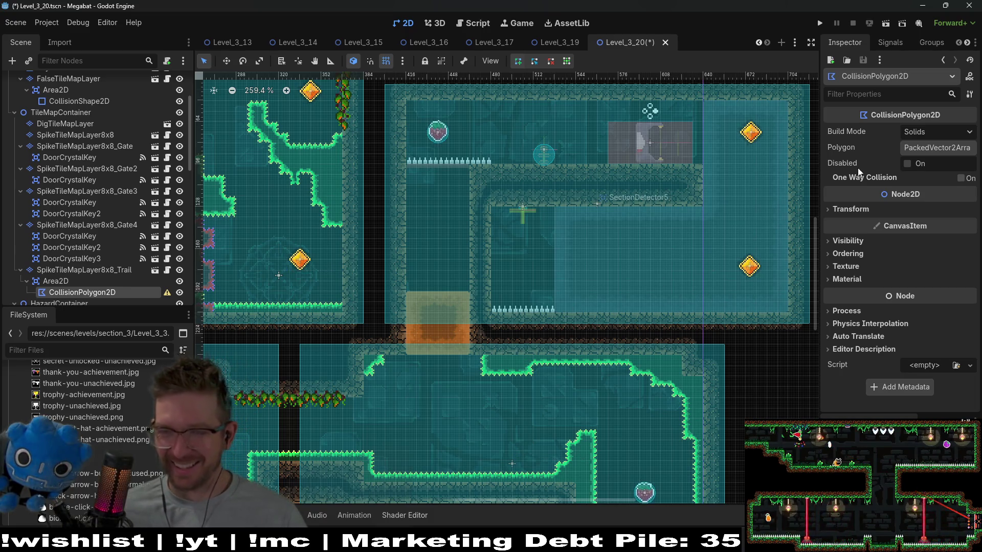
# Draw the collision polygon around the right-hand shaft and snap its start point to the tile corner
pyautogui.scroll(4, 554, 204)
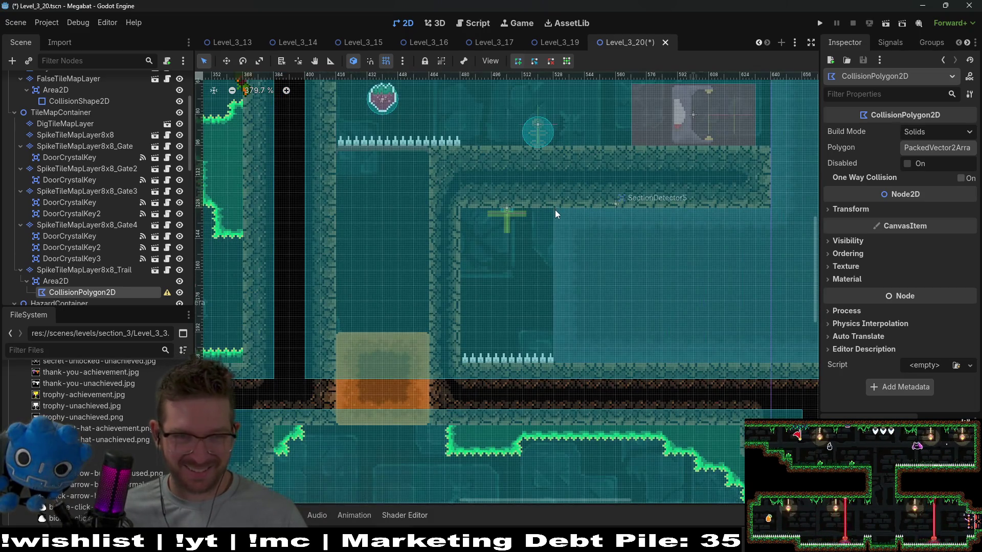
pyautogui.hscroll(10, 554, 364)
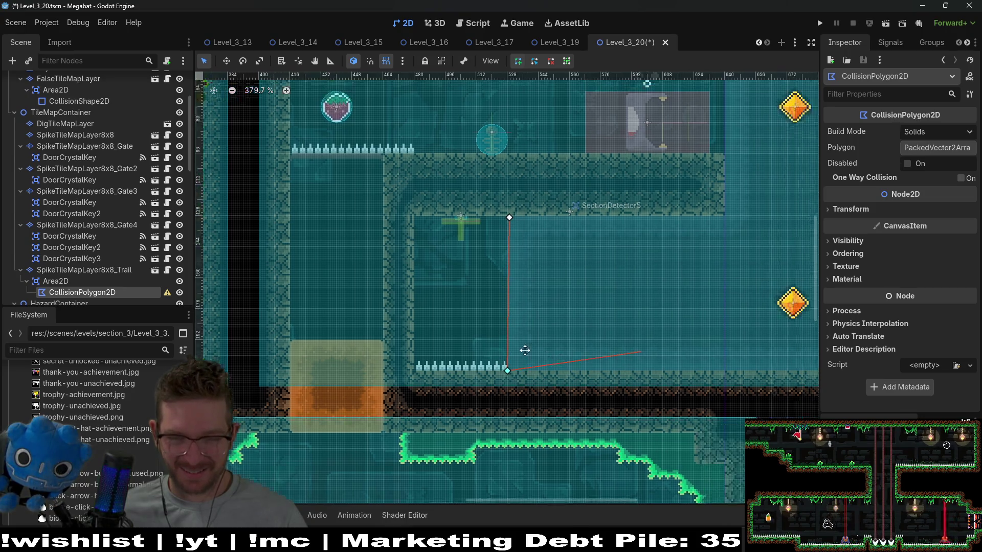
pyautogui.click(557, 355)
pyautogui.scroll(4, 565, 307)
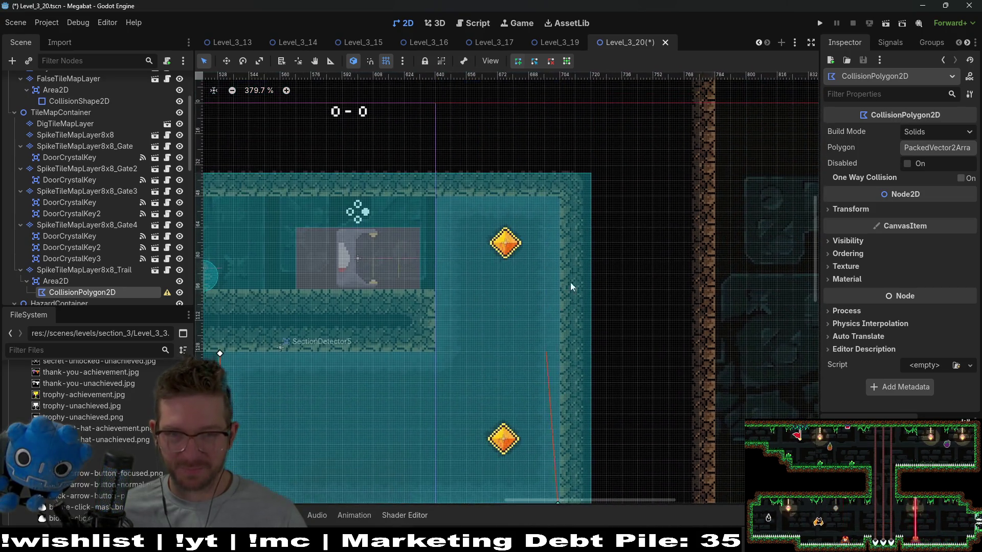
pyautogui.click(560, 197)
pyautogui.click(435, 197)
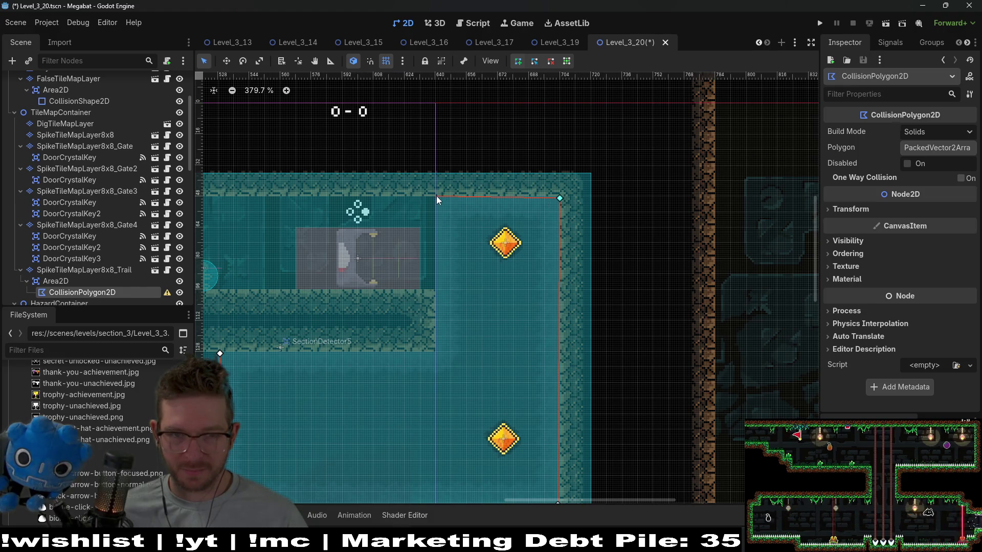
pyautogui.click(435, 352)
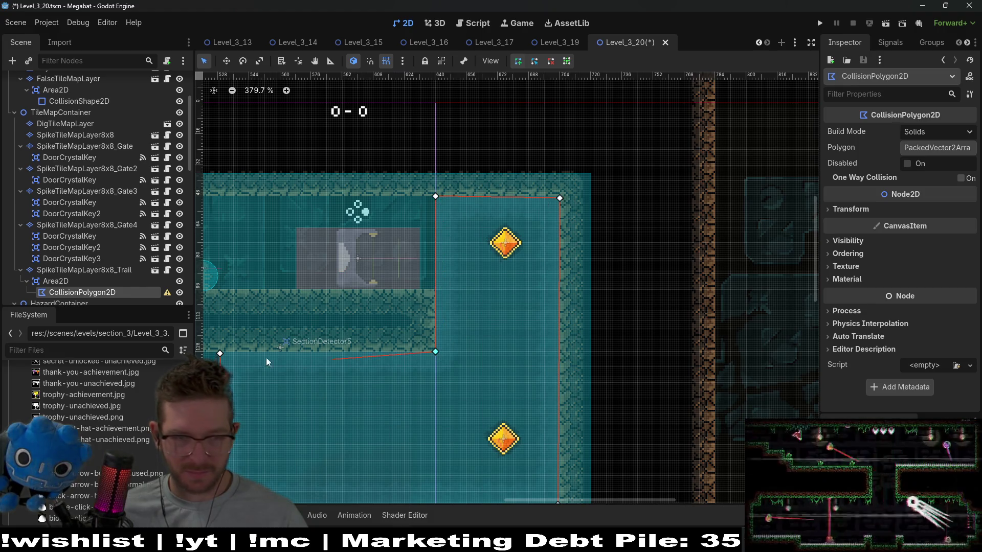
pyautogui.click(220, 353)
pyautogui.scroll(10, 528, 285)
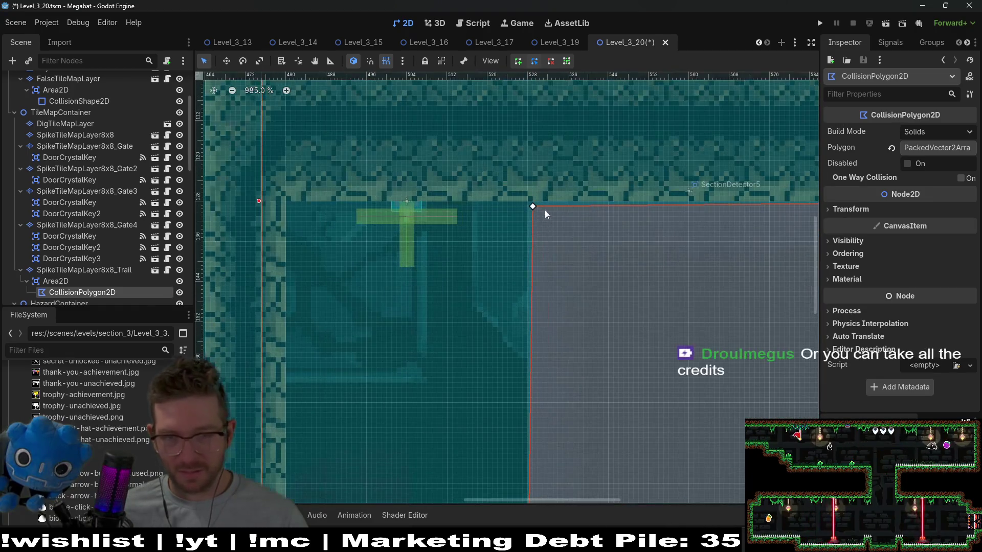
pyautogui.moveTo(529, 209); pyautogui.dragTo(523, 204)
# Refine the polygon by raising vertex 3 level with the top-left corner and sloping the right edge
pyautogui.scroll(-6, 617, 324)
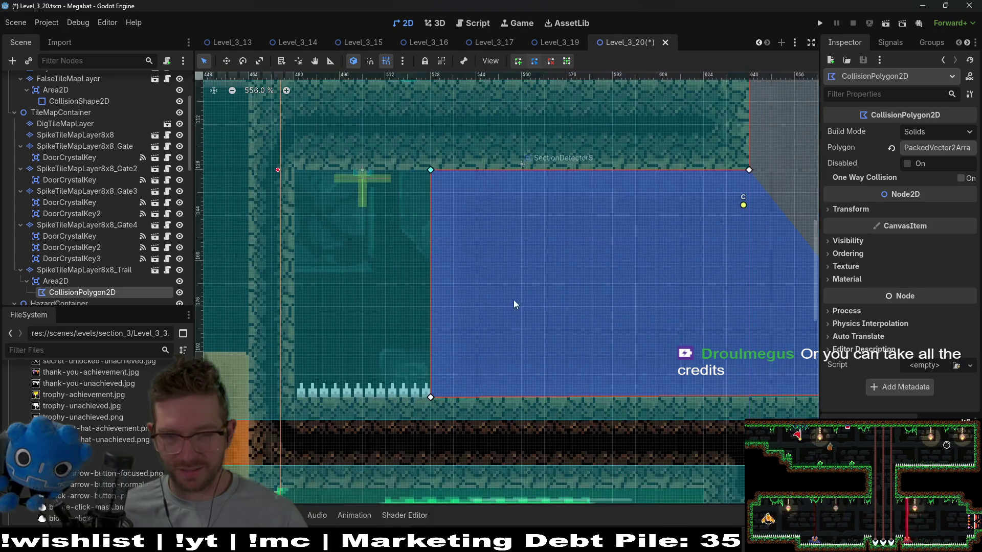
pyautogui.scroll(5, 650, 379)
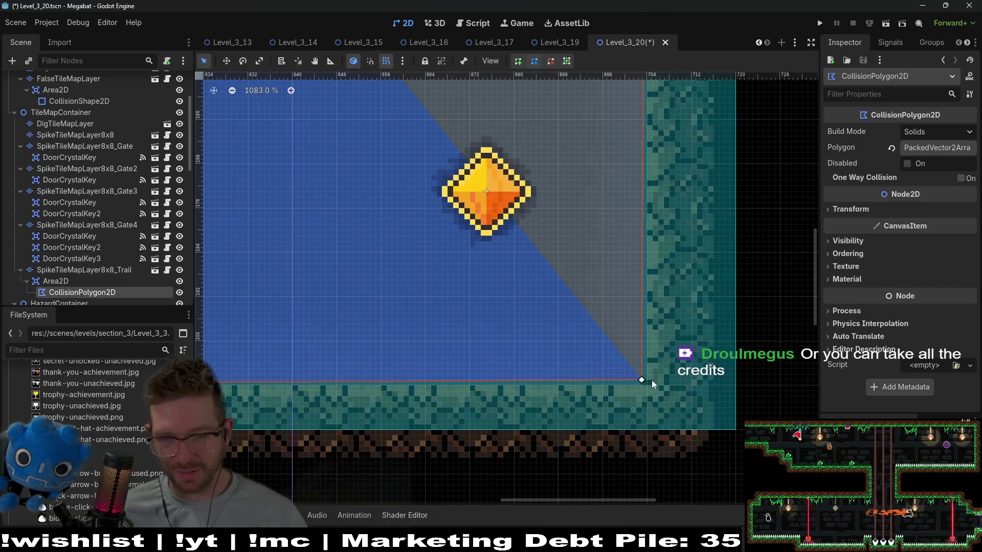
pyautogui.click(647, 384)
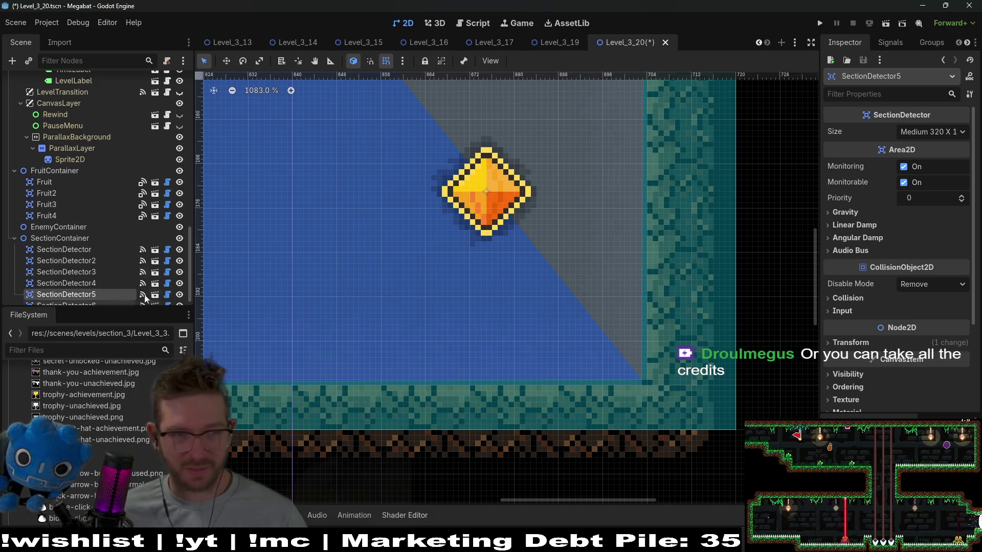
pyautogui.scroll(-10, 75, 198)
pyautogui.scroll(-3, 75, 197)
pyautogui.click(97, 233)
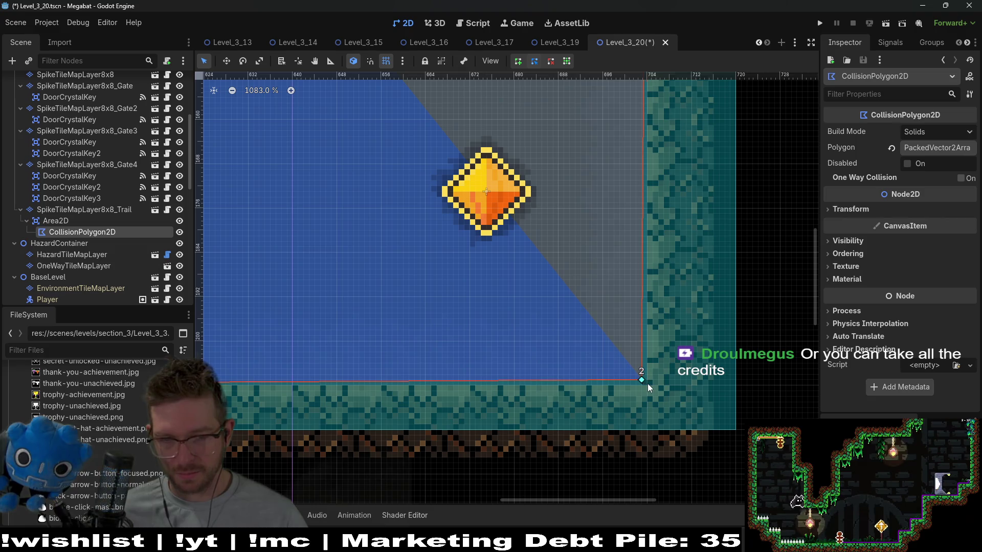
pyautogui.scroll(-2, 613, 400)
pyautogui.scroll(5, 629, 307)
pyautogui.scroll(2, 639, 255)
pyautogui.moveTo(632, 185); pyautogui.dragTo(632, 181)
pyautogui.scroll(-4, 529, 302)
pyautogui.moveTo(522, 349); pyautogui.dragTo(584, 264)
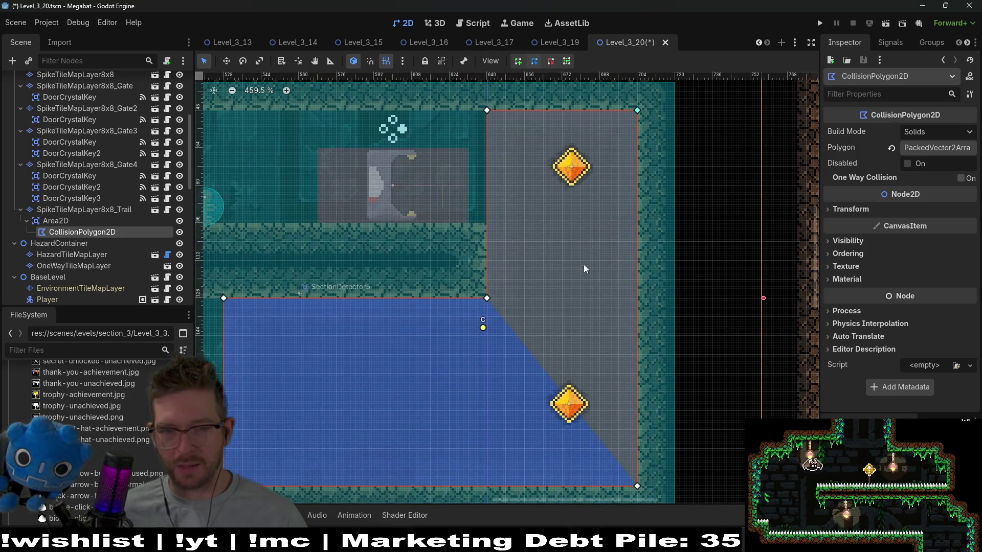
pyautogui.click(86, 200)
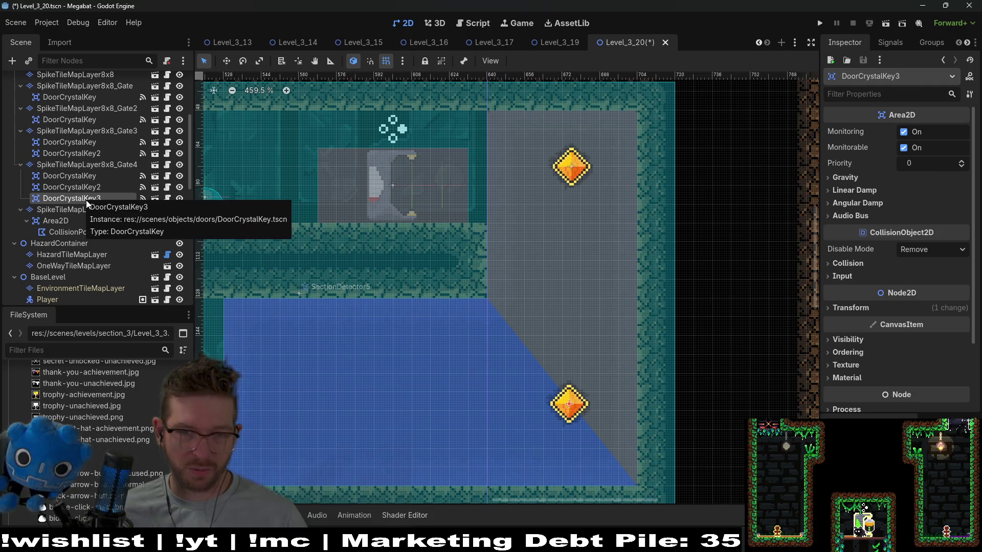
# Delete DoorCrystalKey3 and move DoorCrystalKey2 into the blue room's lower left
pyautogui.press('Delete')
pyautogui.press('Return')
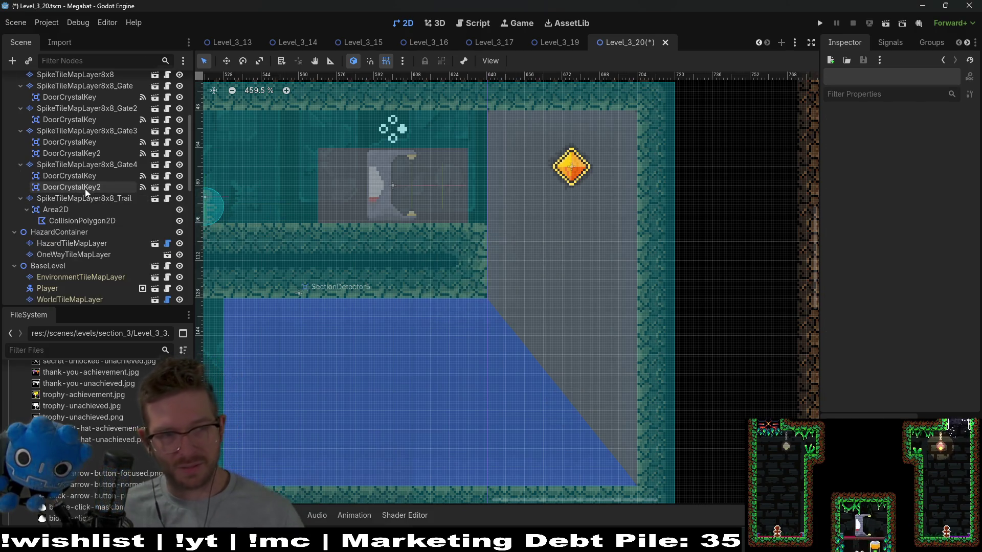
pyautogui.moveTo(457, 262); pyautogui.dragTo(596, 226)
pyautogui.press('w')
pyautogui.moveTo(627, 338)
pyautogui.mouseDown()
pyautogui.moveTo(463, 365)
pyautogui.moveTo(440, 344)
pyautogui.moveTo(425, 405)
pyautogui.moveTo(398, 402)
pyautogui.mouseUp()
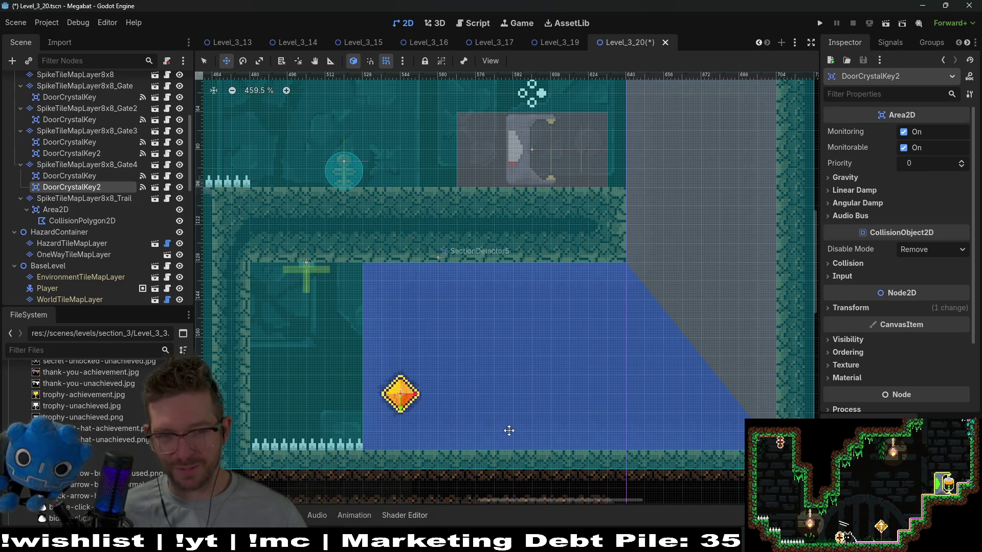
# Save the Level_3_20 scene
pyautogui.scroll(-2, 545, 392)
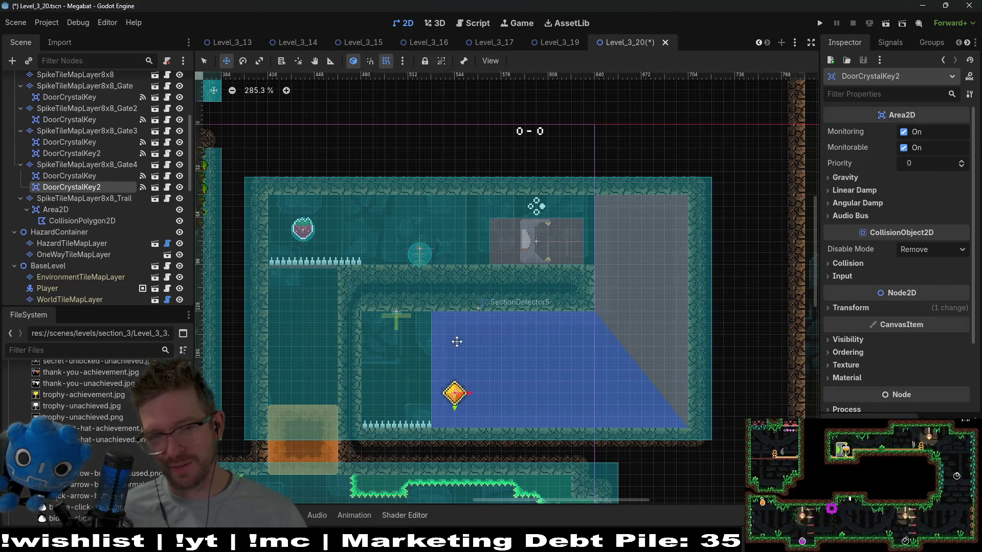
pyautogui.moveTo(478, 326)
pyautogui.mouseDown()
pyautogui.moveTo(598, 287)
pyautogui.moveTo(610, 302)
pyautogui.moveTo(712, 335)
pyautogui.mouseUp()
pyautogui.hotkey('ctrl', 's')
# Run the current scene and dash the bat through the red walls into the right-side gems
pyautogui.click(881, 24)
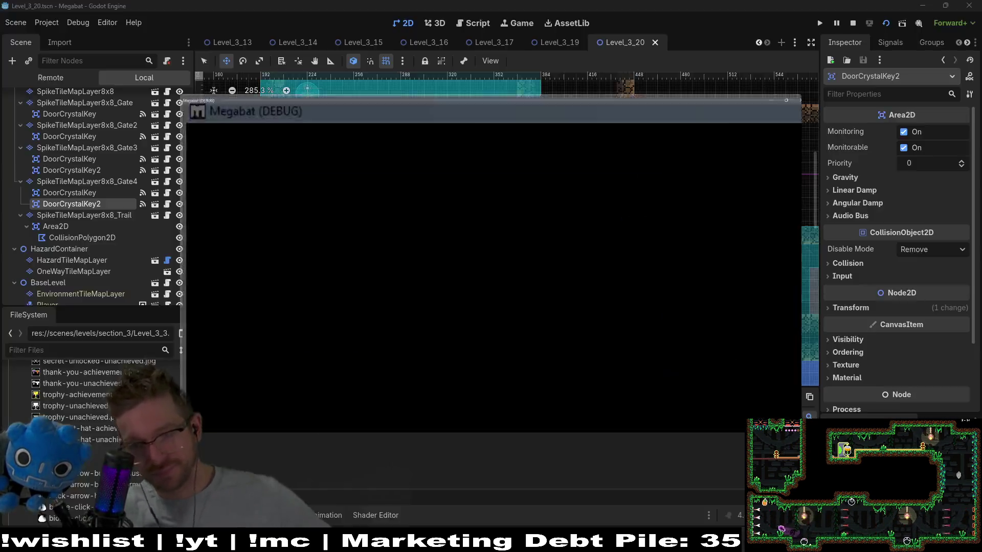
pyautogui.press('Right')
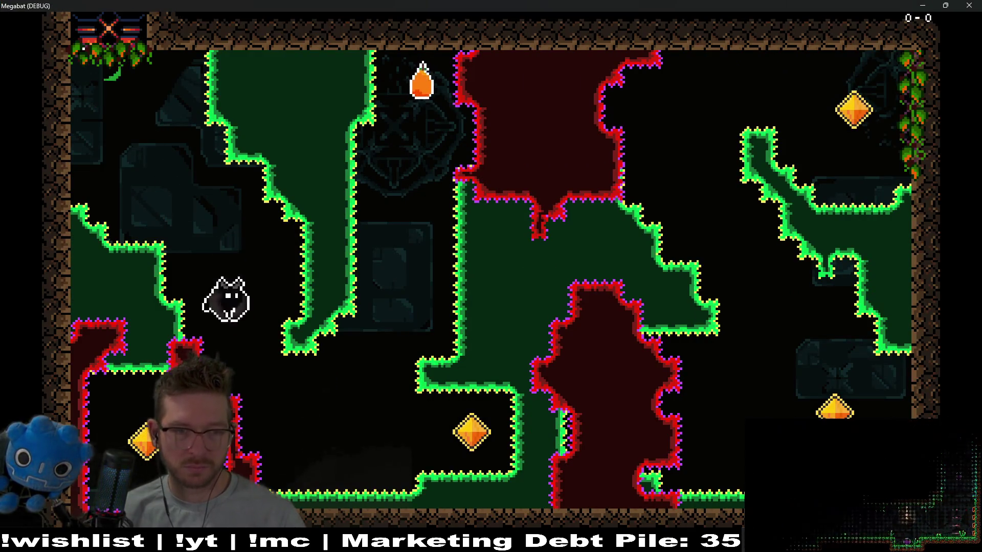
pyautogui.press('space')
pyautogui.press('space')
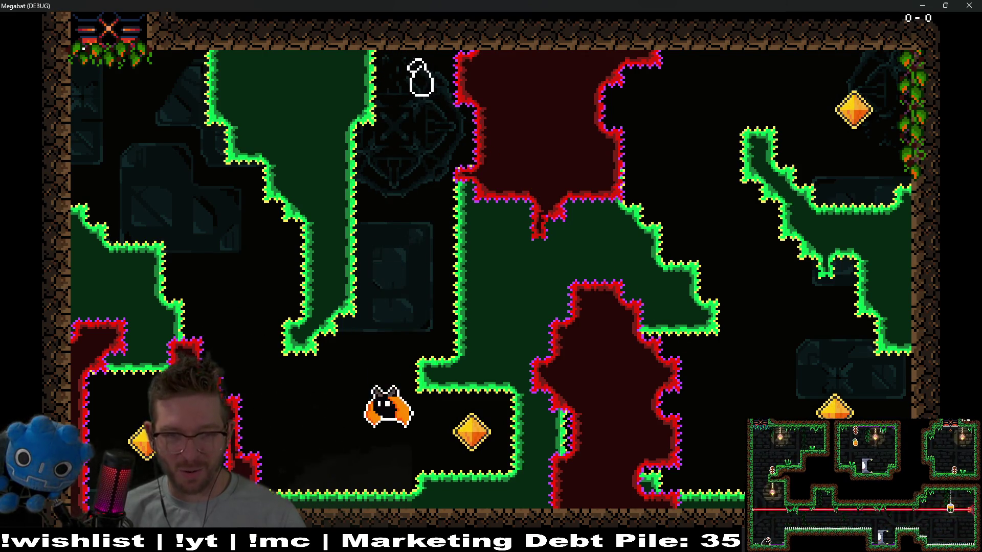
pyautogui.press('Right')
pyautogui.press('x')
pyautogui.press('space')
pyautogui.press('Left')
pyautogui.press('Right')
pyautogui.press('x')
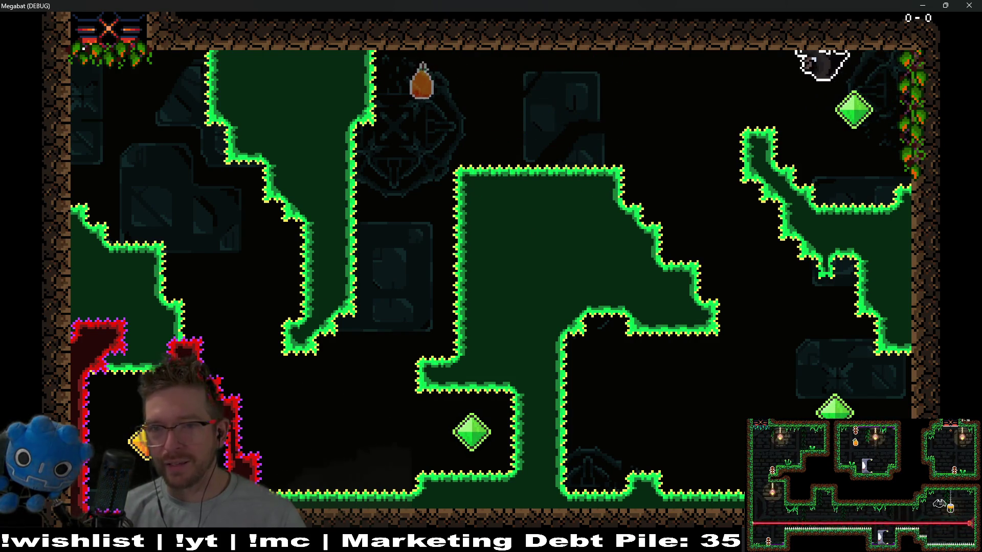
# Fly the bat to the fruit and the lower-left gem, then leave through the top left
pyautogui.press('Right')
pyautogui.press('Left')
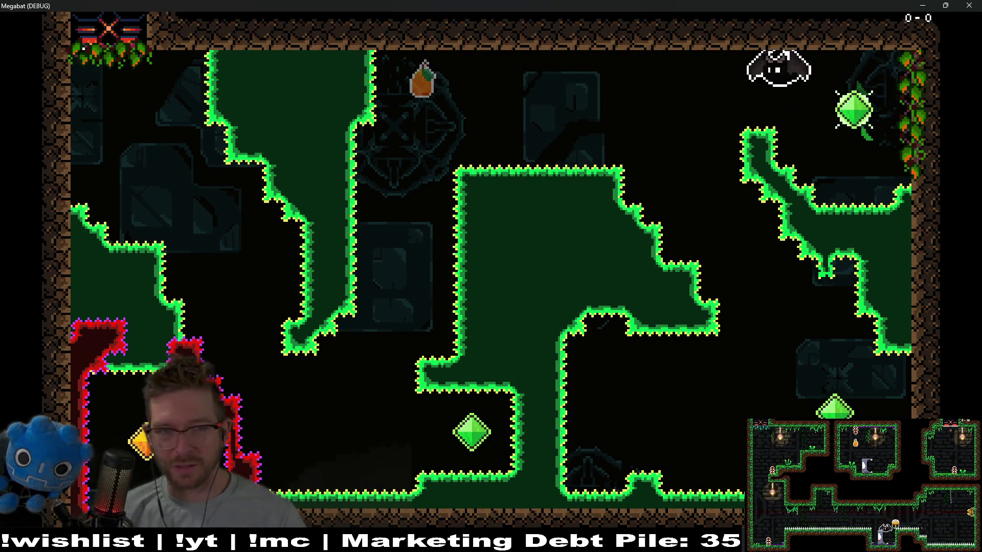
pyautogui.press('Left')
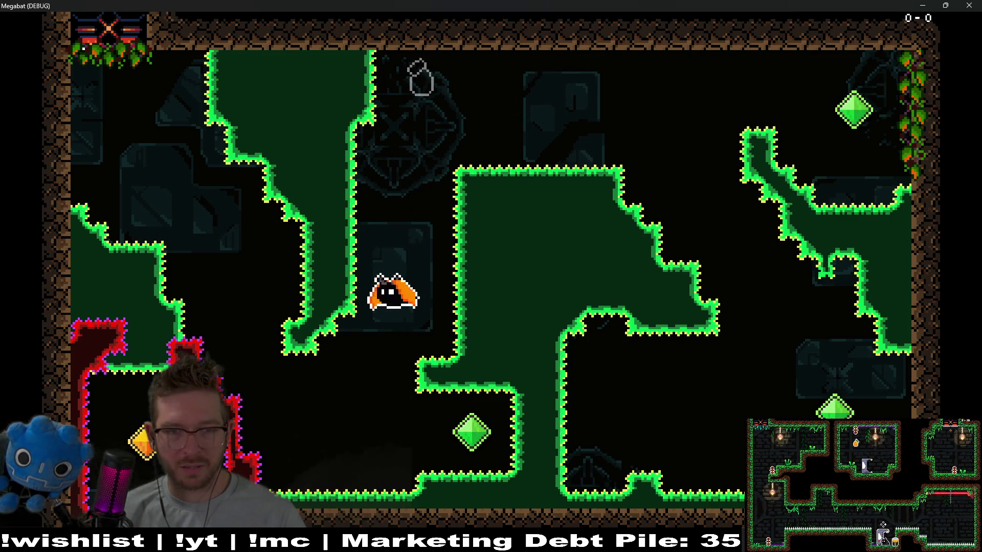
pyautogui.press('Left')
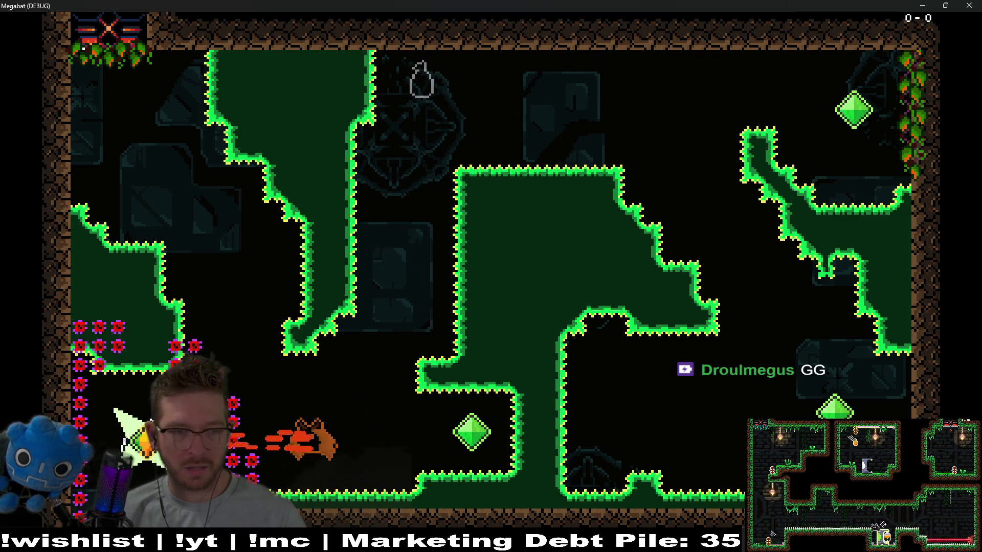
pyautogui.press('Up')
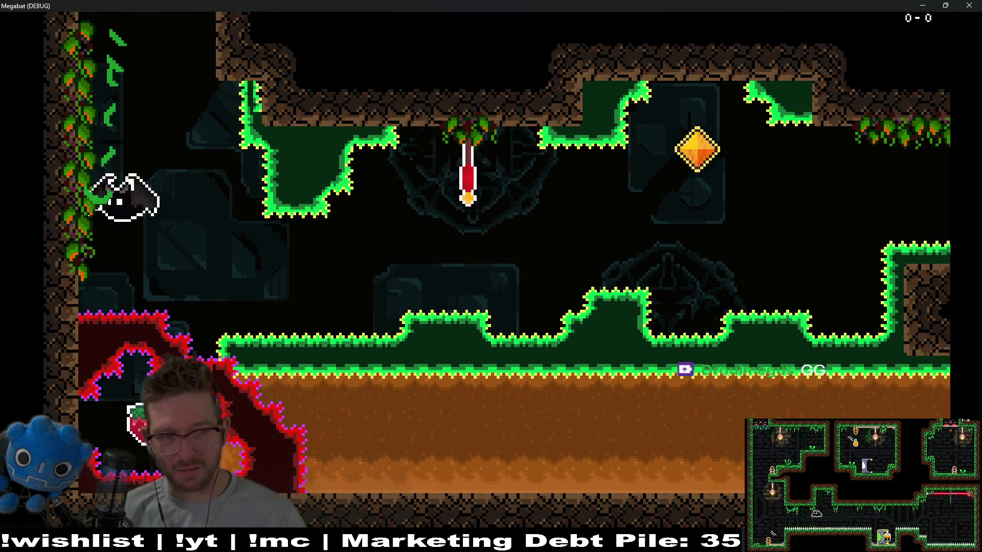
# Grab the hanging fruit, reach the yellow diamond, and fly up to the strawberry by the door
pyautogui.press('Right')
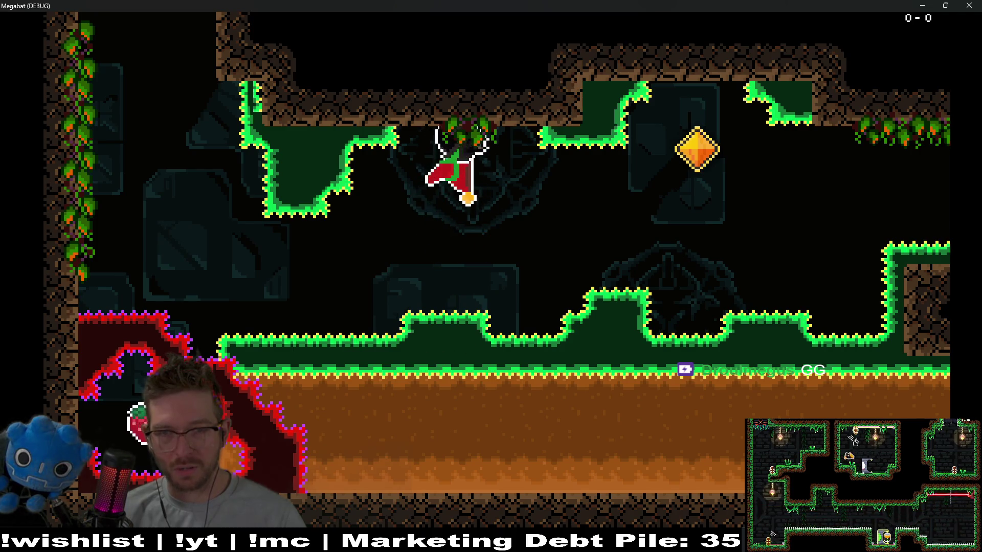
pyautogui.press('Right')
pyautogui.press('Right')
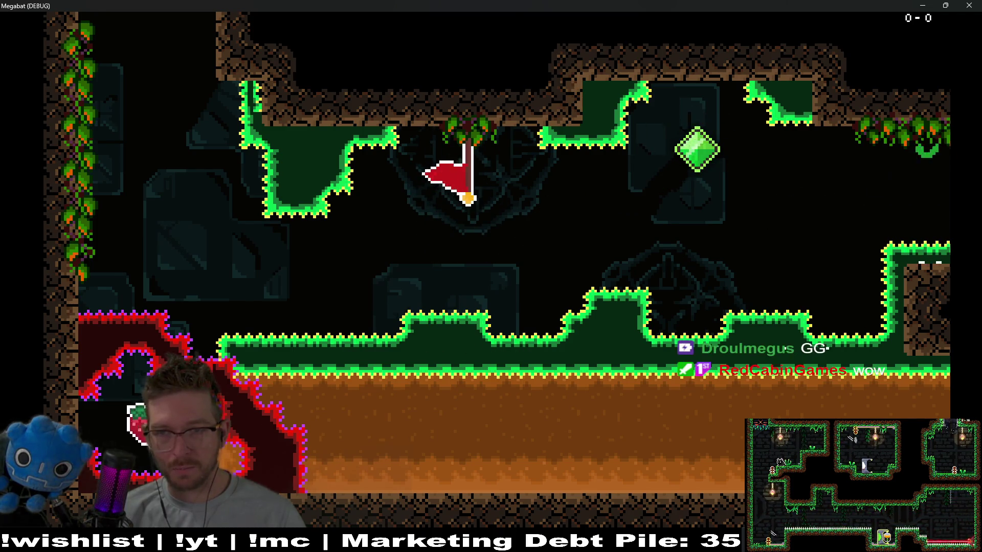
pyautogui.press('Right')
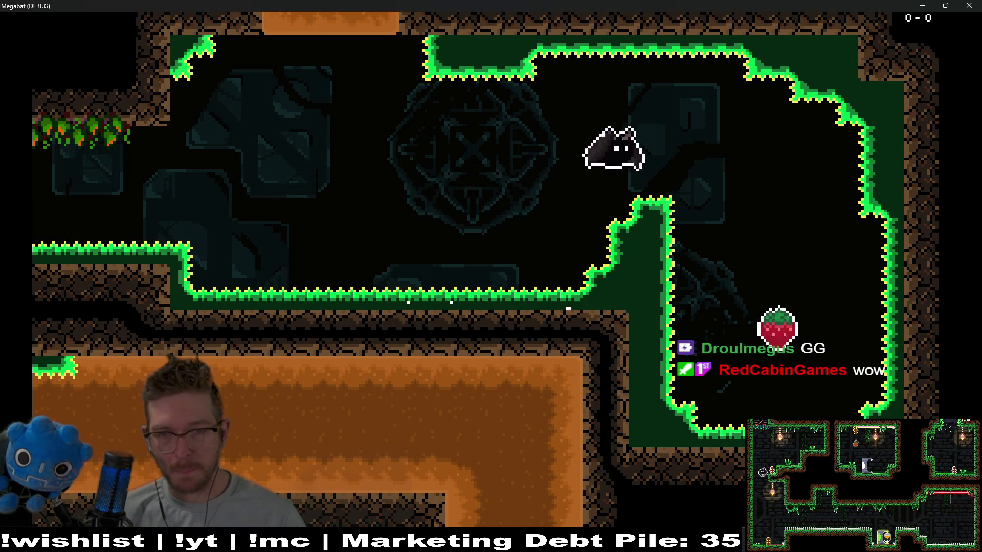
pyautogui.press('Left')
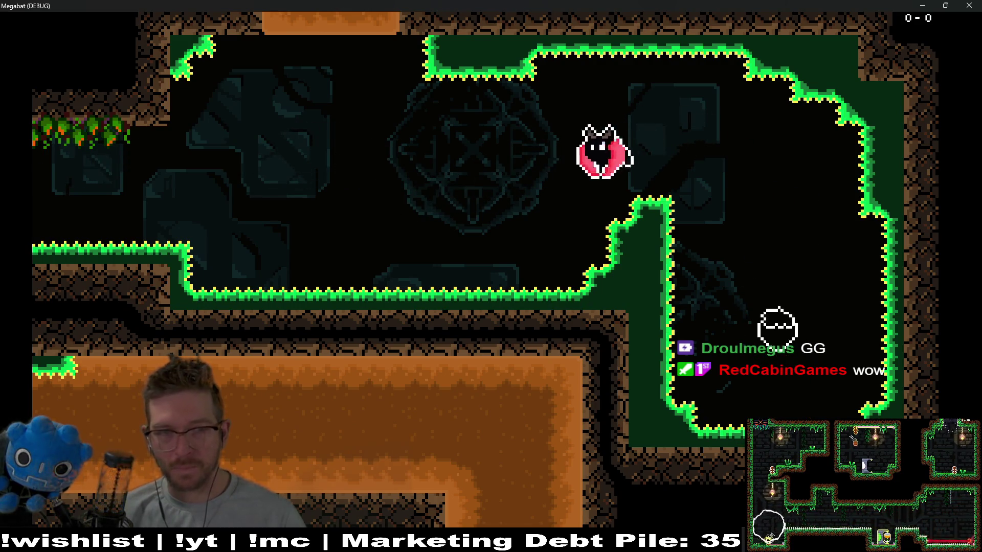
pyautogui.press('Up')
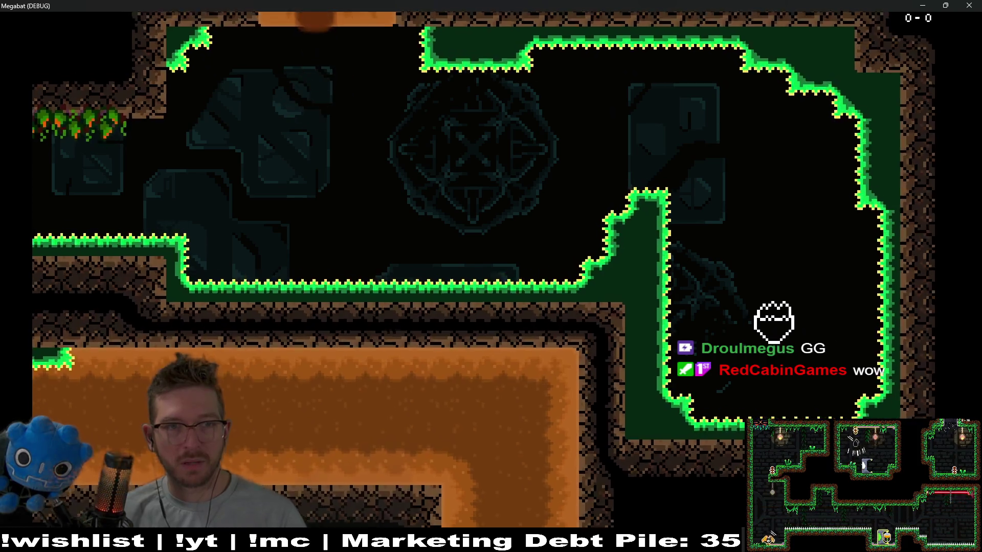
pyautogui.press('Up')
pyautogui.press('Right')
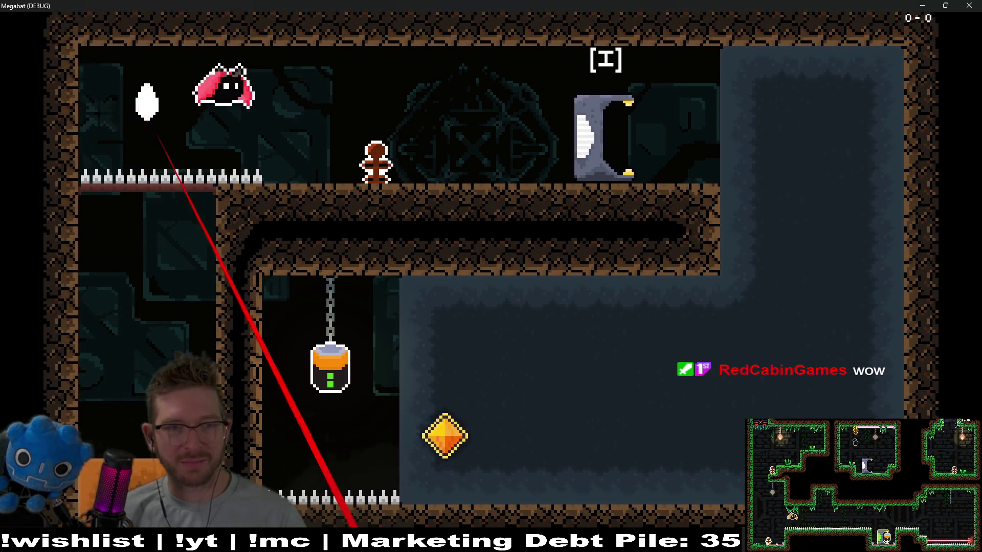
# Try the grey door, then fly down the right shaft and grab the hanging lantern
pyautogui.press('Right')
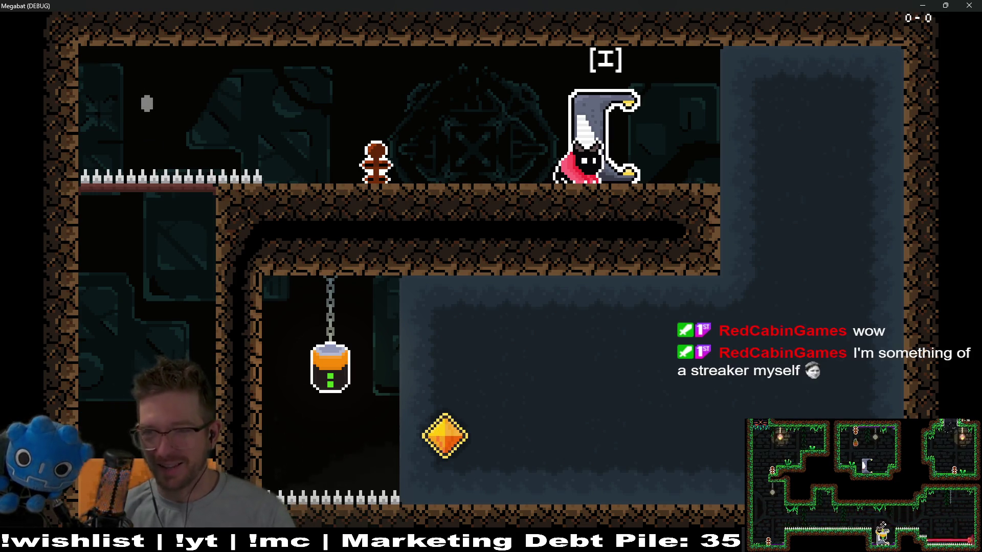
pyautogui.press('Right')
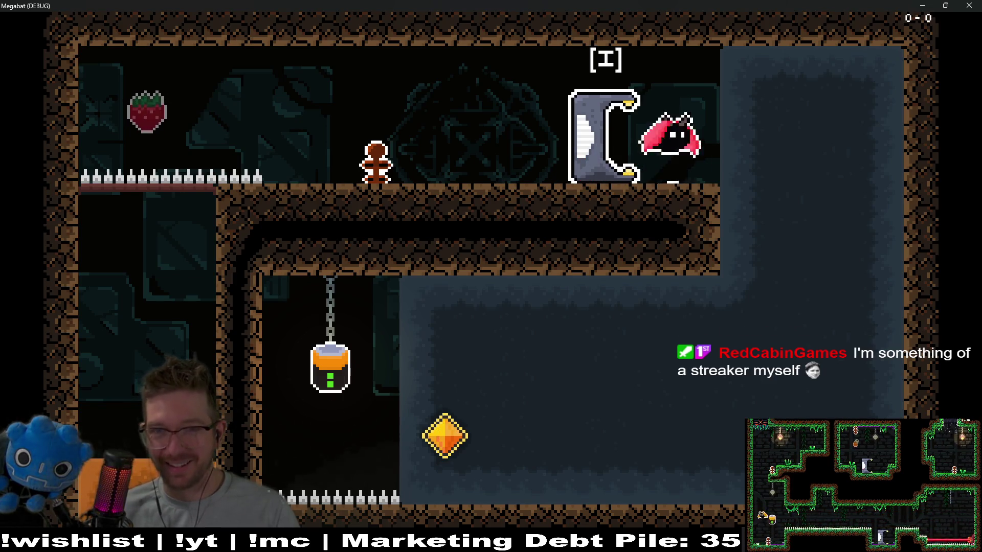
pyautogui.press('space')
pyautogui.press('Down')
pyautogui.press('Left')
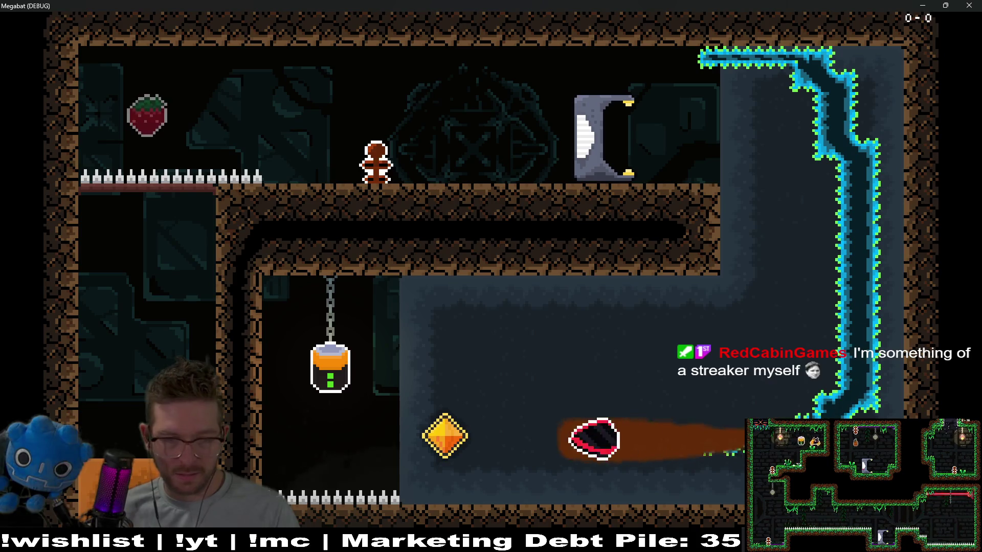
pyautogui.press('space')
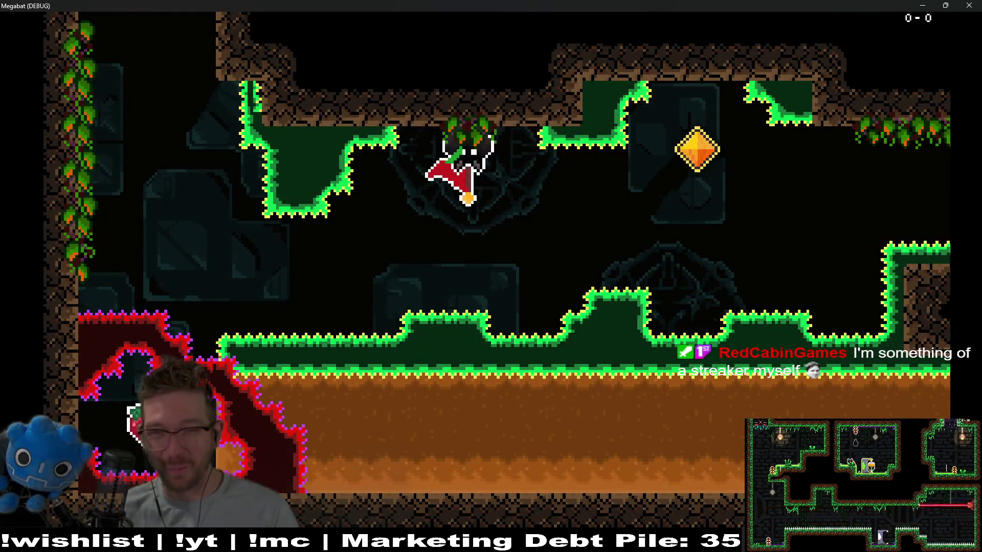
# Loop through the next rooms collecting the orange gem and strawberry, returning through the grey door
pyautogui.press('Right')
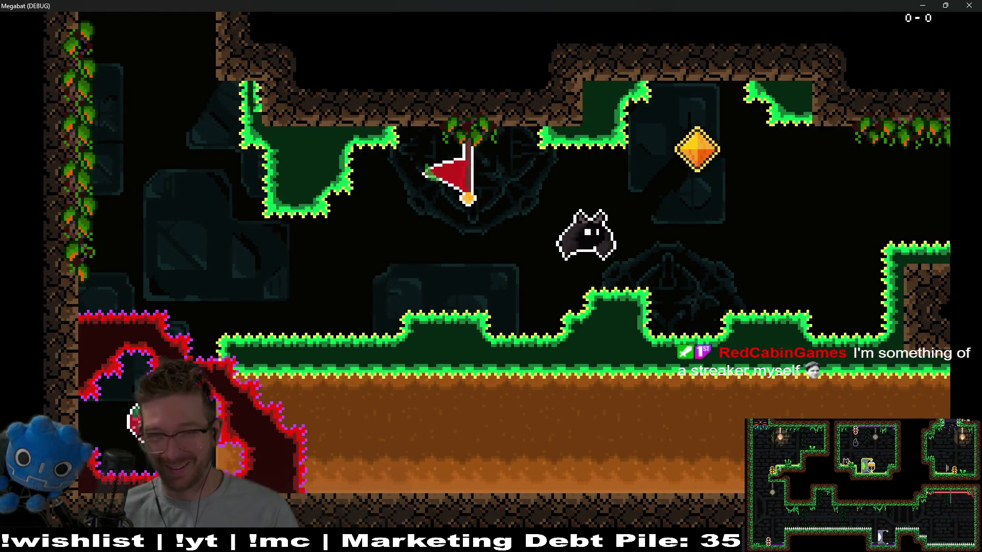
pyautogui.press('Left')
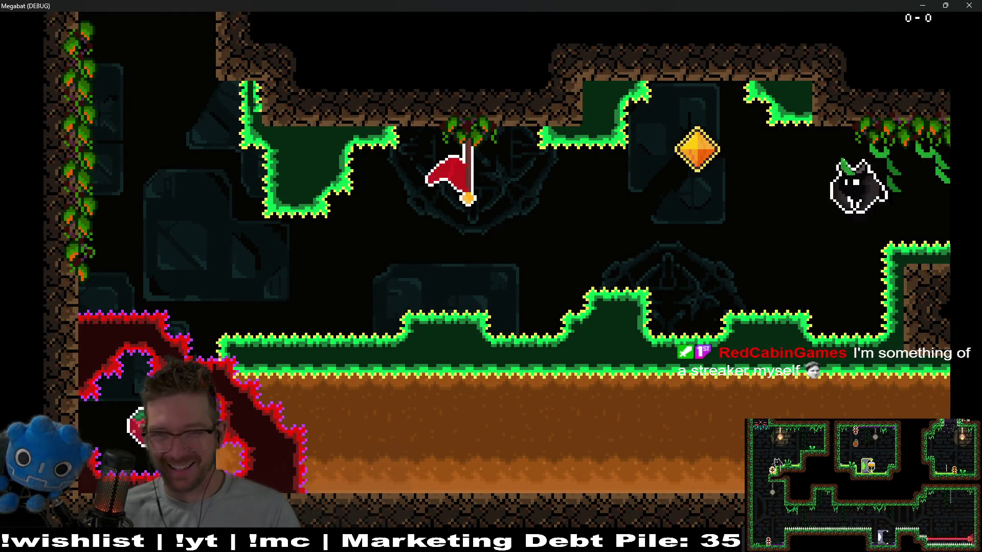
pyautogui.press('Right')
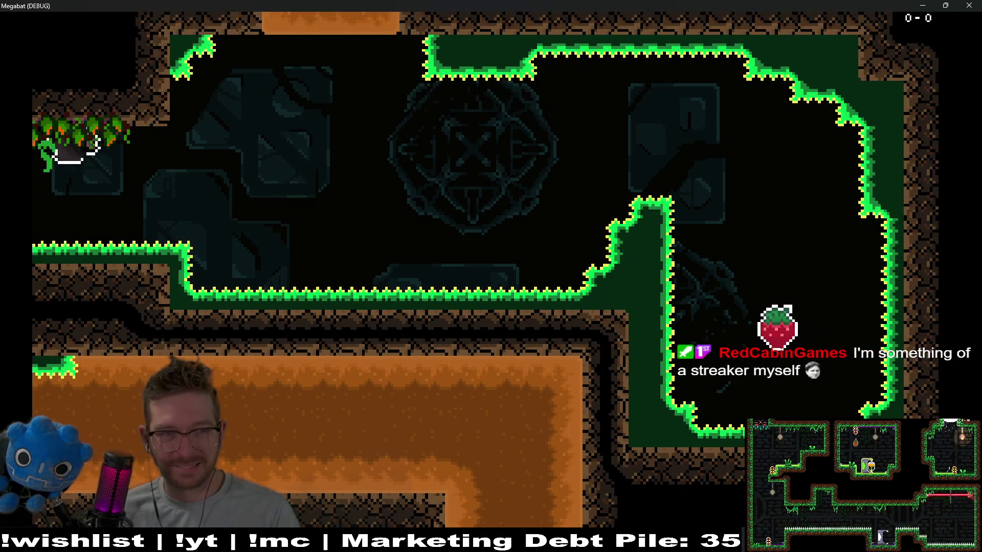
pyautogui.press('Left')
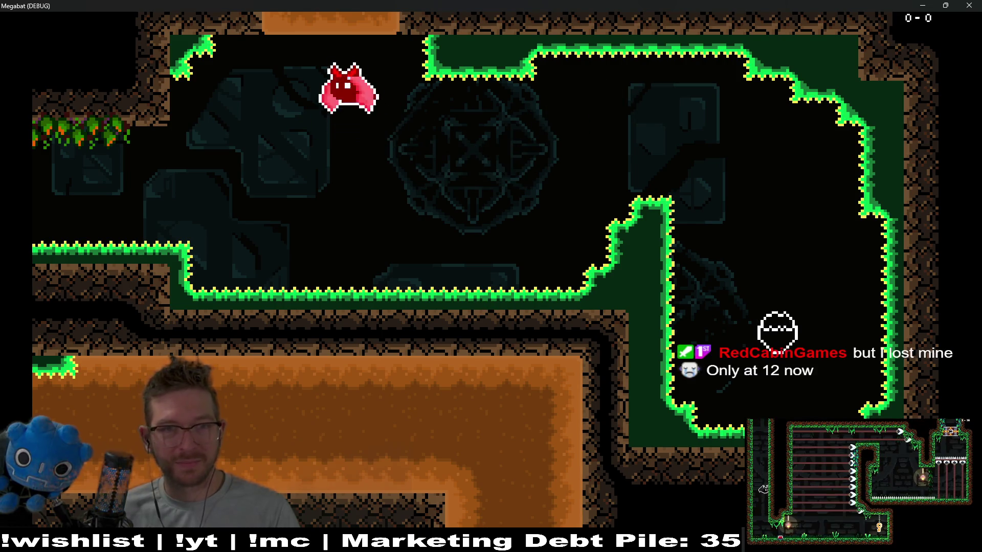
pyautogui.press('Up')
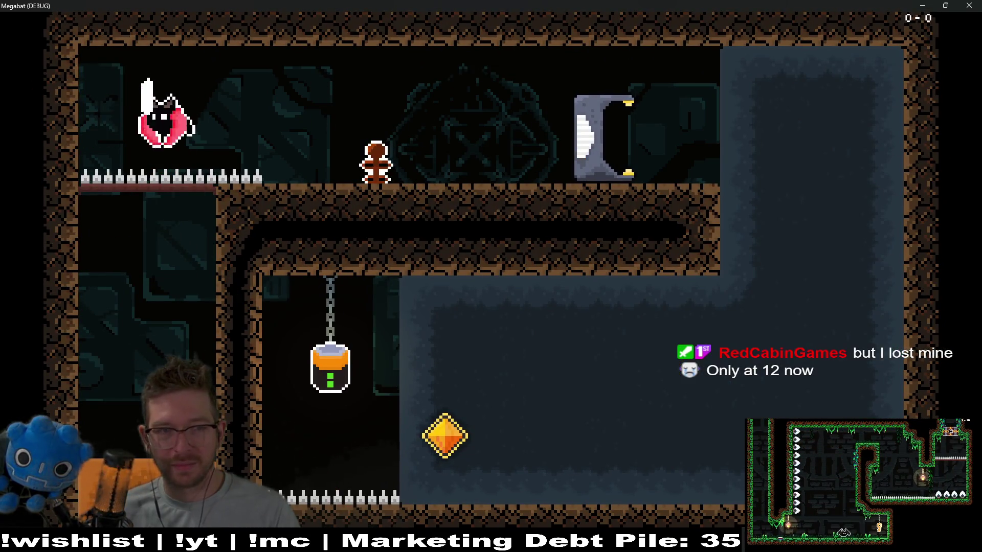
pyautogui.press('Right')
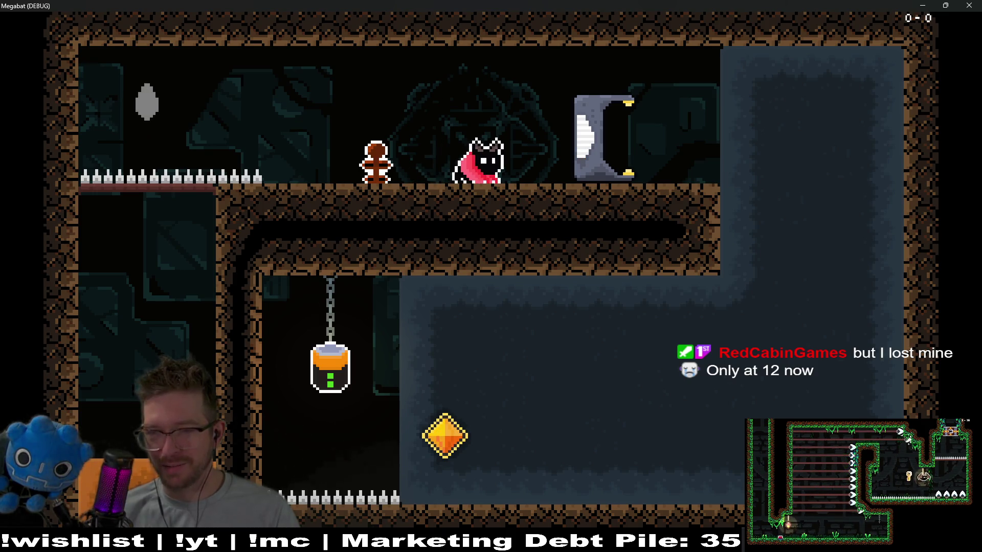
pyautogui.press('Right')
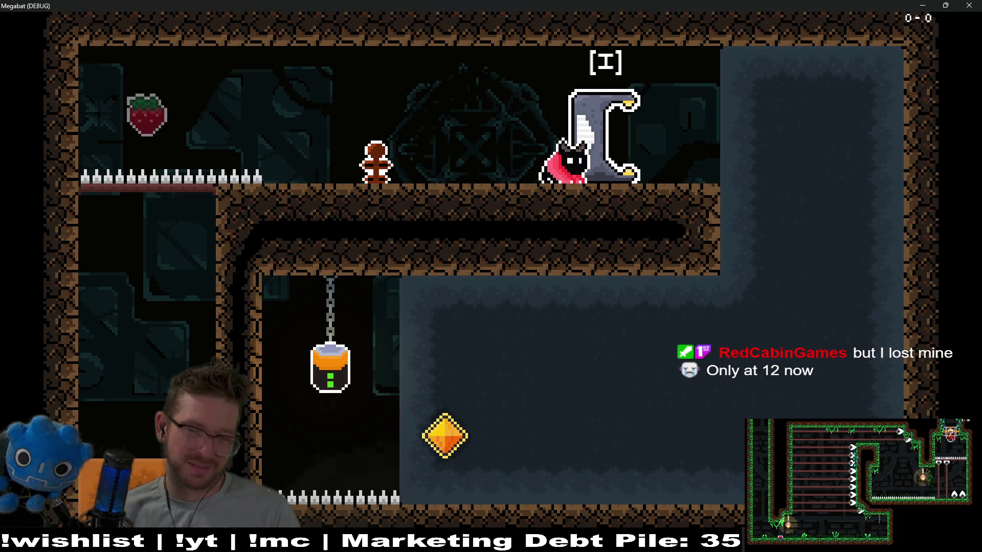
pyautogui.press('Right')
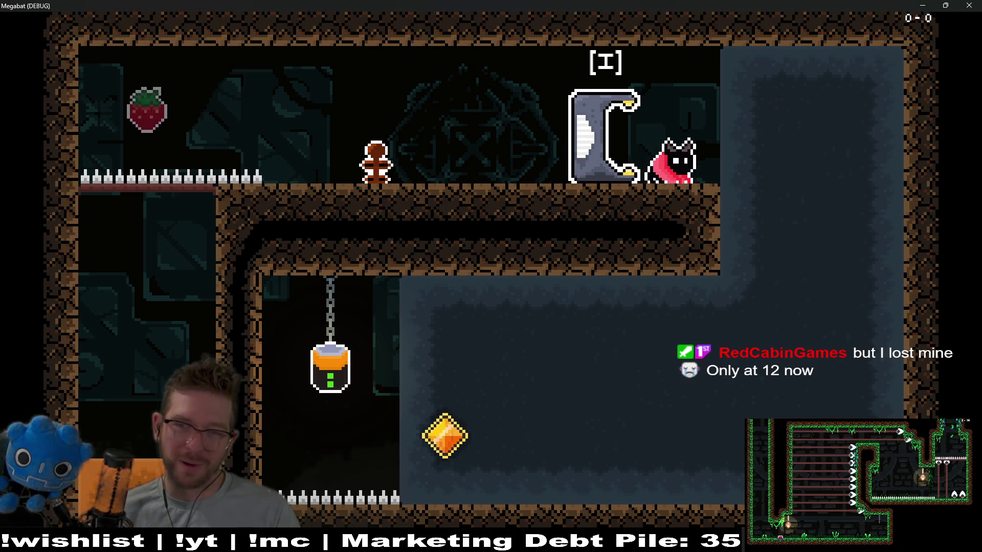
# Carry the lantern to the door and slot it in to unlock it, then close the game
pyautogui.press('space')
pyautogui.press('Down')
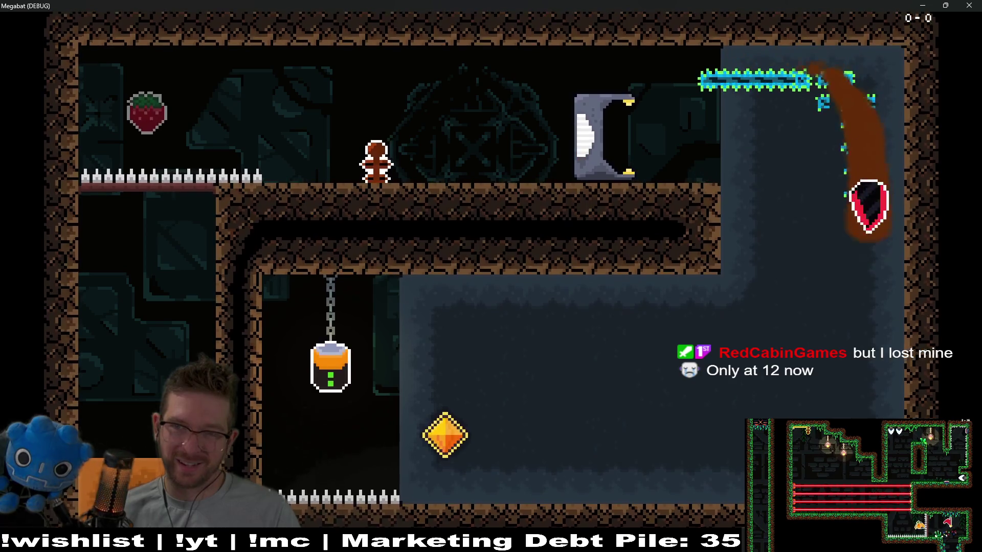
pyautogui.press('Left')
pyautogui.press('Up')
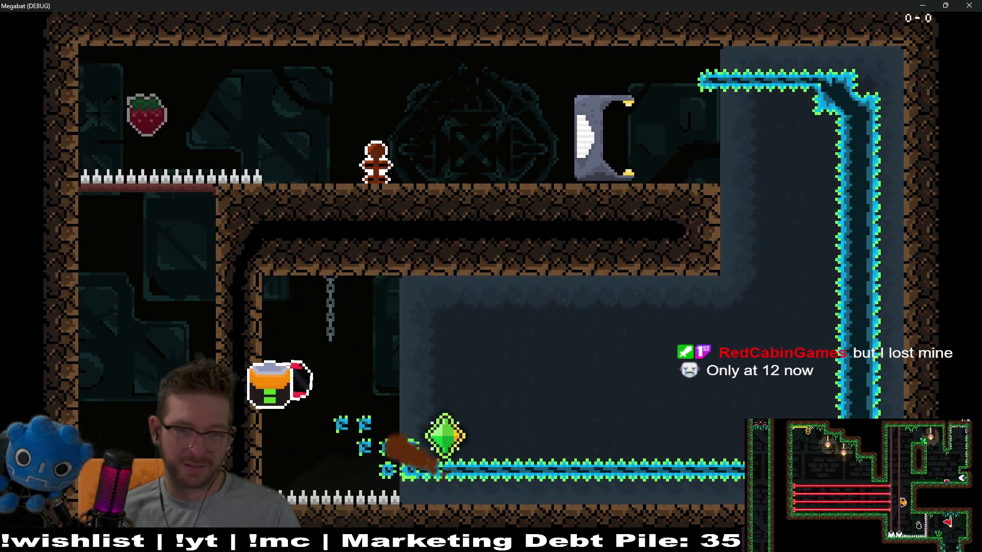
pyautogui.press('Right')
pyautogui.press('Up')
pyautogui.press('Left')
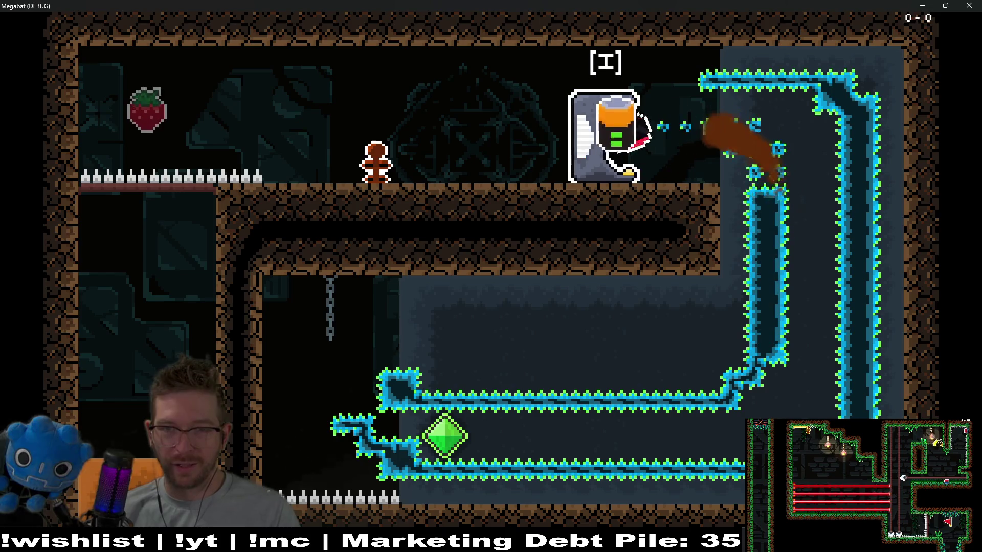
pyautogui.press('Right')
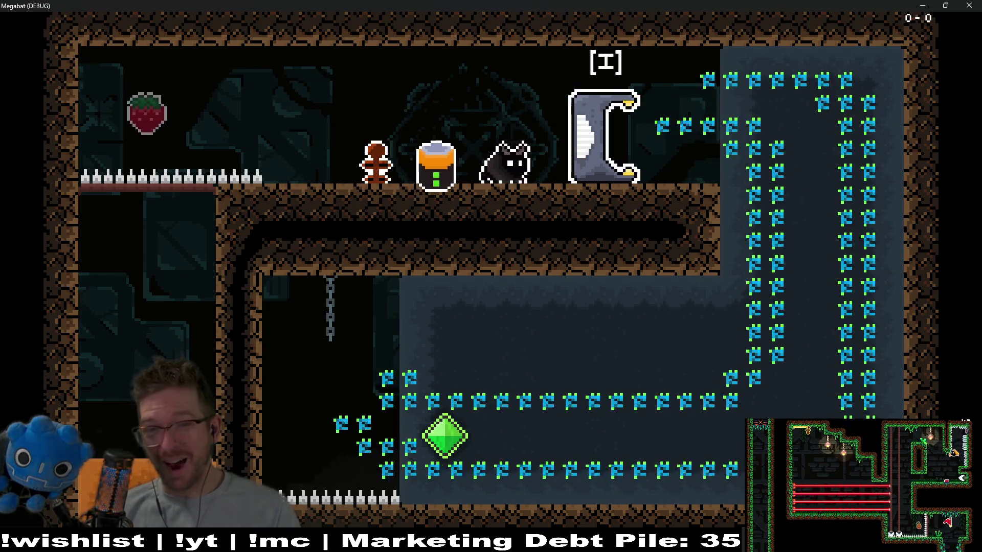
pyautogui.press('i')
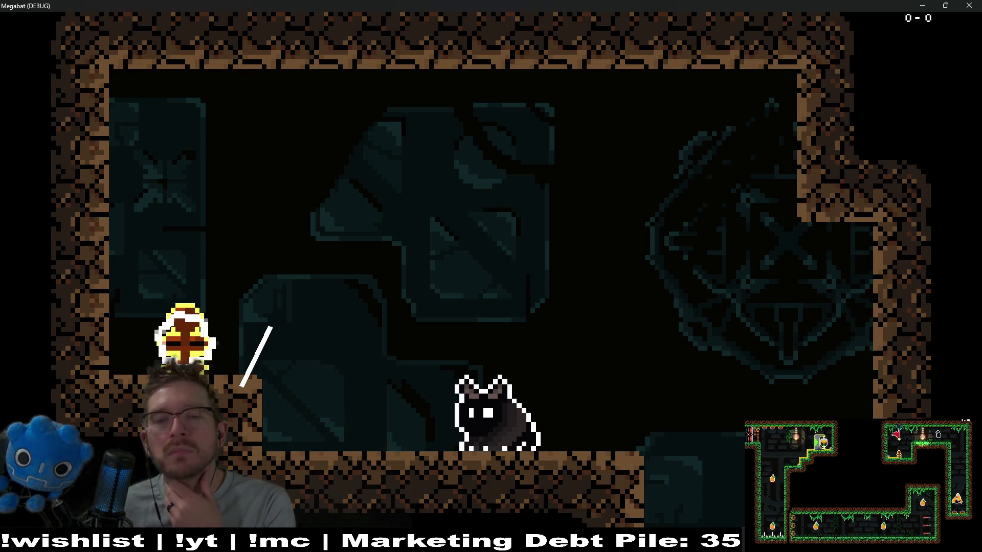
pyautogui.click(970, 5)
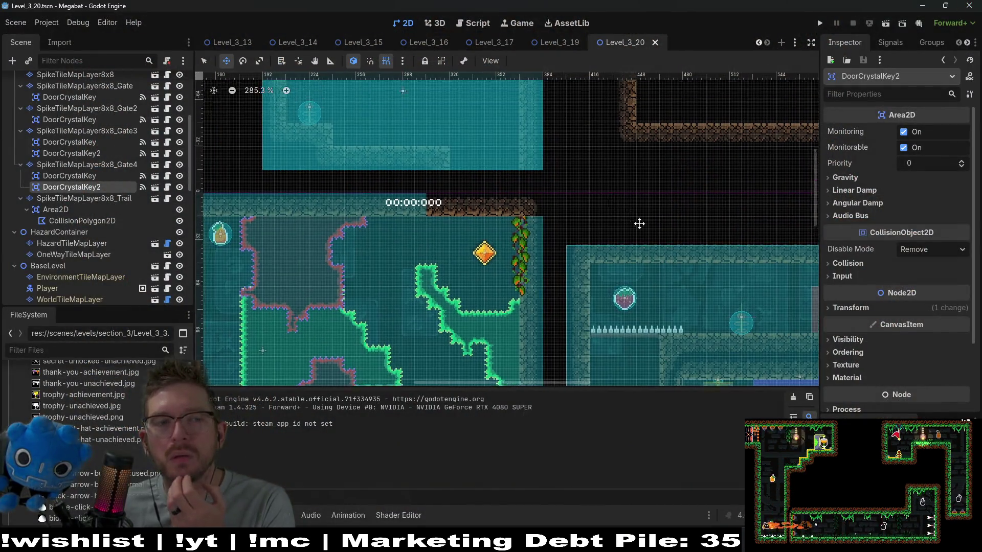
# Select FalseTileMapLayer, check its Area2D, and open the FalseTileMapLayer.gd script
pyautogui.scroll(5, 118, 210)
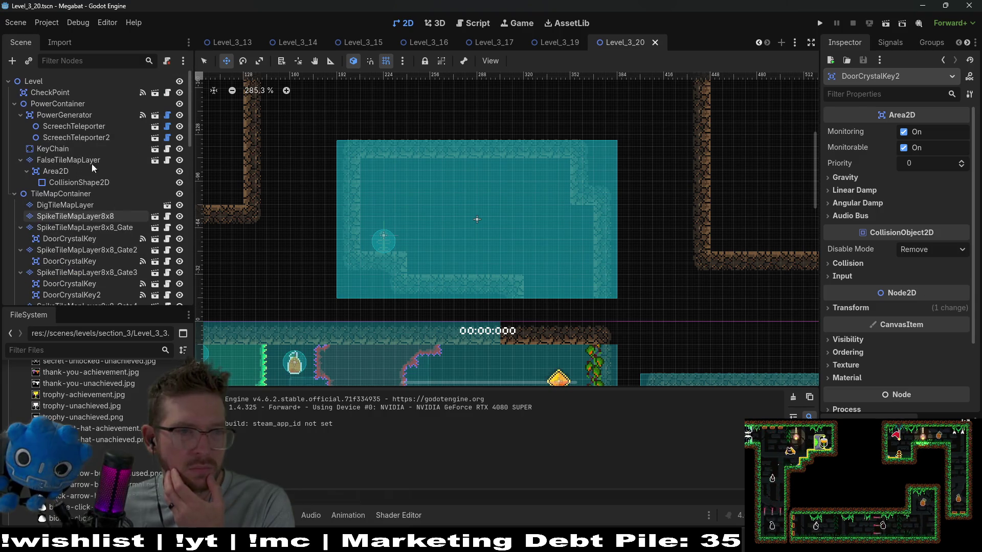
pyautogui.click(77, 159)
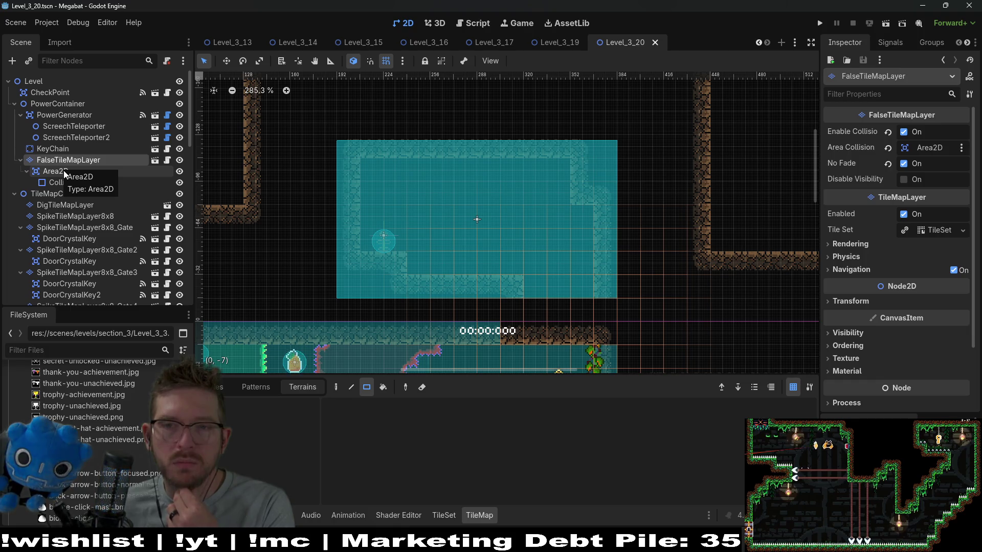
pyautogui.click(63, 171)
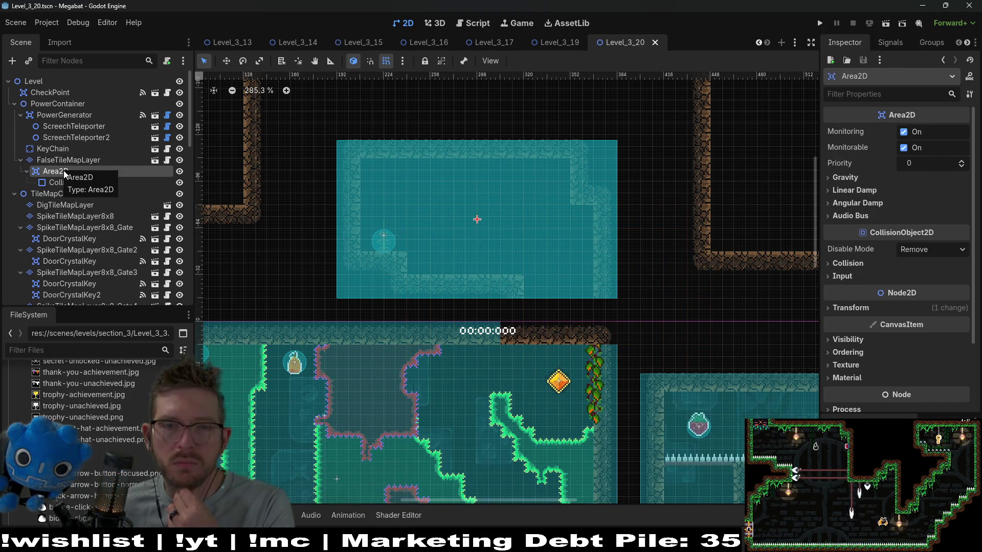
pyautogui.click(71, 160)
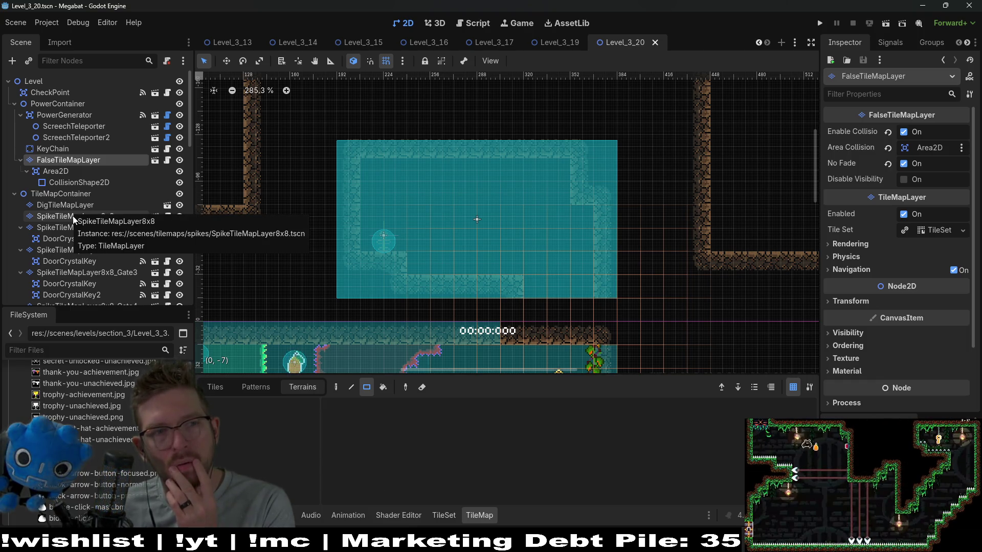
pyautogui.click(168, 161)
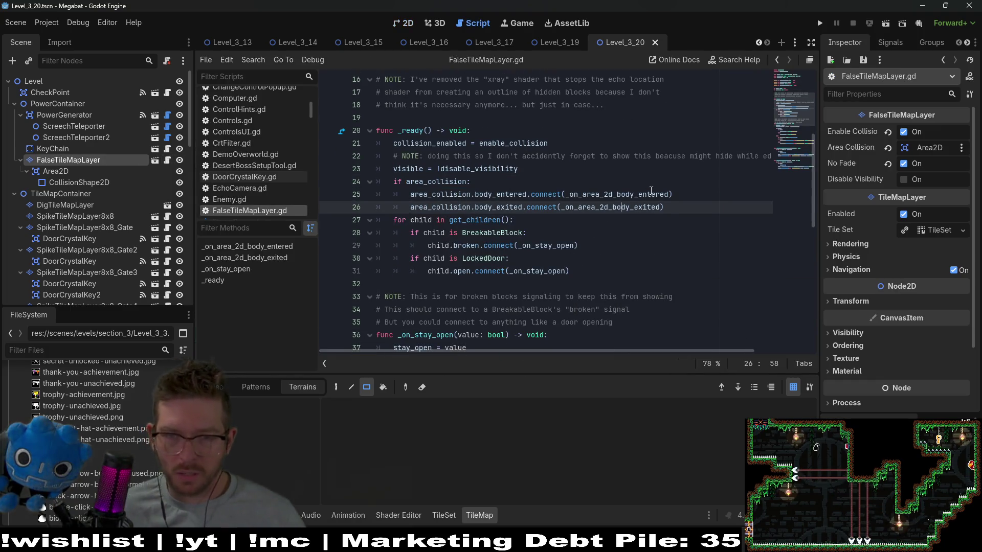
# Jump to _on_area_2d_body_entered, highlight the uses of _on_stay_open, then return to the 2D canvas
pyautogui.keyDown('ctrl'); pyautogui.click(653, 194); pyautogui.keyUp('ctrl')
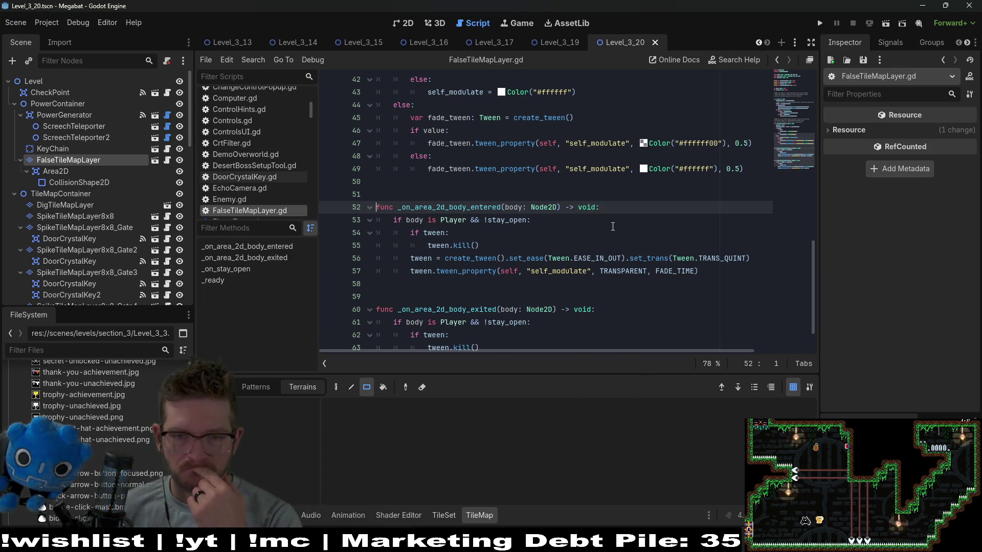
pyautogui.scroll(-2, 613, 226)
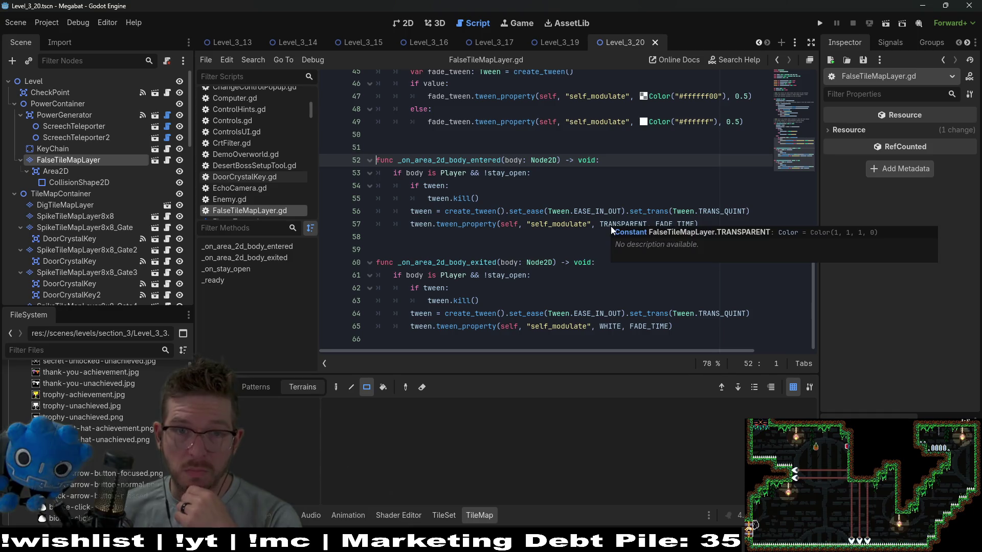
pyautogui.scroll(5, 612, 226)
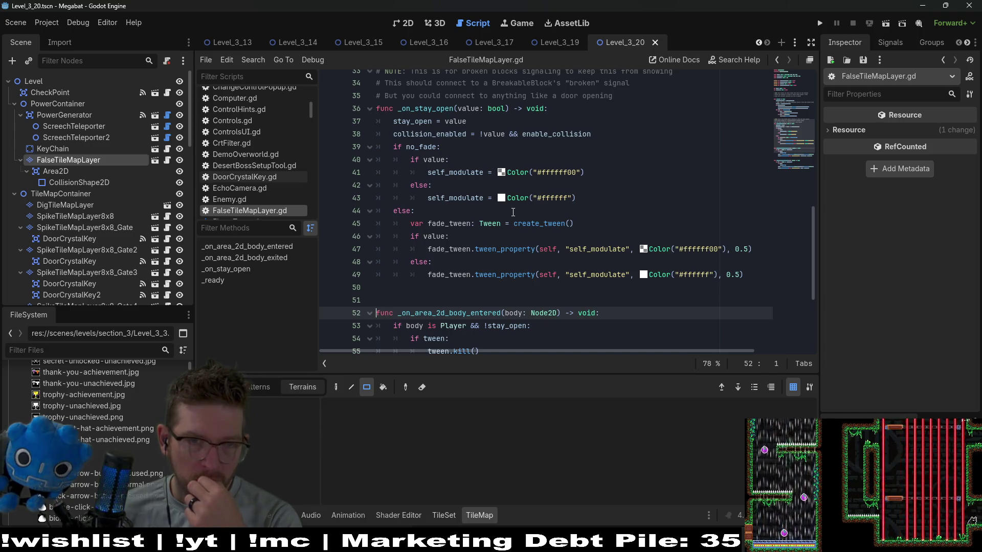
pyautogui.scroll(3, 513, 212)
pyautogui.doubleClick(455, 223)
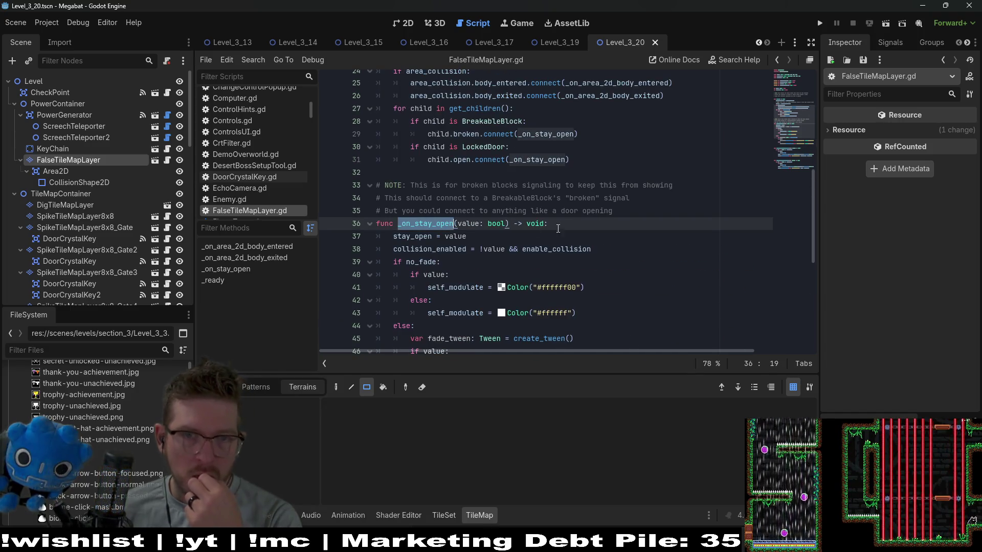
pyautogui.scroll(2, 565, 229)
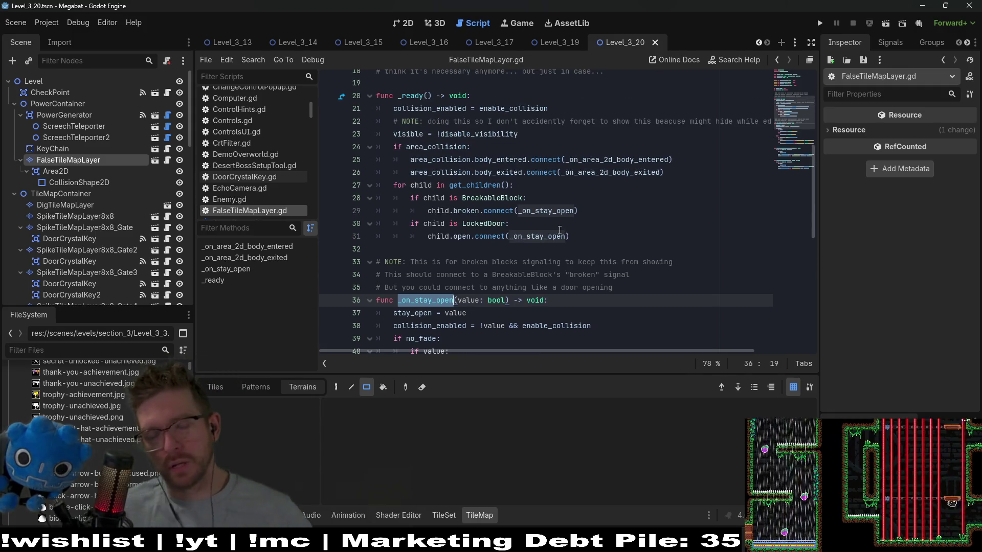
pyautogui.moveTo(554, 234)
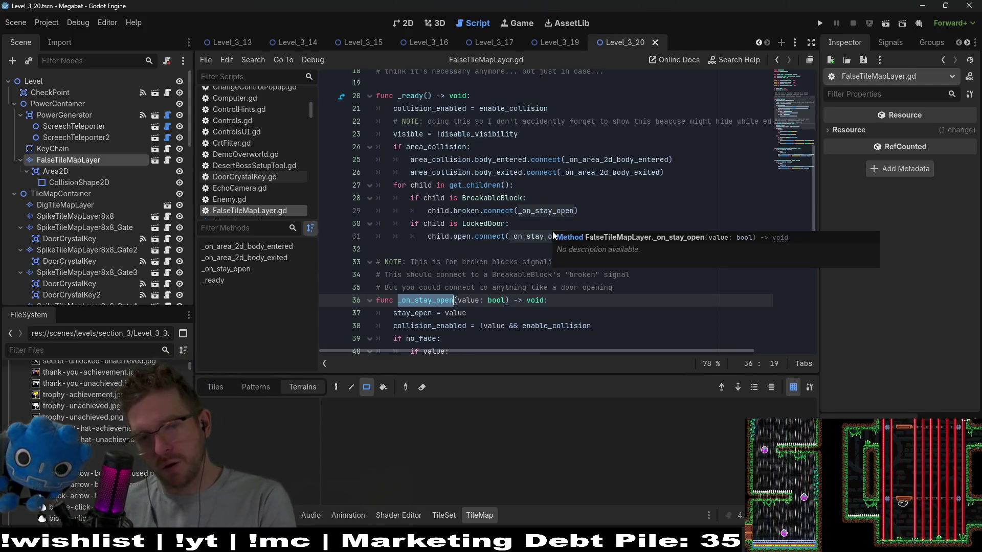
pyautogui.scroll(-2, 552, 231)
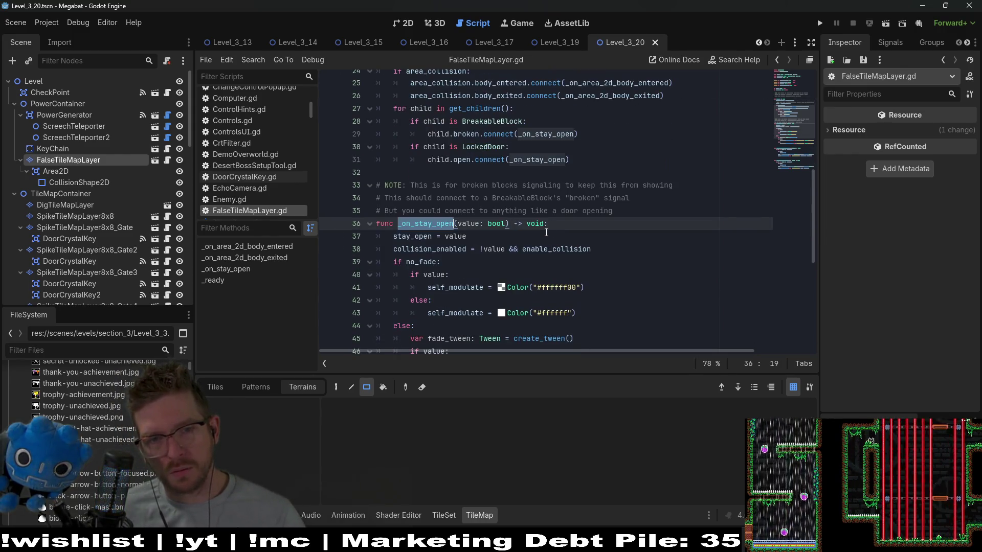
pyautogui.scroll(-3, 547, 232)
pyautogui.scroll(-2, 539, 237)
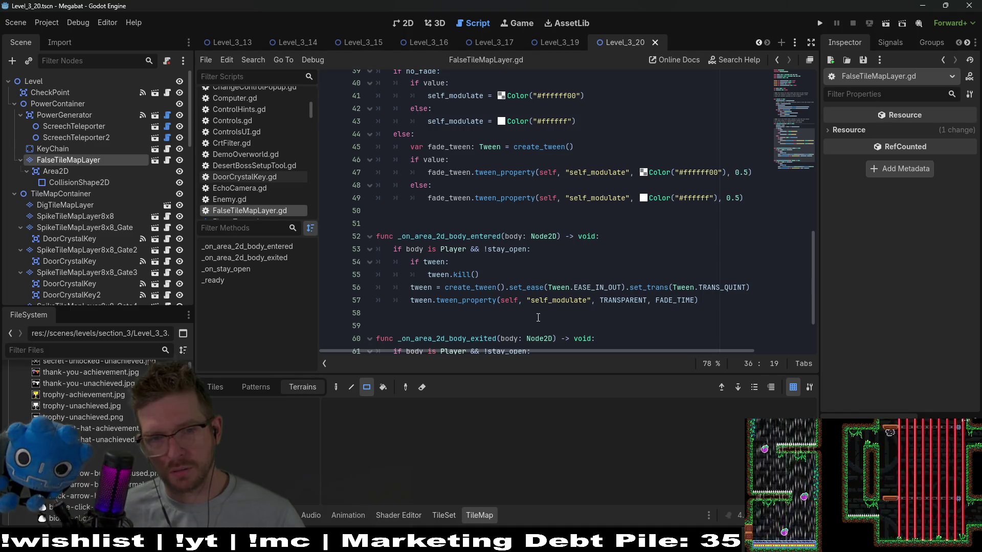
pyautogui.scroll(-2, 538, 317)
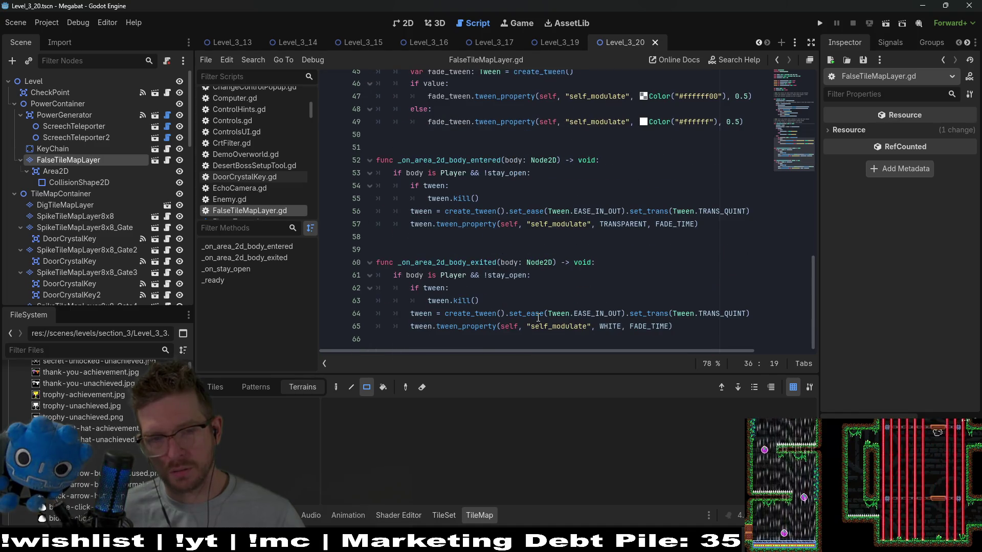
pyautogui.scroll(3, 546, 252)
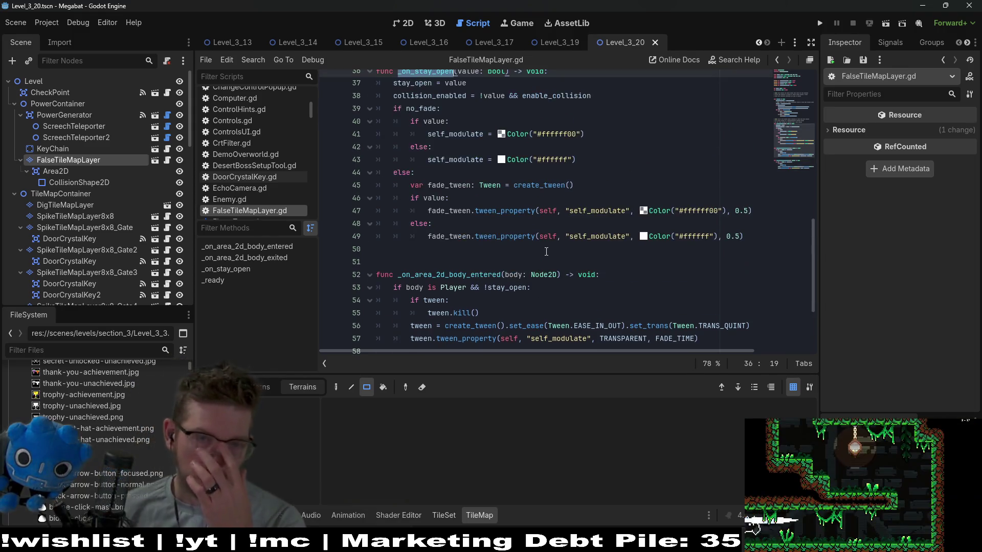
pyautogui.click(408, 23)
# Pan the level view to the hidden room, then reopen FalseTileMapLayer.gd
pyautogui.scroll(-2, 623, 256)
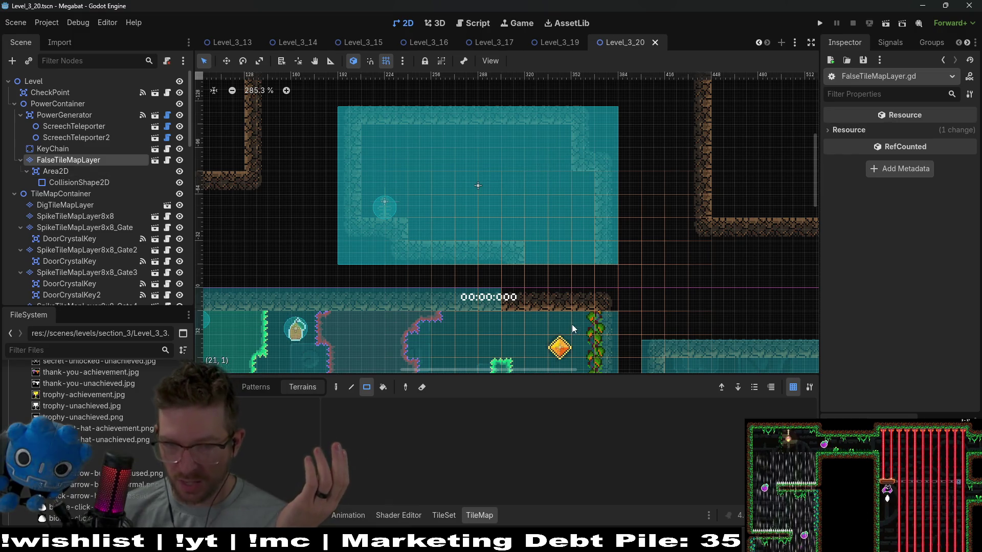
pyautogui.moveTo(572, 328); pyautogui.dragTo(571, 272)
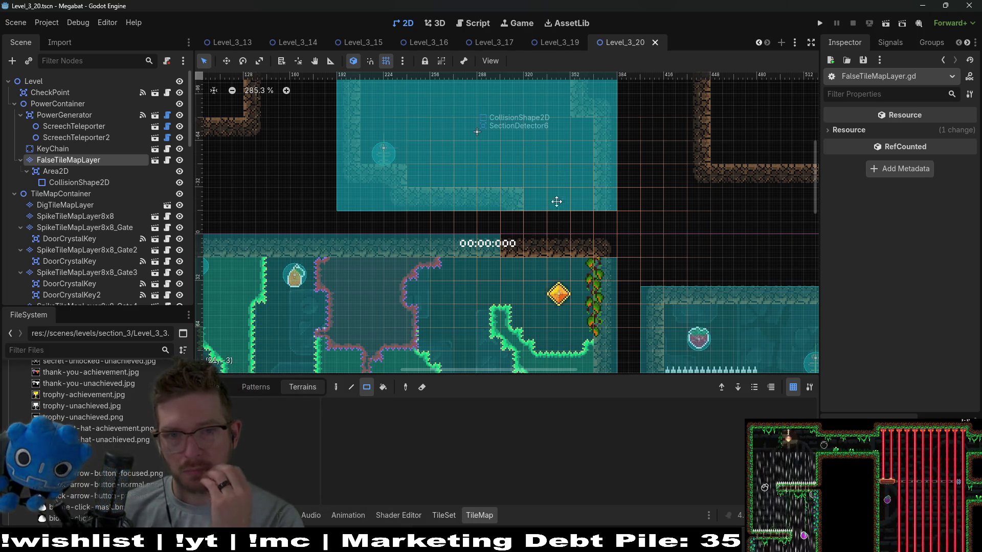
pyautogui.scroll(2, 570, 211)
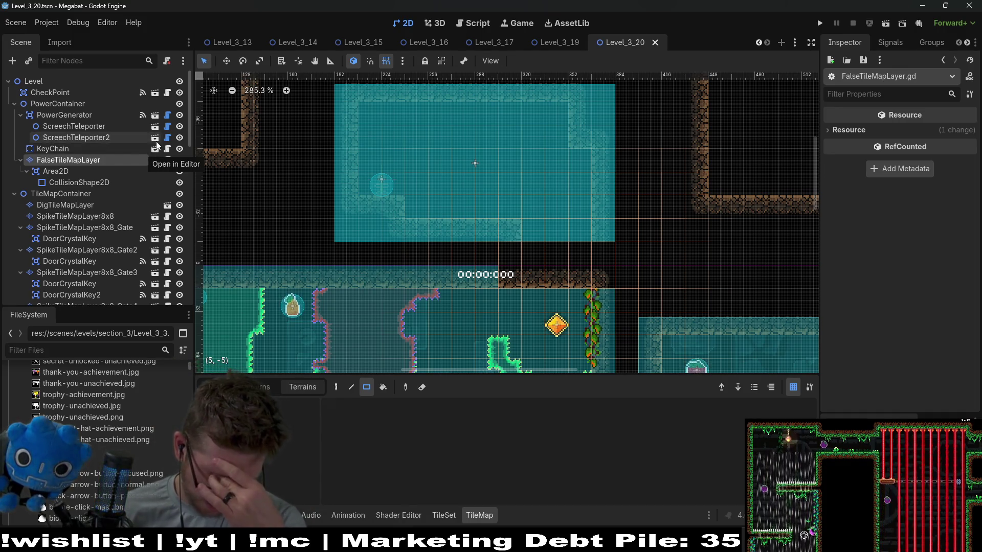
pyautogui.click(167, 160)
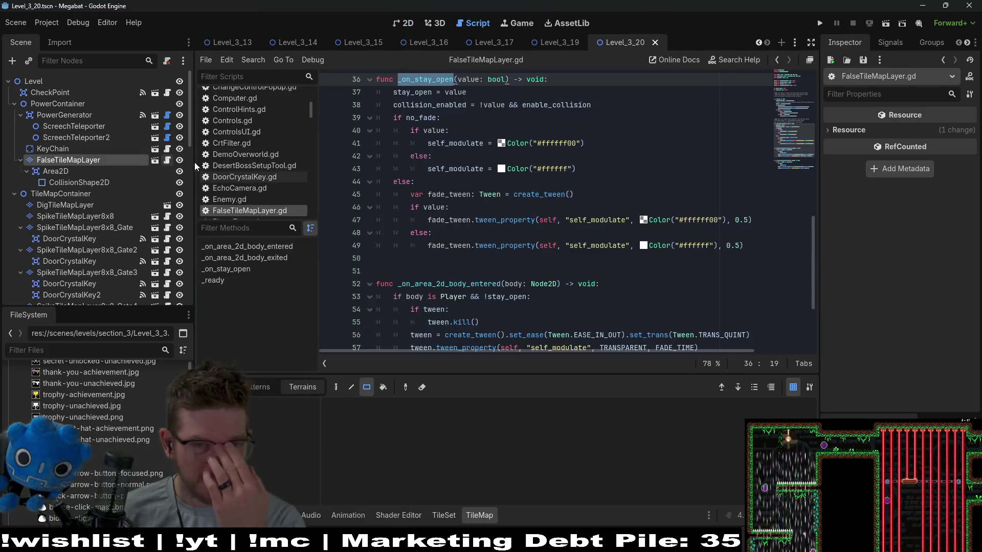
pyautogui.scroll(-2, 562, 213)
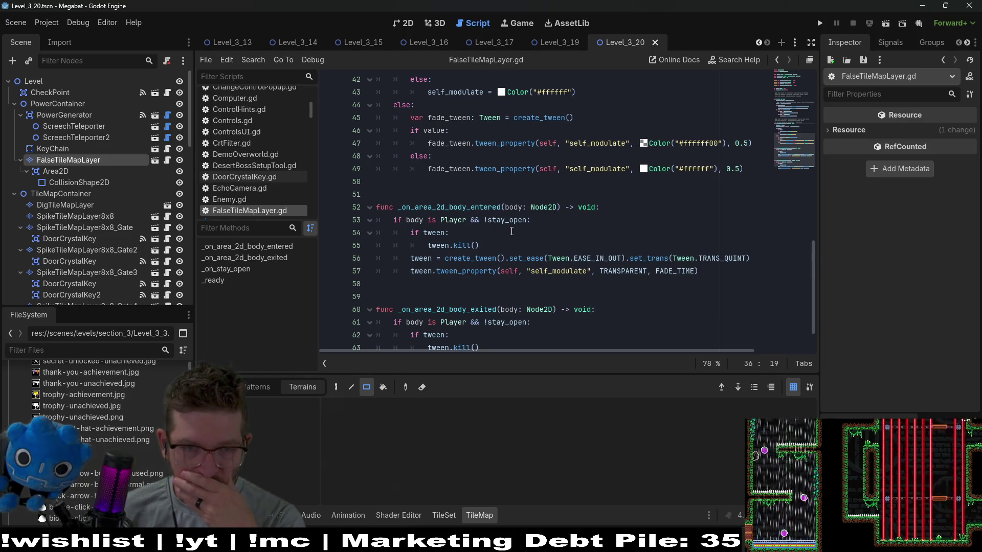
pyautogui.scroll(-2, 512, 231)
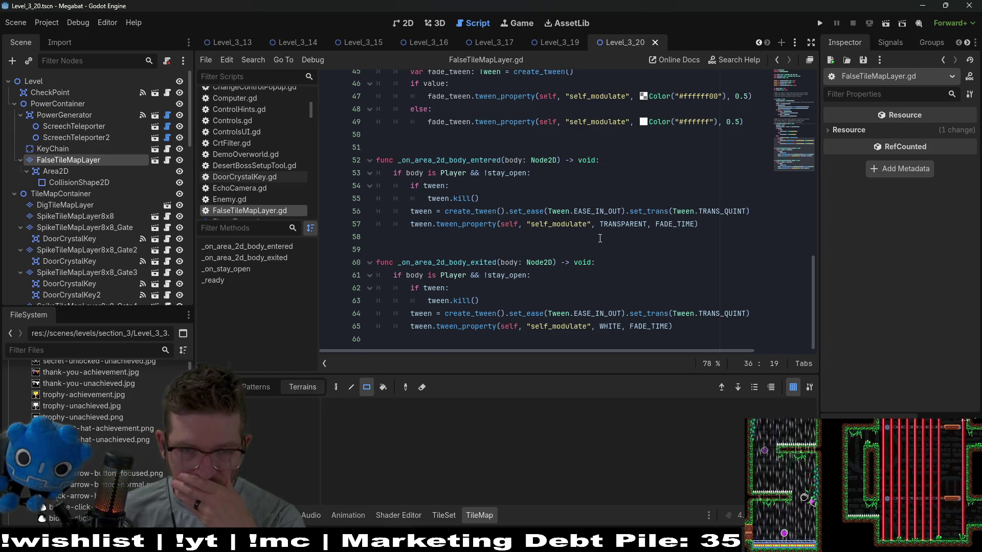
pyautogui.scroll(2, 600, 238)
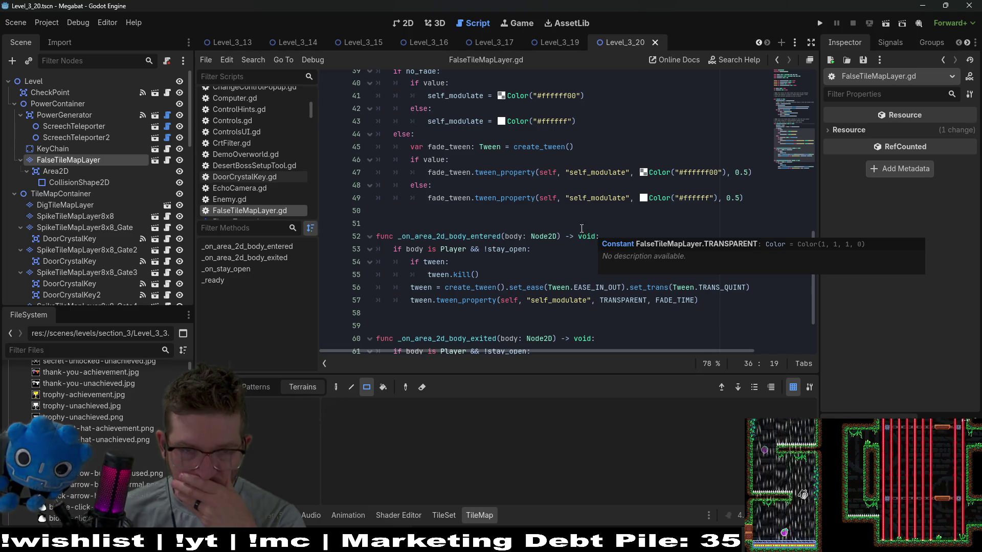
pyautogui.scroll(1, 523, 183)
pyautogui.scroll(2, 638, 195)
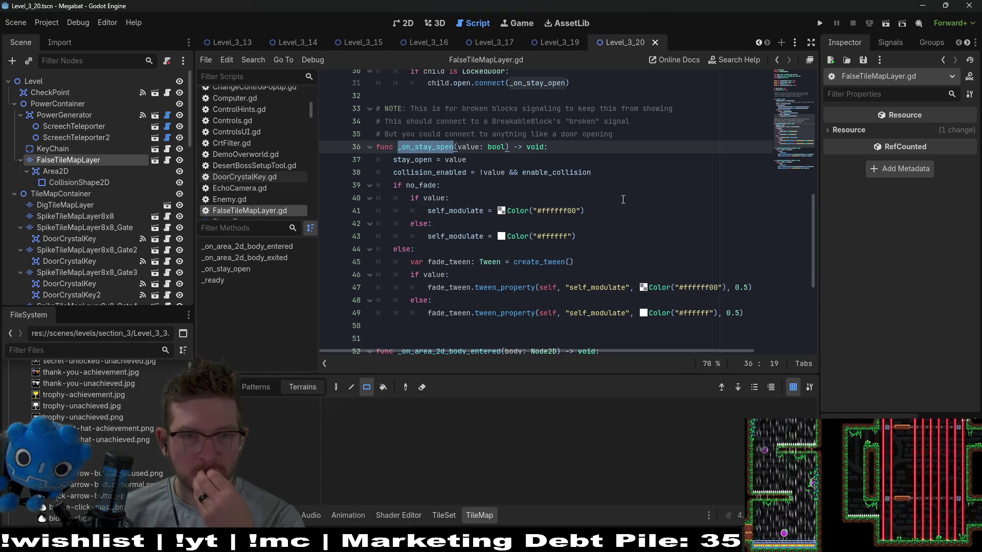
pyautogui.click(596, 178)
pyautogui.hotkey('shift', 'Home')
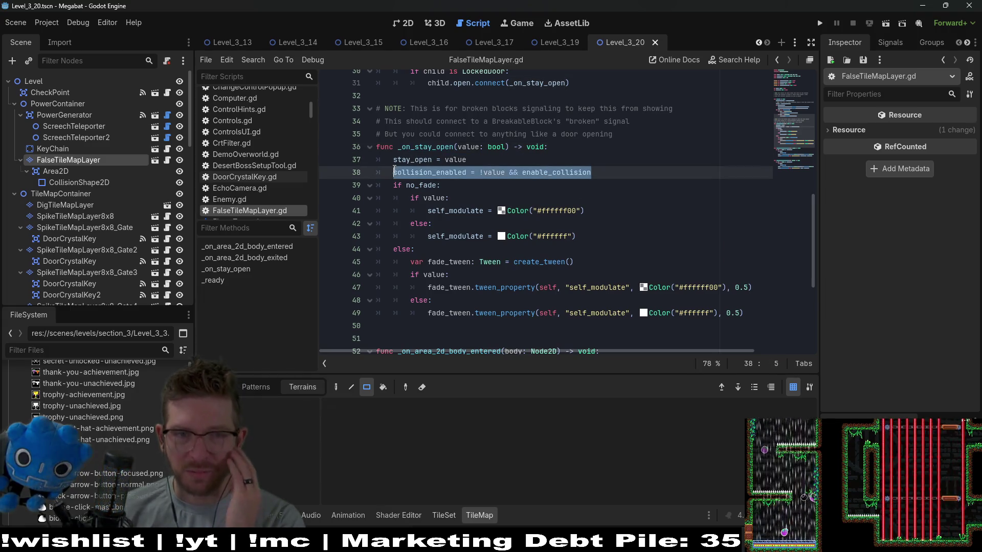
pyautogui.scroll(-5, 532, 187)
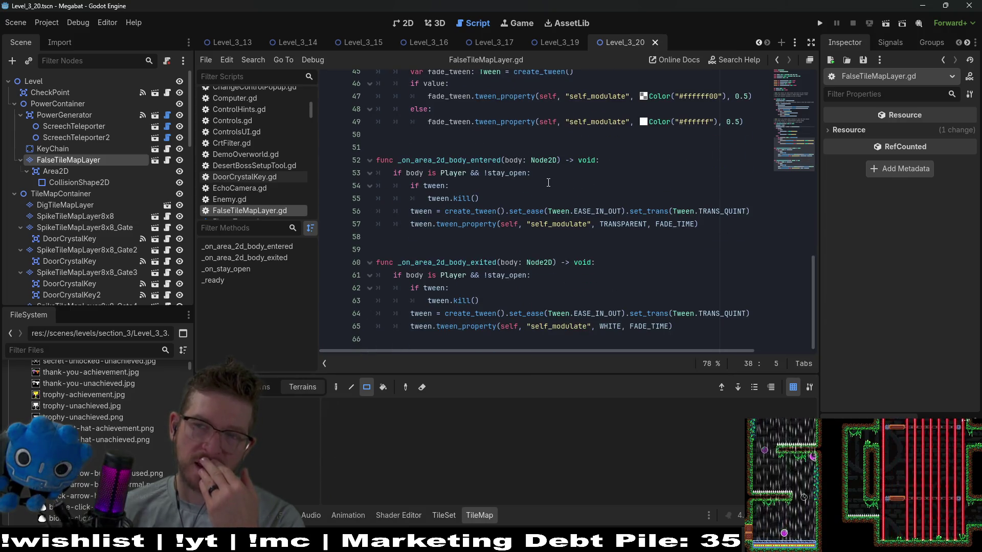
pyautogui.scroll(5, 570, 166)
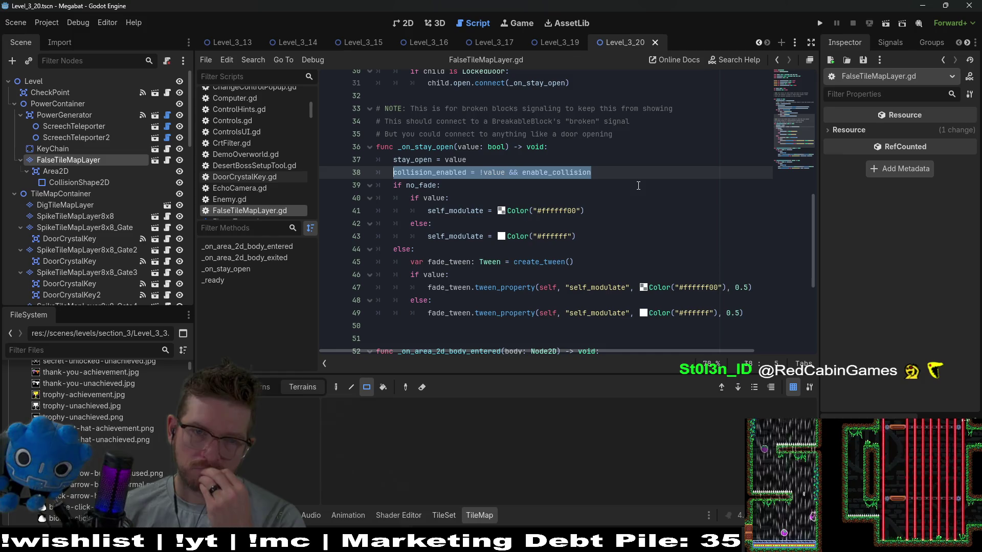
pyautogui.scroll(-4, 638, 186)
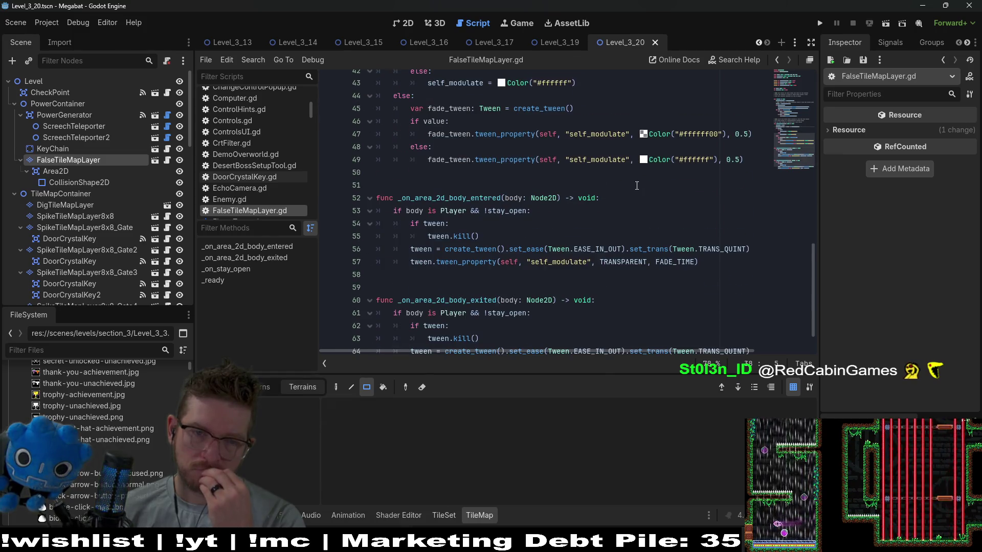
pyautogui.scroll(2, 636, 185)
pyautogui.scroll(3, 635, 186)
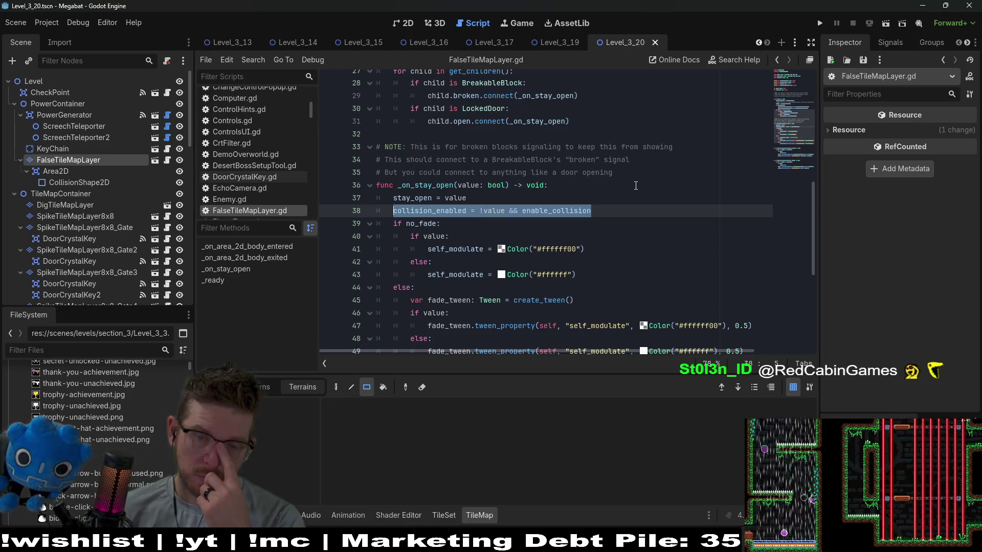
pyautogui.scroll(-3, 635, 186)
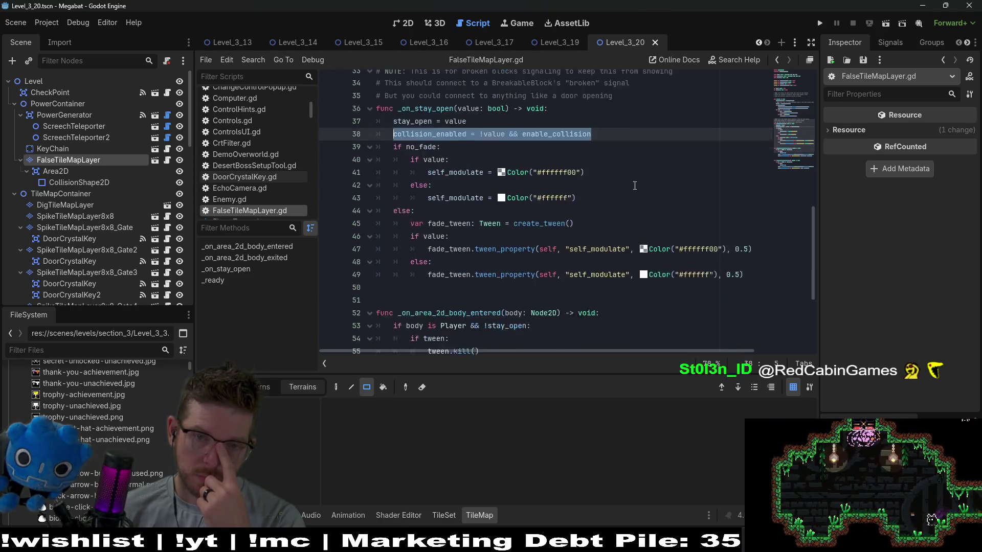
pyautogui.scroll(-3, 635, 185)
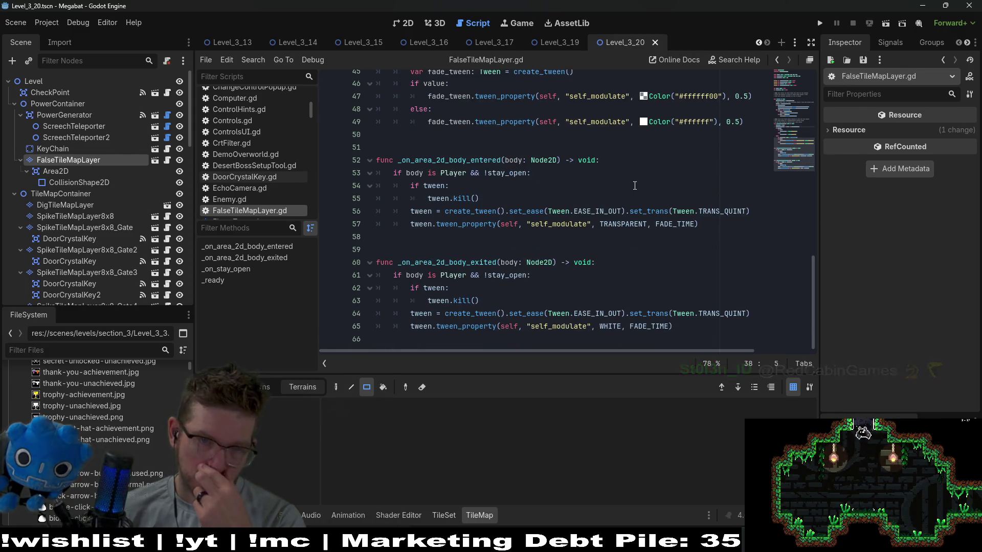
pyautogui.scroll(3, 634, 185)
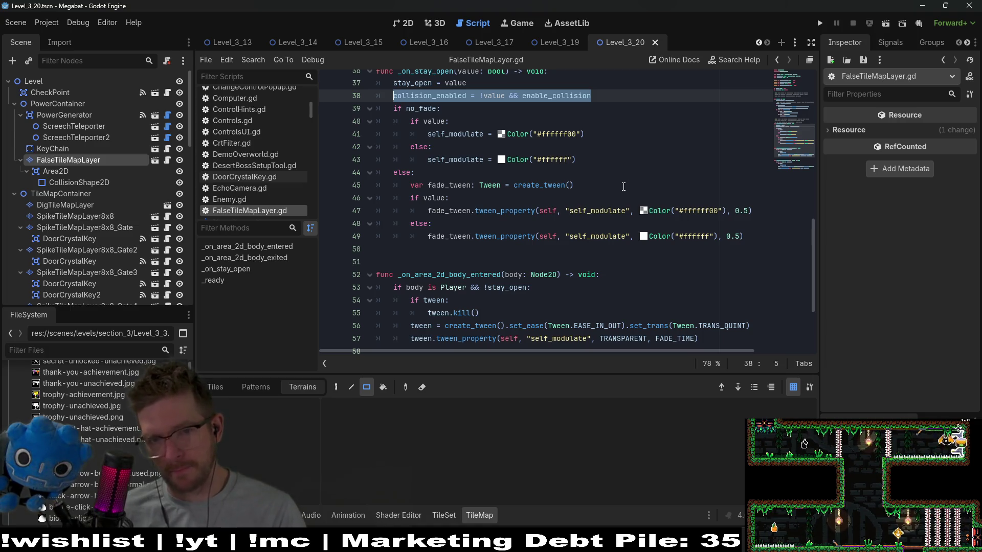
pyautogui.scroll(-3, 623, 186)
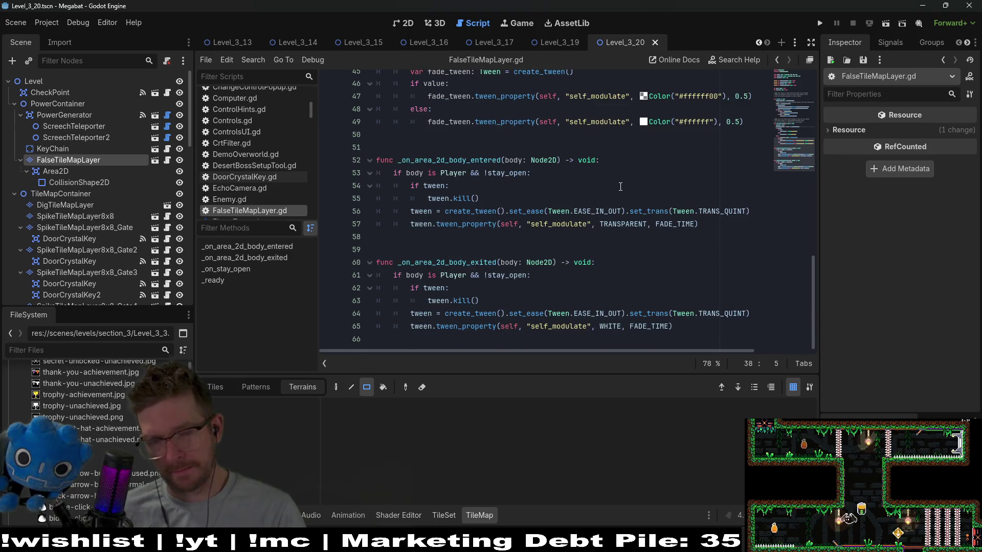
pyautogui.scroll(5, 619, 186)
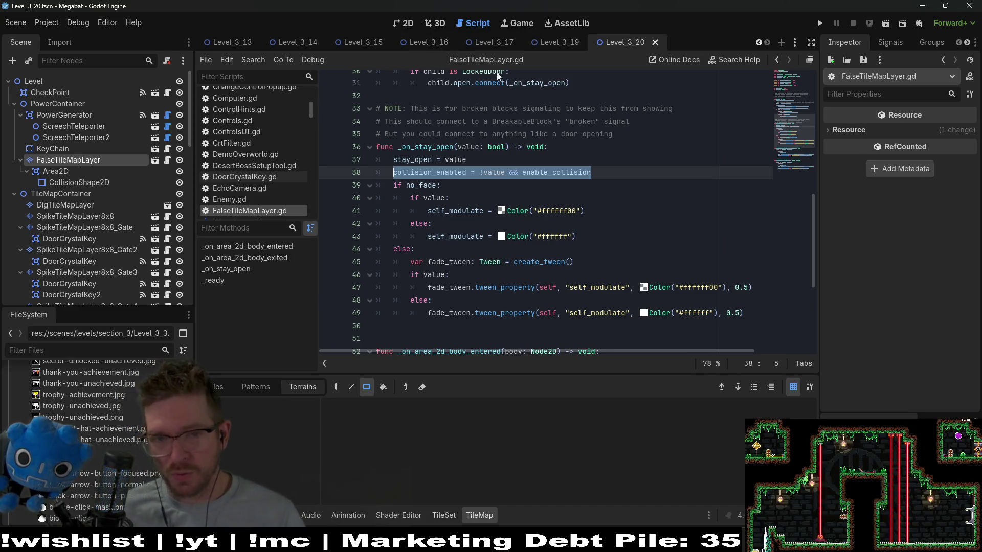
# In the 2D view, move FalseTileMapLayer into HazardContainer below OneWayTileMapLayer
pyautogui.click(405, 23)
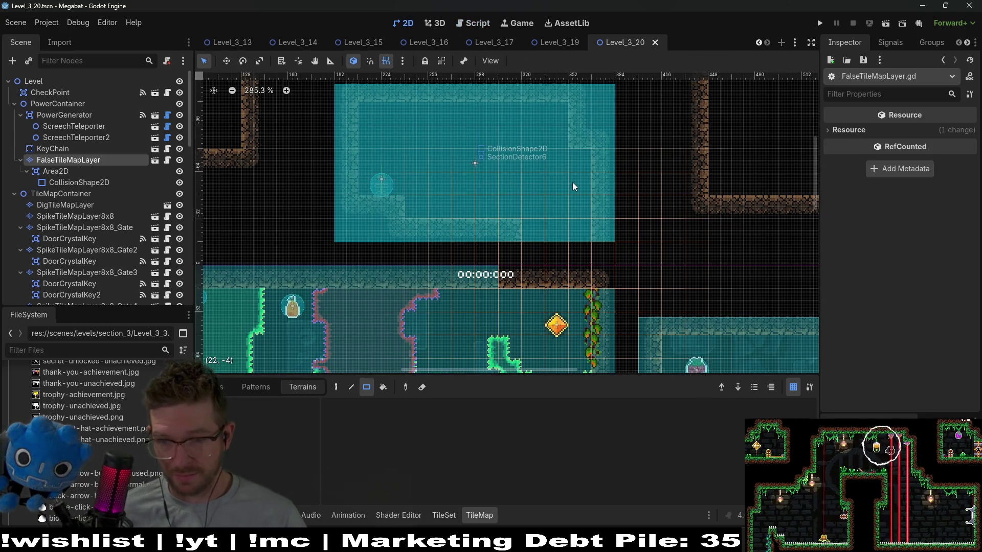
pyautogui.scroll(4, 572, 182)
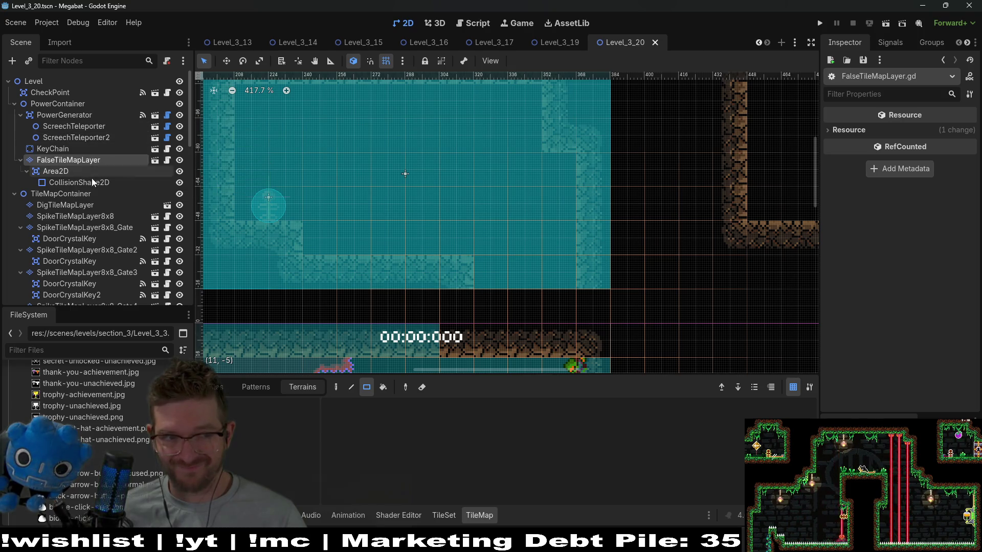
pyautogui.click(61, 105)
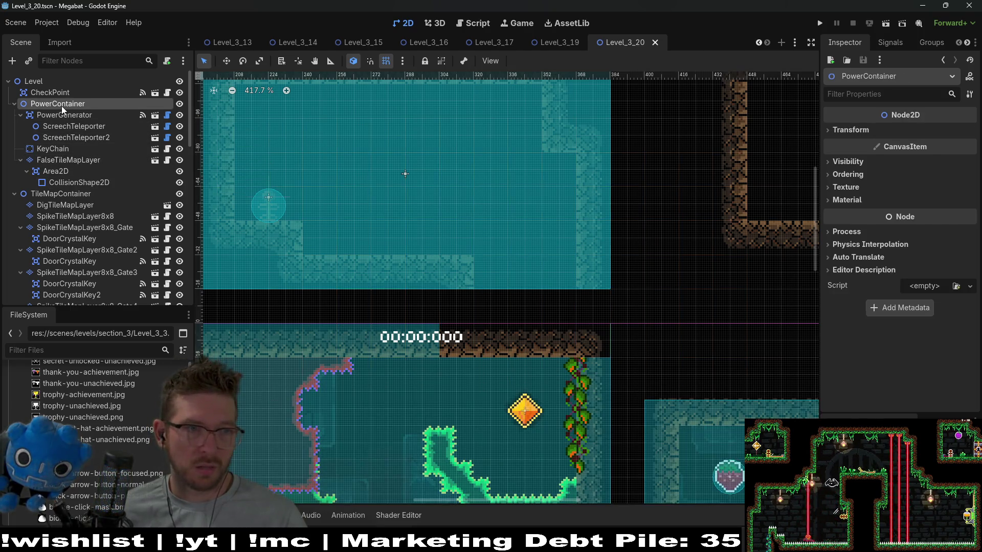
pyautogui.click(60, 161)
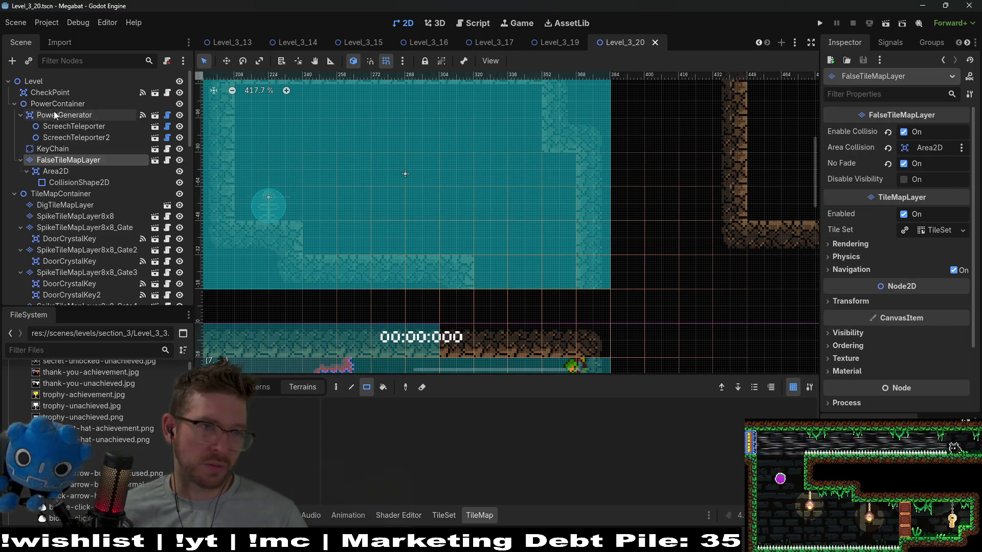
pyautogui.click(54, 103)
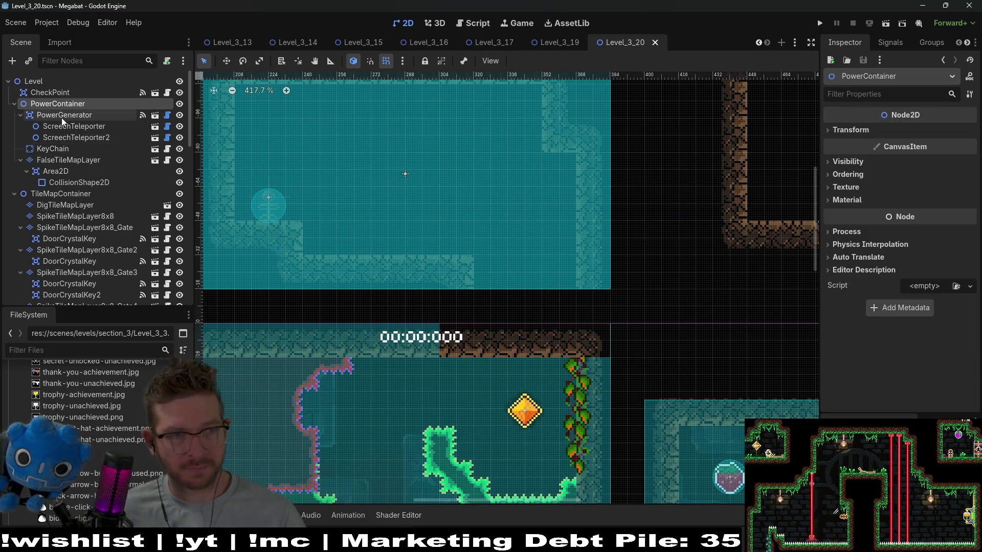
pyautogui.click(73, 159)
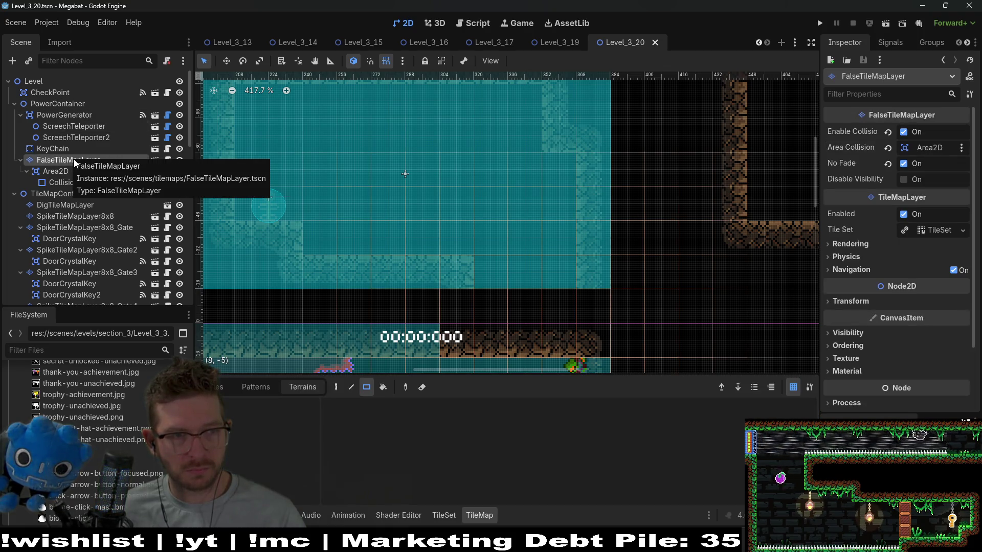
pyautogui.moveTo(74, 159)
pyautogui.mouseDown()
pyautogui.moveTo(102, 241)
pyautogui.moveTo(80, 309)
pyautogui.moveTo(63, 156)
pyautogui.moveTo(50, 147)
pyautogui.mouseUp()
pyautogui.click(59, 104)
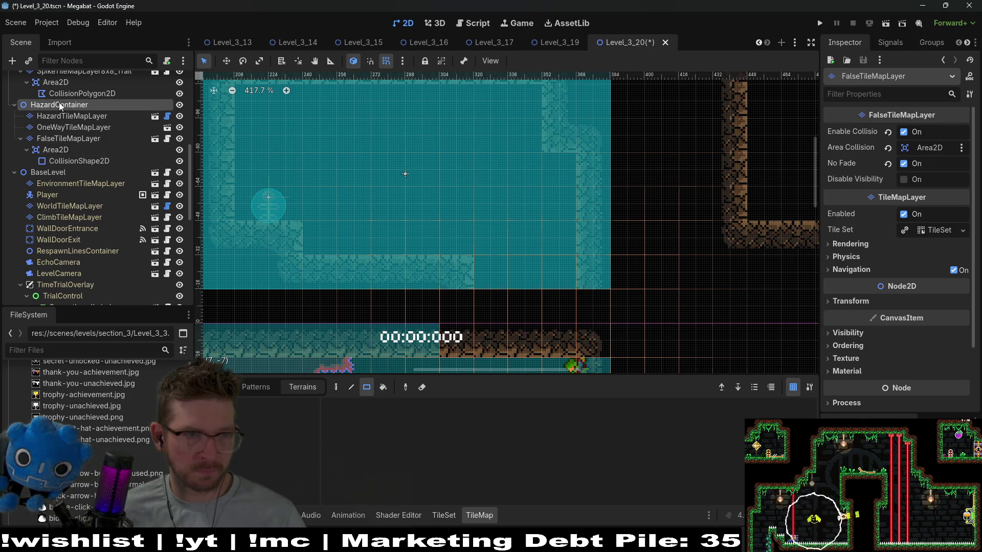
# Instance BreakableBlock.tscn instead of a plain node and drag it onto the hidden room's floor
pyautogui.hotkey('ctrl', 'a')
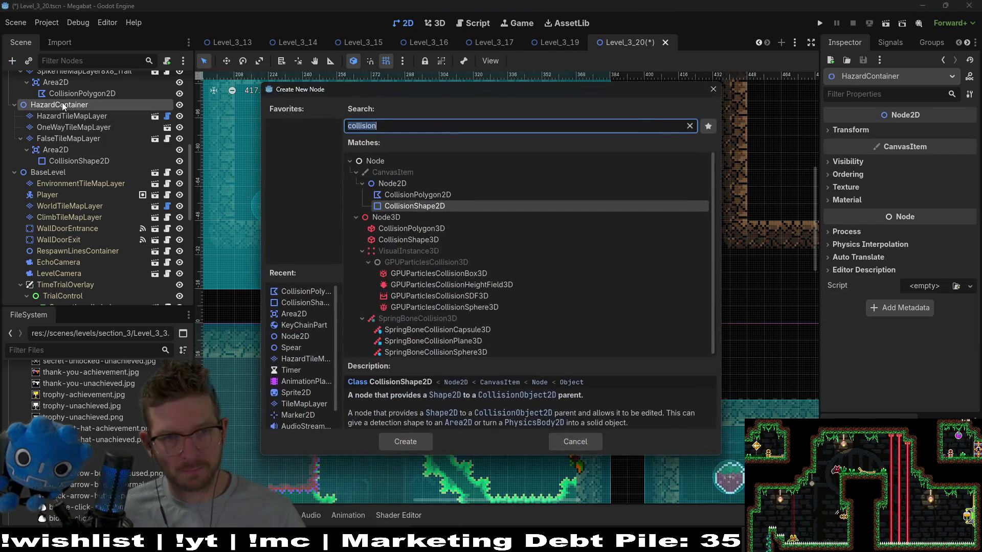
pyautogui.write('brekable')
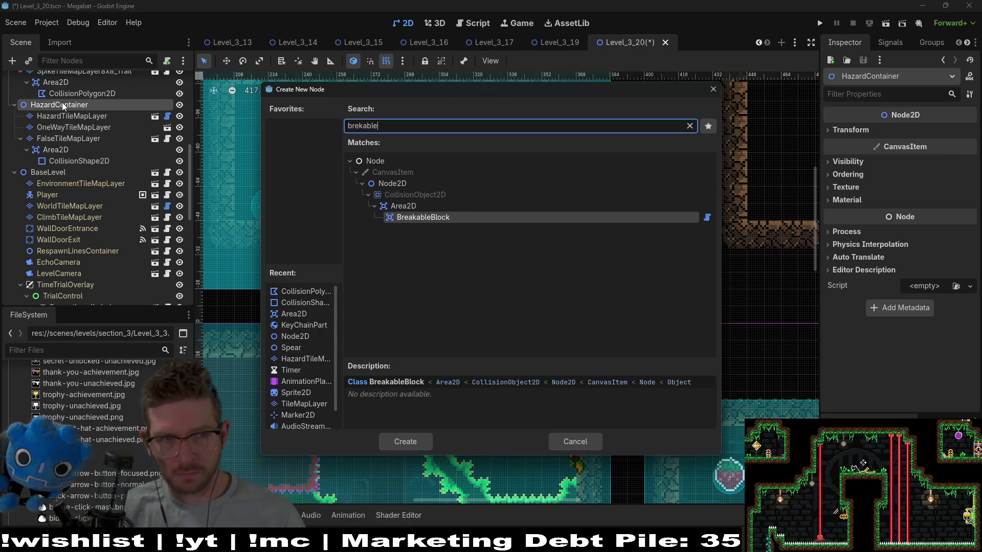
pyautogui.press('Return')
pyautogui.hotkey('ctrl', 'z')
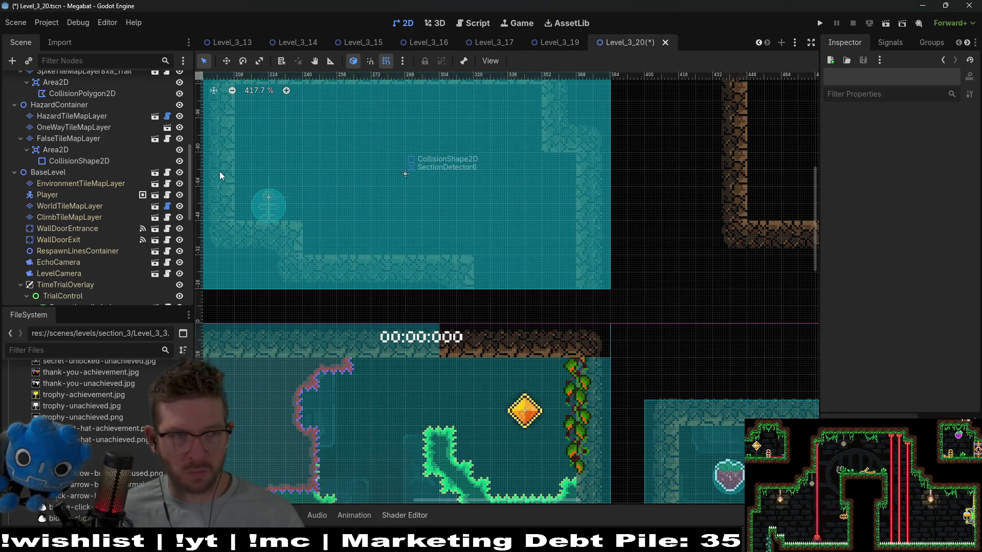
pyautogui.hotkey('ctrl', 'shift', 'a')
pyautogui.write('breakab')
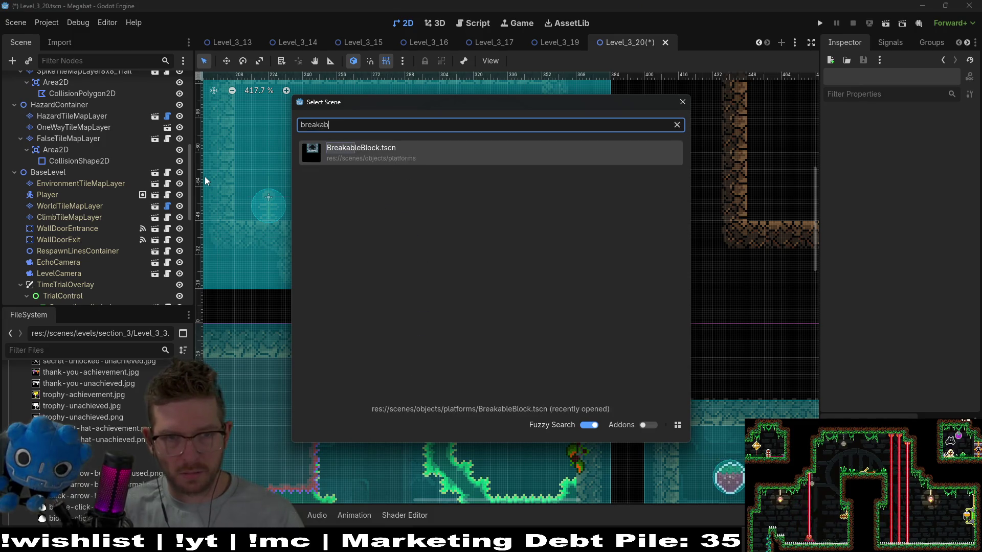
pyautogui.press('Return')
pyautogui.press('w')
pyautogui.moveTo(617, 240)
pyautogui.mouseDown()
pyautogui.moveTo(487, 204)
pyautogui.moveTo(513, 202)
pyautogui.moveTo(537, 204)
pyautogui.moveTo(487, 245)
pyautogui.mouseUp()
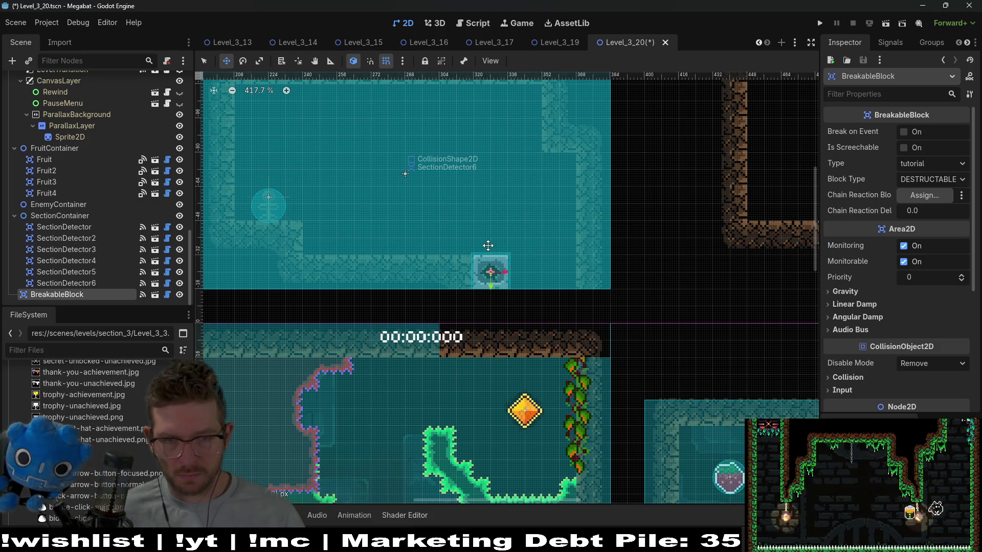
pyautogui.scroll(5, 518, 299)
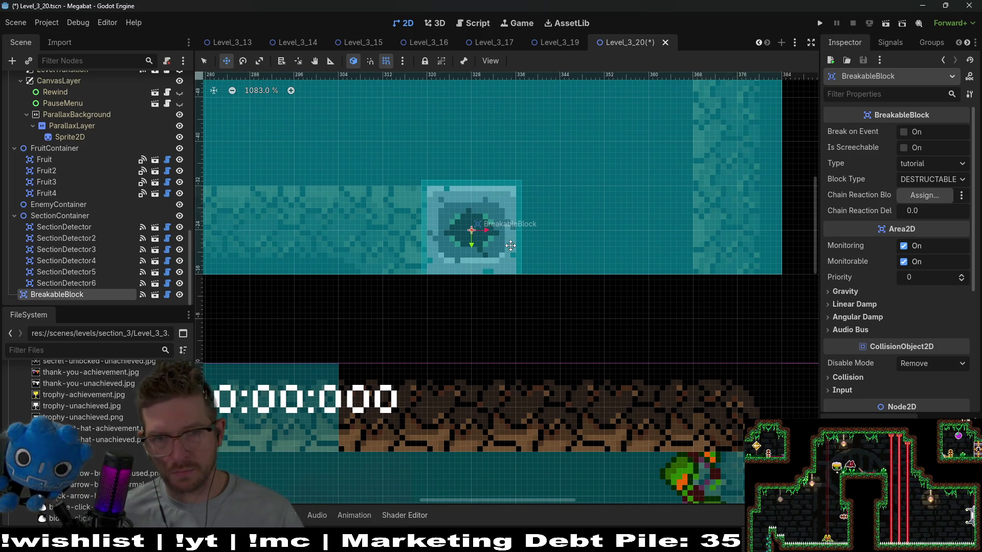
# Make the block screechable, with Type desert and Block Type CENTER_TOP_BLOCK
pyautogui.click(904, 132)
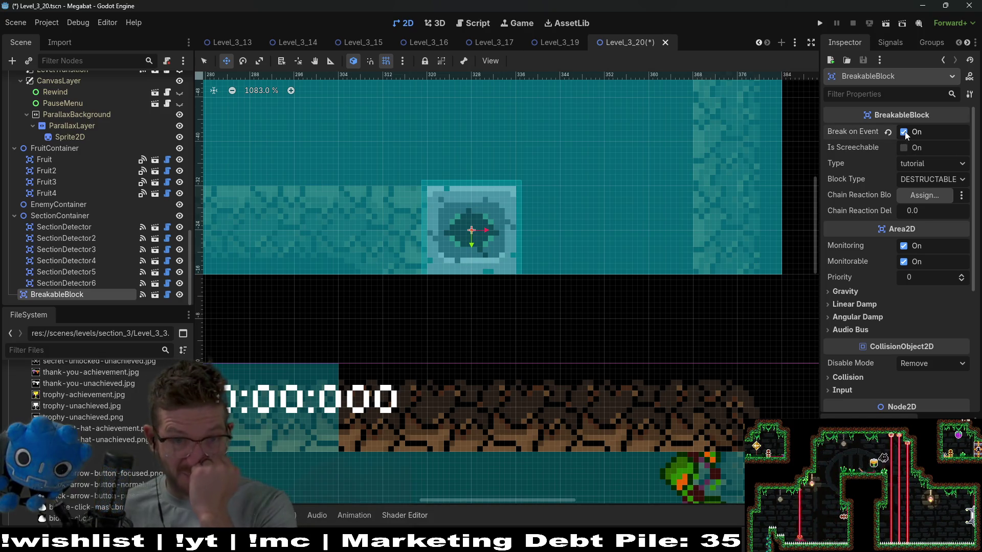
pyautogui.click(916, 166)
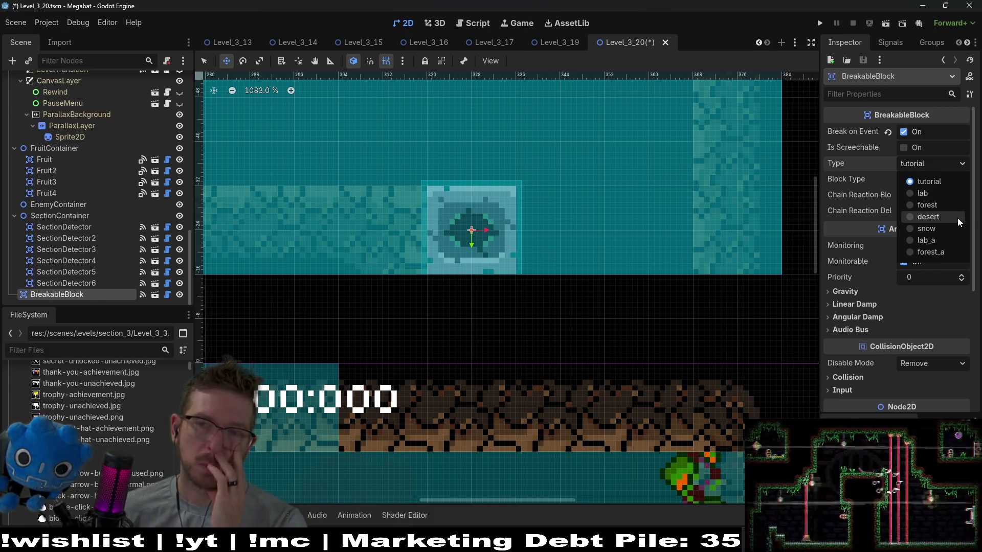
pyautogui.click(904, 147)
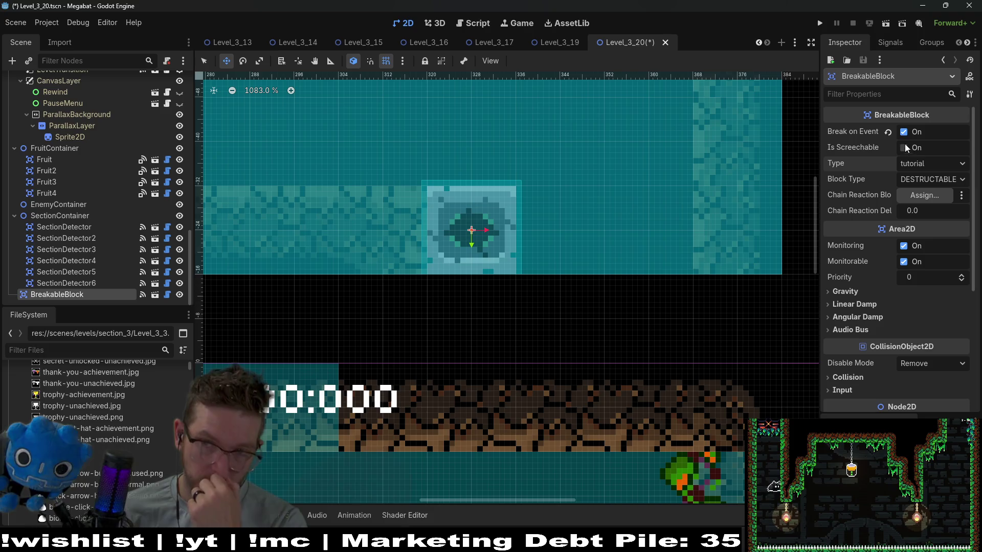
pyautogui.click(906, 146)
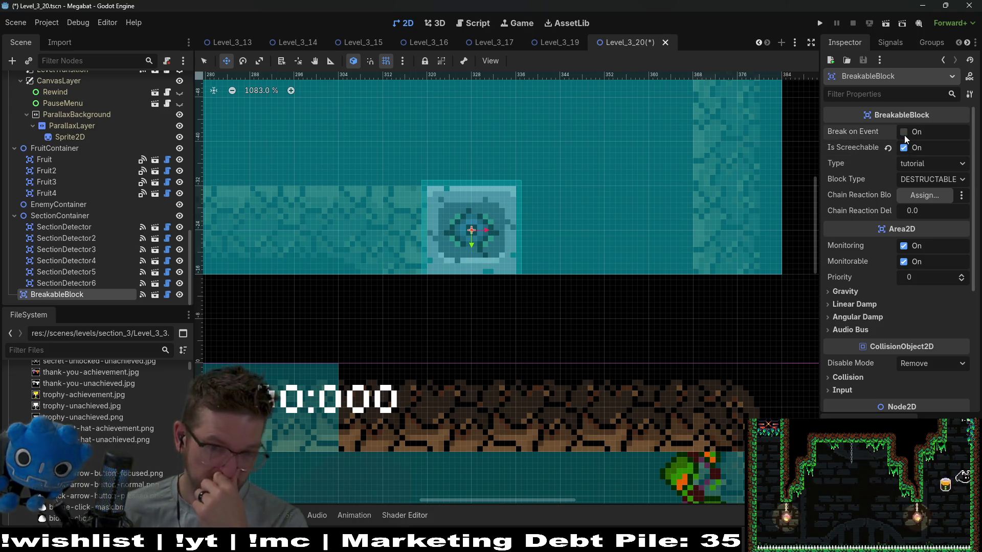
pyautogui.click(922, 163)
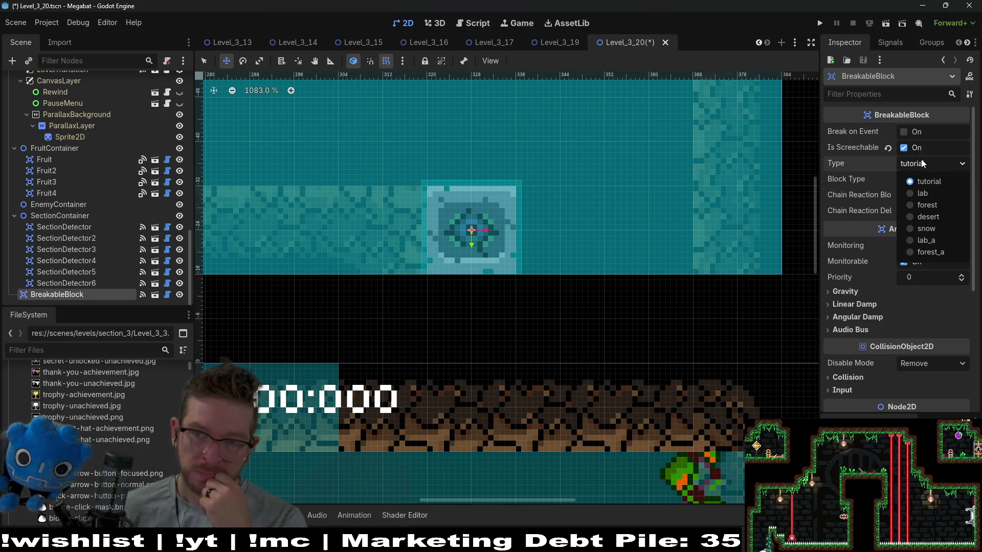
pyautogui.click(931, 217)
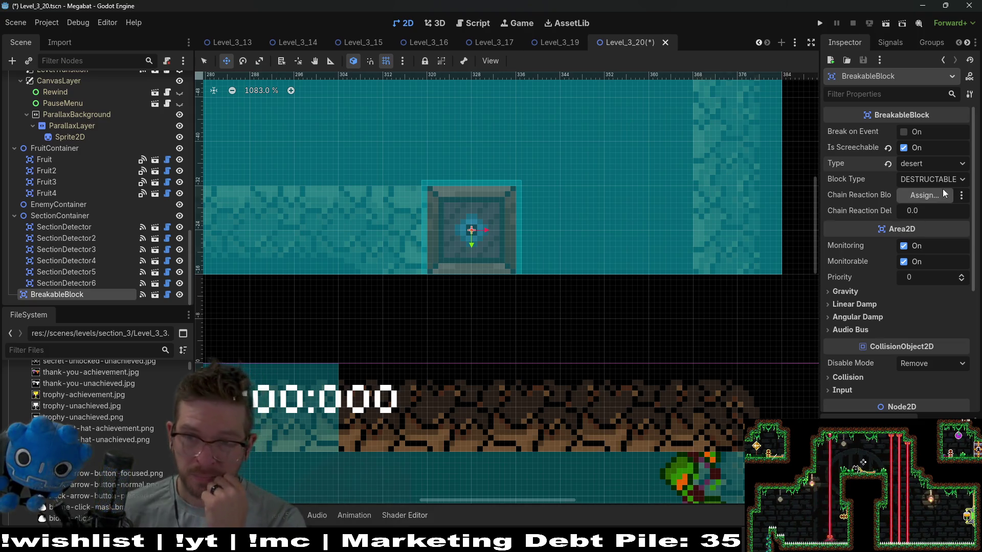
pyautogui.click(932, 180)
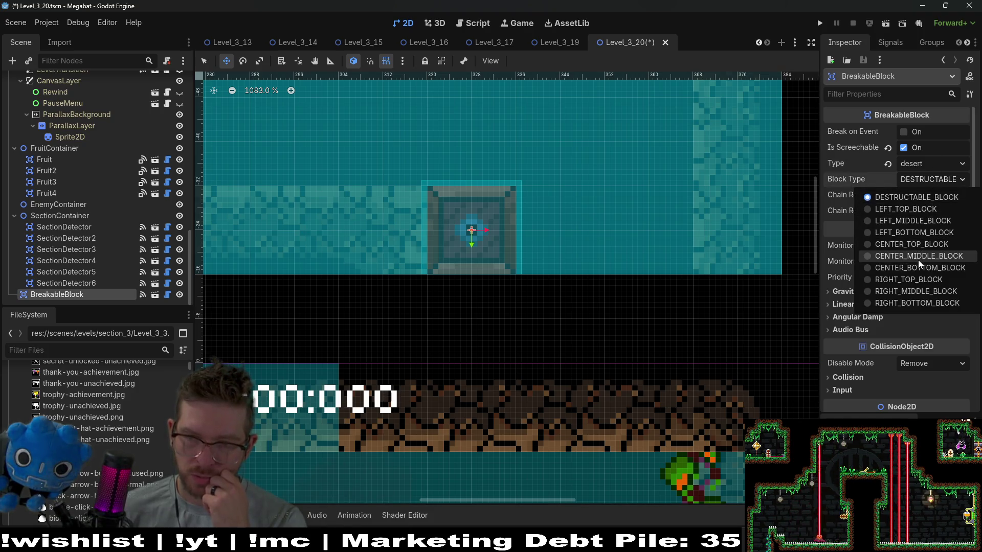
pyautogui.click(923, 244)
pyautogui.scroll(-5, 555, 227)
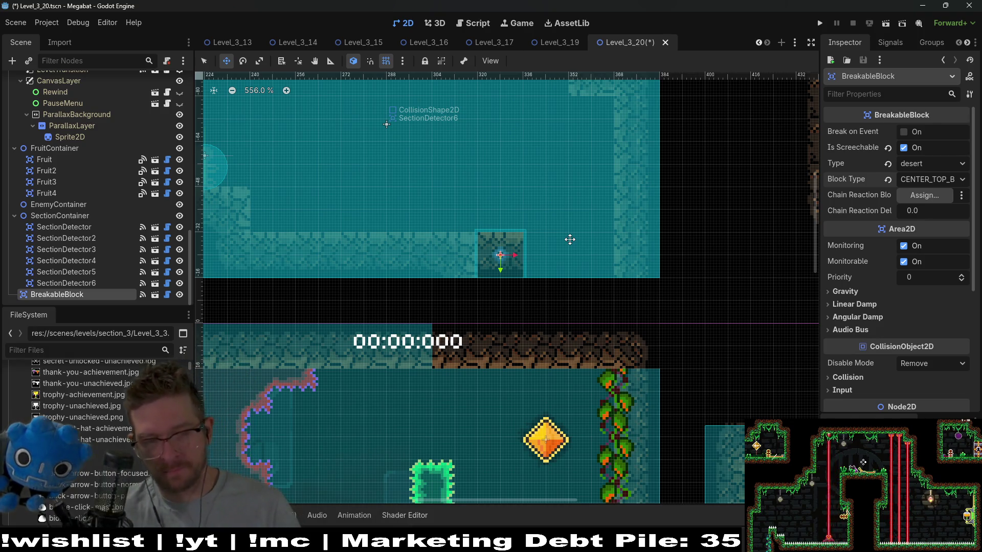
# Duplicate BreakableBlock twice, nudging each copy so the three blocks line up in a row
pyautogui.hotkey('ctrl', 'd')
pyautogui.press('Right')
pyautogui.press('Right')
pyautogui.press('Right')
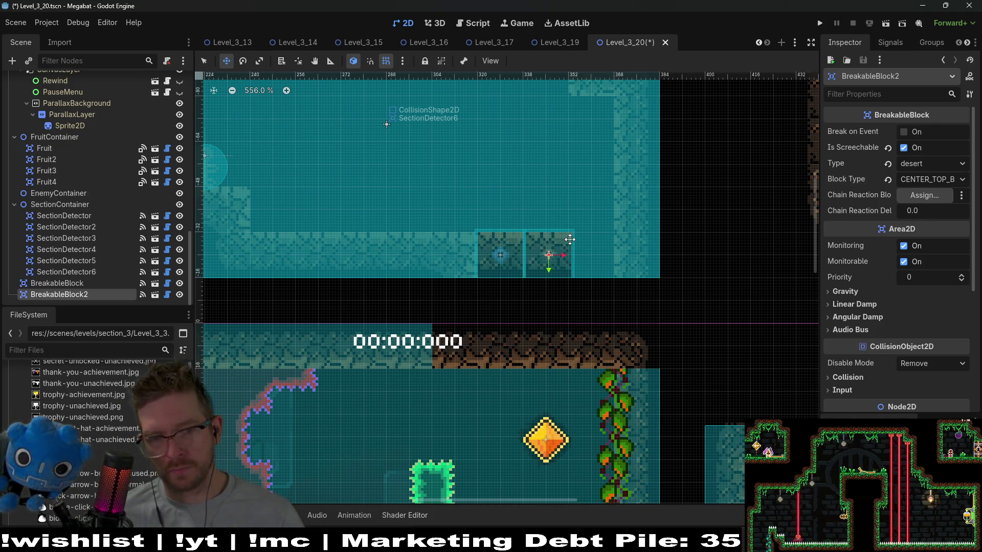
pyautogui.press('Left')
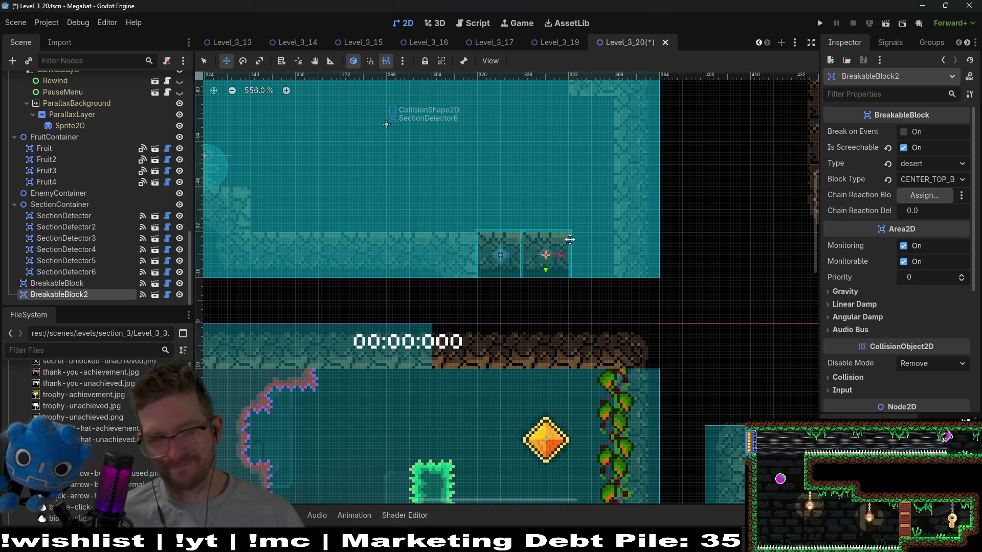
pyautogui.hotkey('ctrl', 'd')
pyautogui.press('Right')
pyautogui.press('Right')
pyautogui.press('Right')
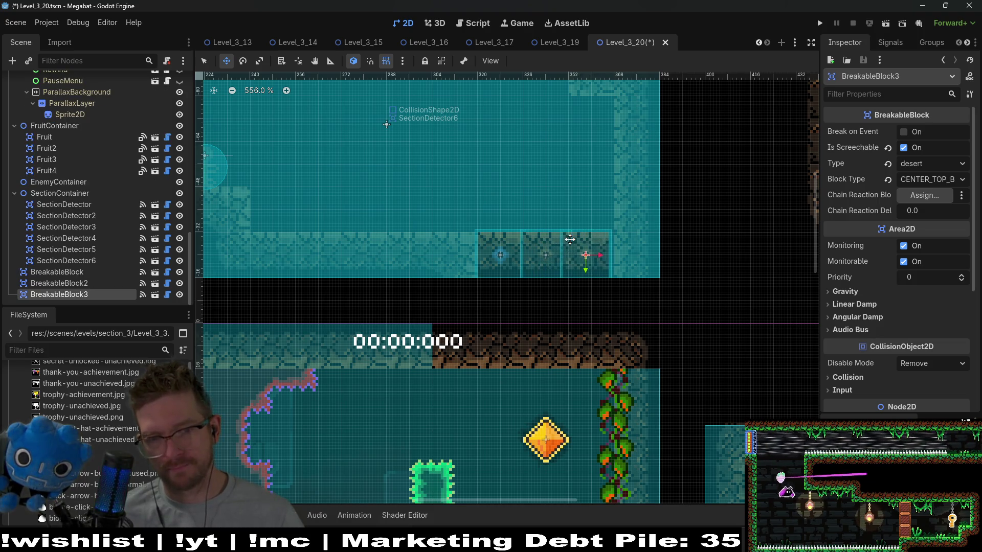
pyautogui.press('Right')
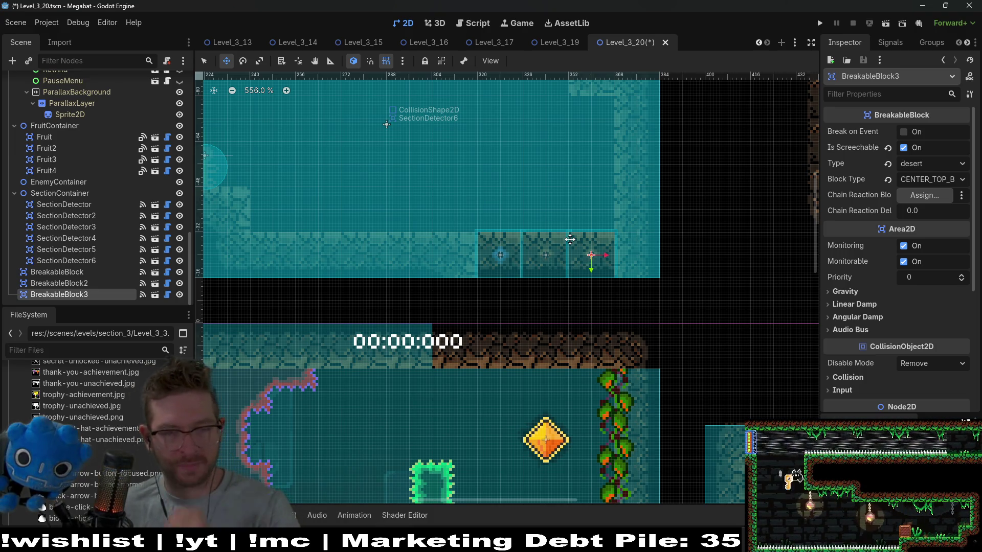
# Select BreakableBlock and BreakableBlock2 together in the Scene tree
pyautogui.scroll(2, 572, 239)
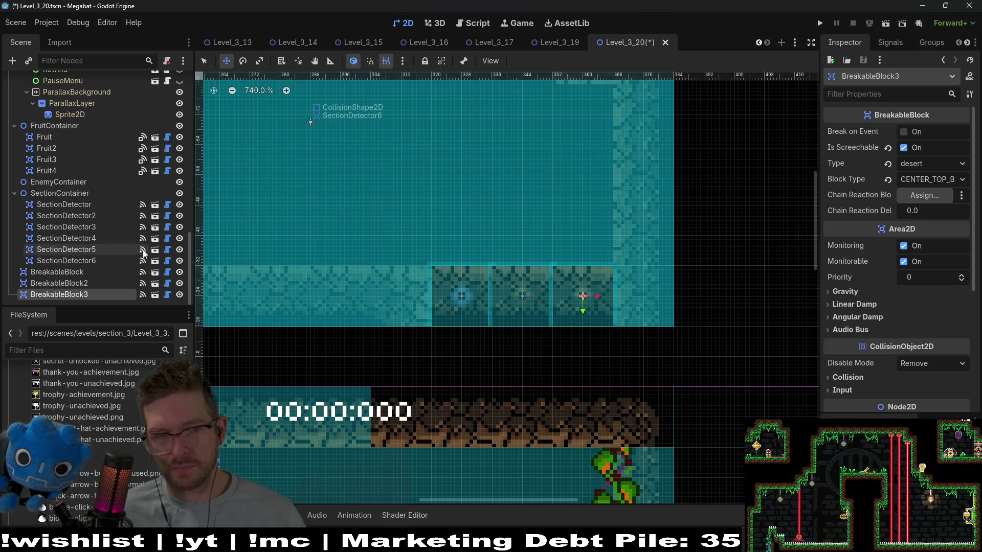
pyautogui.click(72, 273)
pyautogui.keyDown('ctrl'); pyautogui.click(74, 284); pyautogui.keyUp('ctrl')
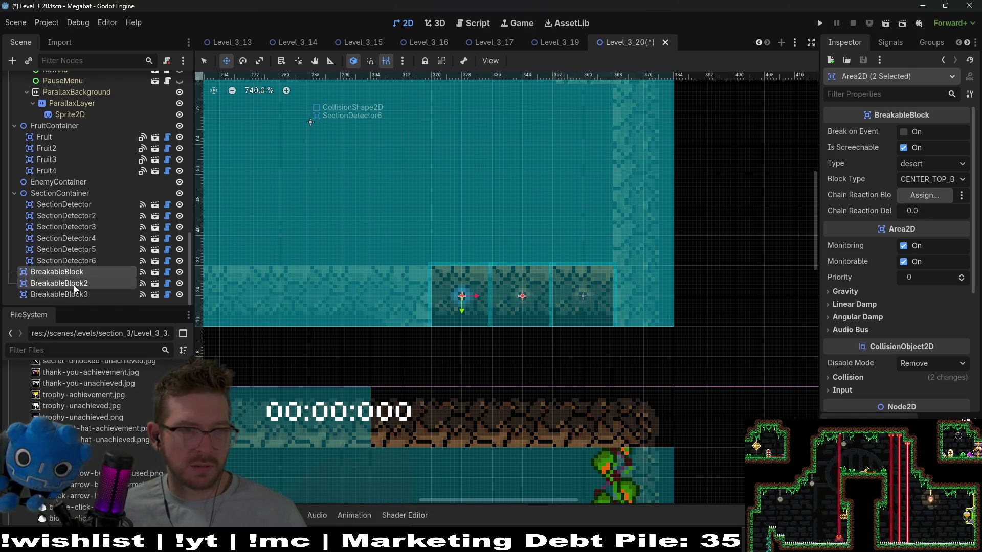
# Move the three BreakableBlocks into HazardContainer and delete FalseTileMapLayer's Area2D
pyautogui.keyDown('ctrl'); pyautogui.click(74, 295); pyautogui.keyUp('ctrl')
pyautogui.moveTo(57, 278)
pyautogui.mouseDown()
pyautogui.moveTo(68, 170)
pyautogui.moveTo(98, 90)
pyautogui.moveTo(107, 173)
pyautogui.moveTo(72, 179)
pyautogui.mouseUp()
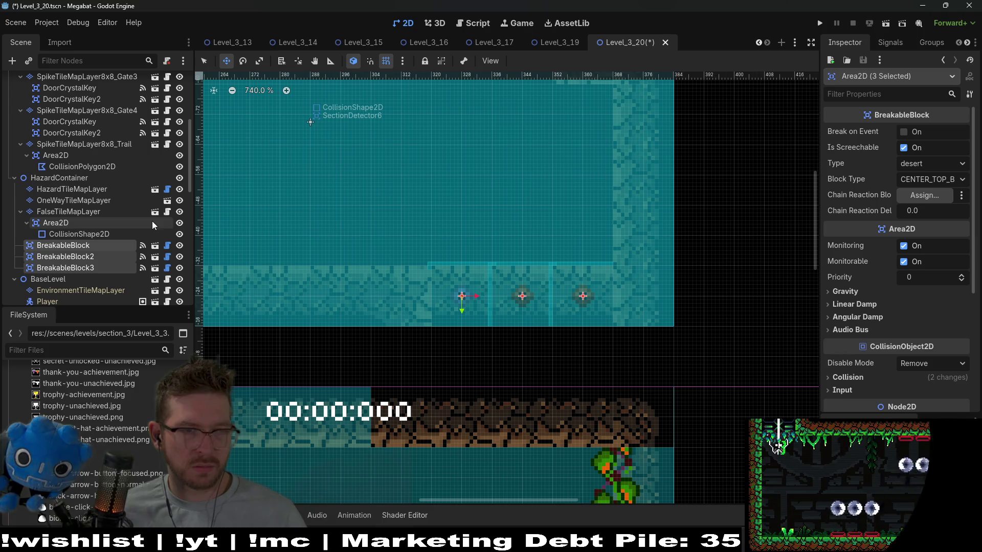
pyautogui.click(56, 223)
pyautogui.press('Delete')
pyautogui.press('Return')
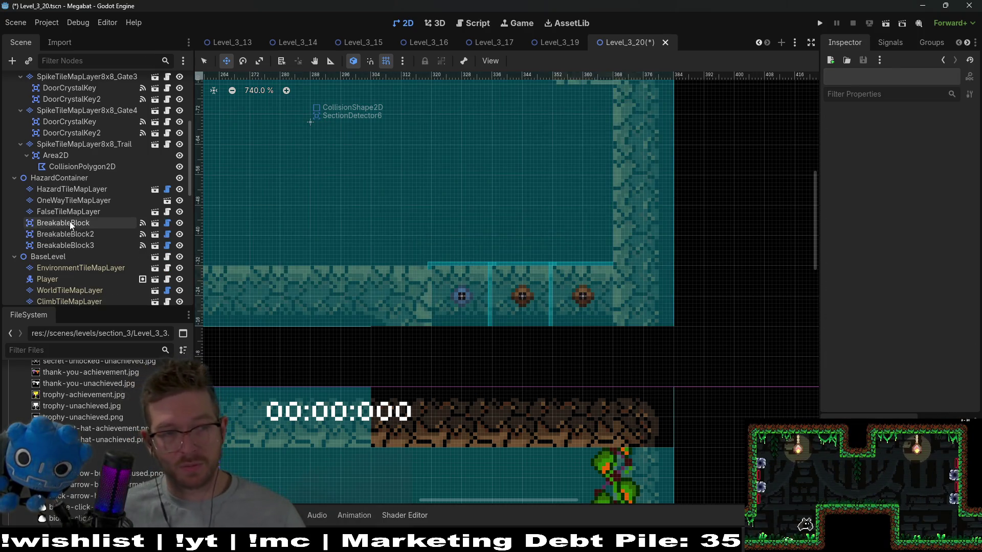
# Bring the blocks into view and select FalseTileMapLayer for tile painting
pyautogui.click(73, 223)
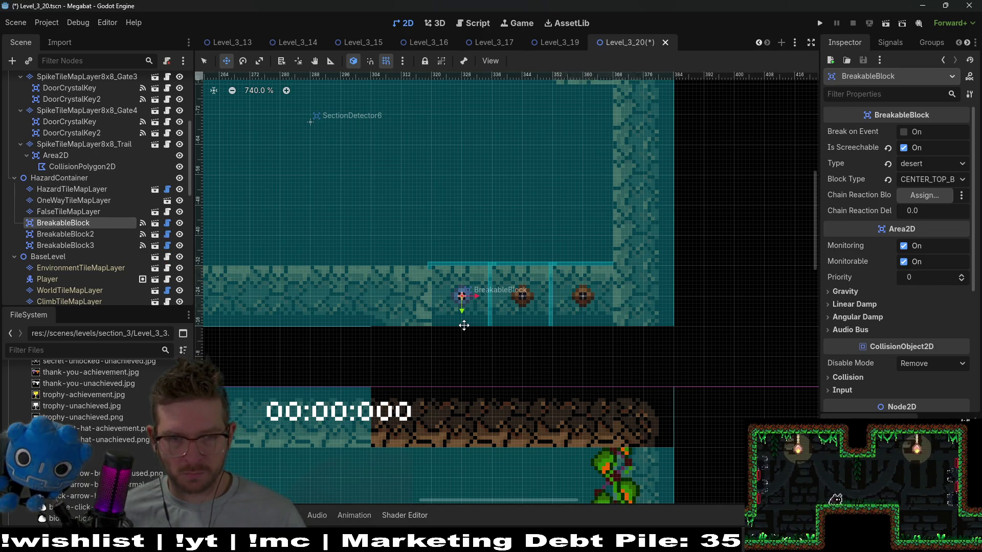
pyautogui.moveTo(463, 325); pyautogui.dragTo(547, 314)
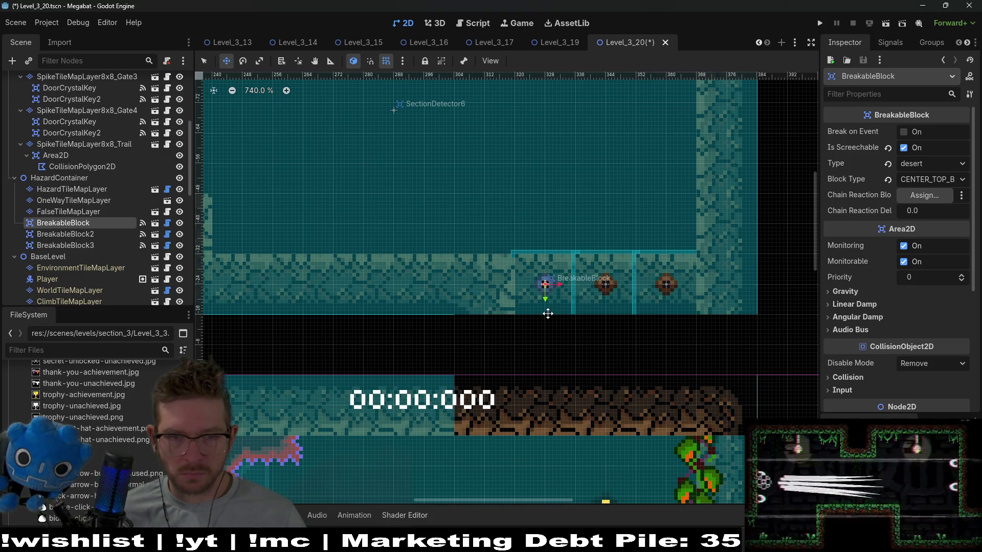
pyautogui.scroll(-4, 578, 255)
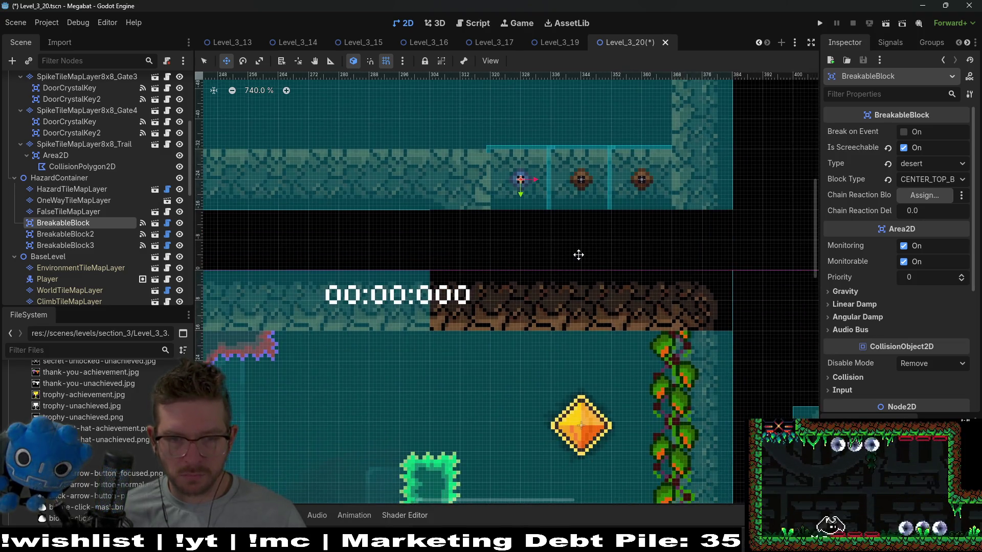
pyautogui.scroll(3, 604, 338)
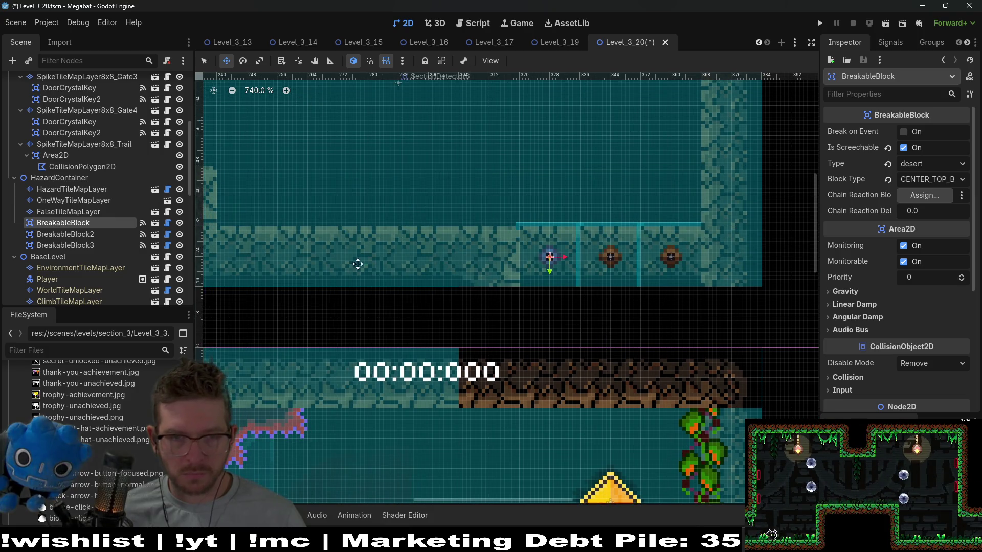
pyautogui.click(68, 212)
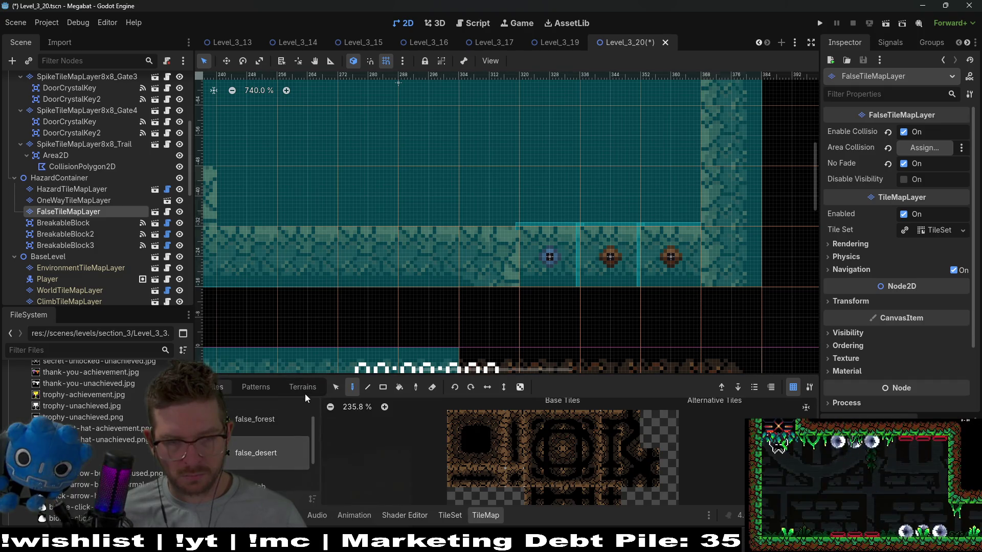
# Paint a false_desert tile into the floor cell just left of the three blocks
pyautogui.click(229, 388)
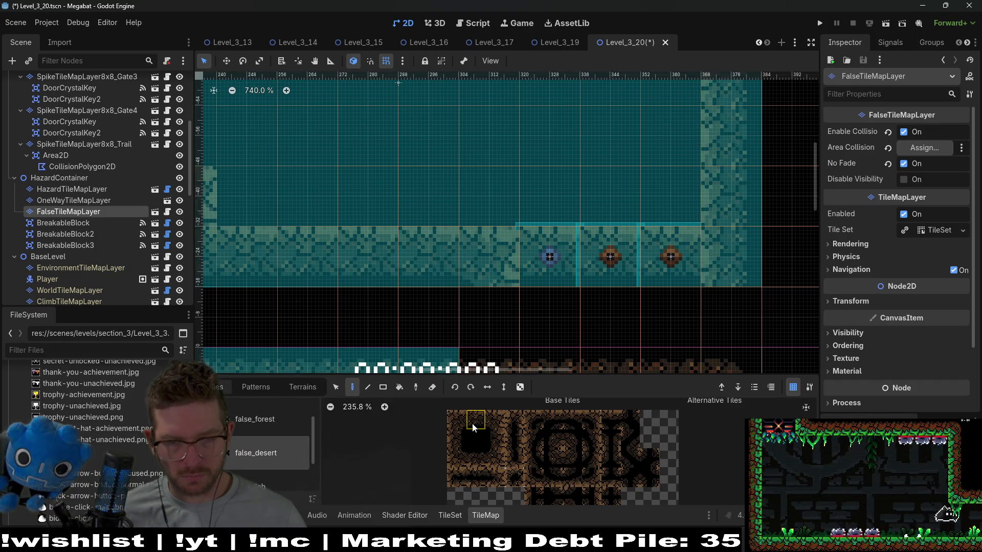
pyautogui.click(499, 273)
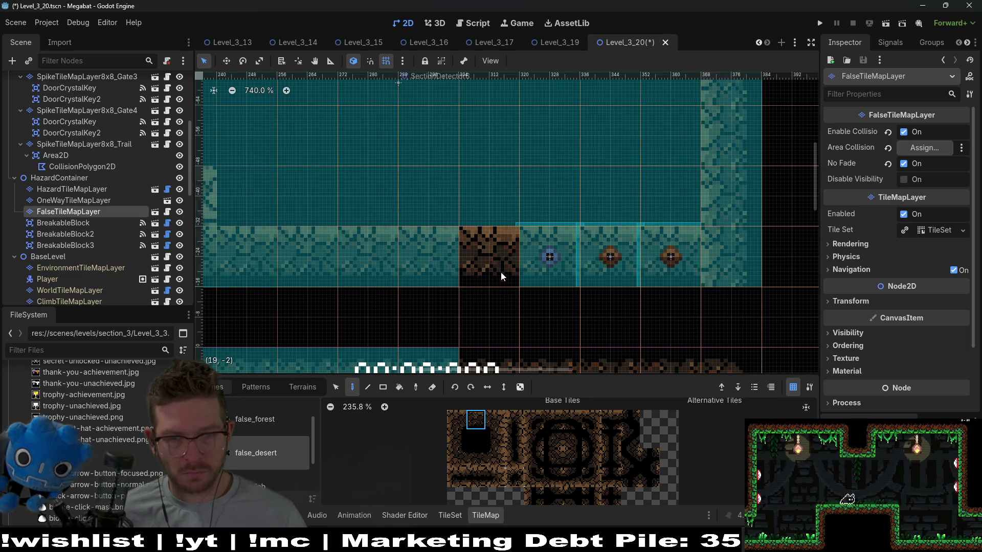
pyautogui.scroll(-5, 589, 282)
pyautogui.scroll(4, 578, 302)
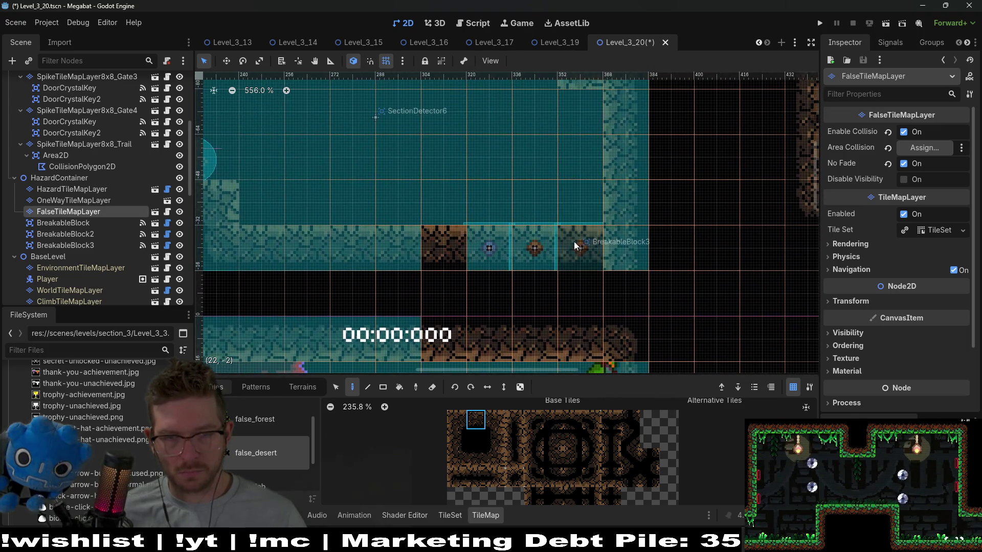
pyautogui.moveTo(554, 208); pyautogui.dragTo(541, 258)
pyautogui.scroll(-3, 541, 257)
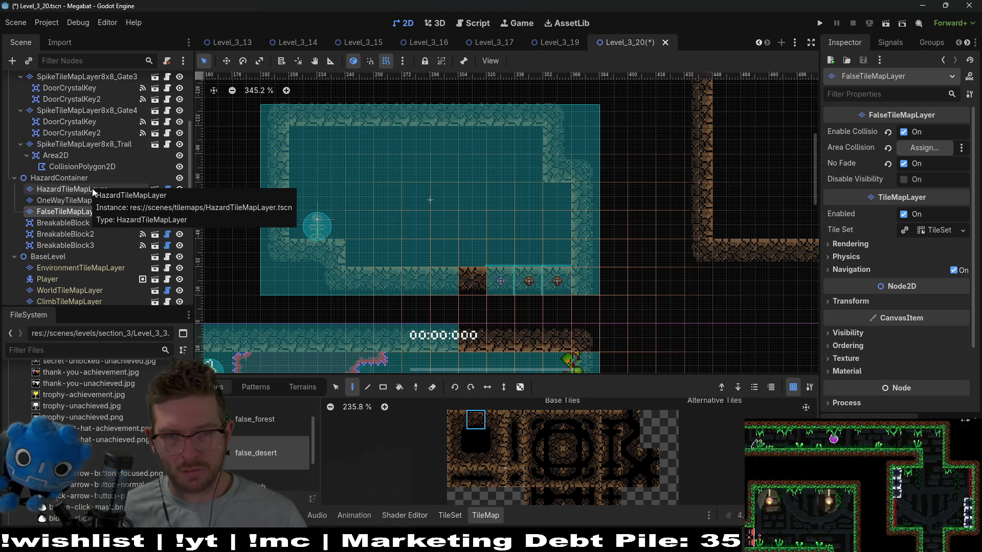
pyautogui.click(80, 290)
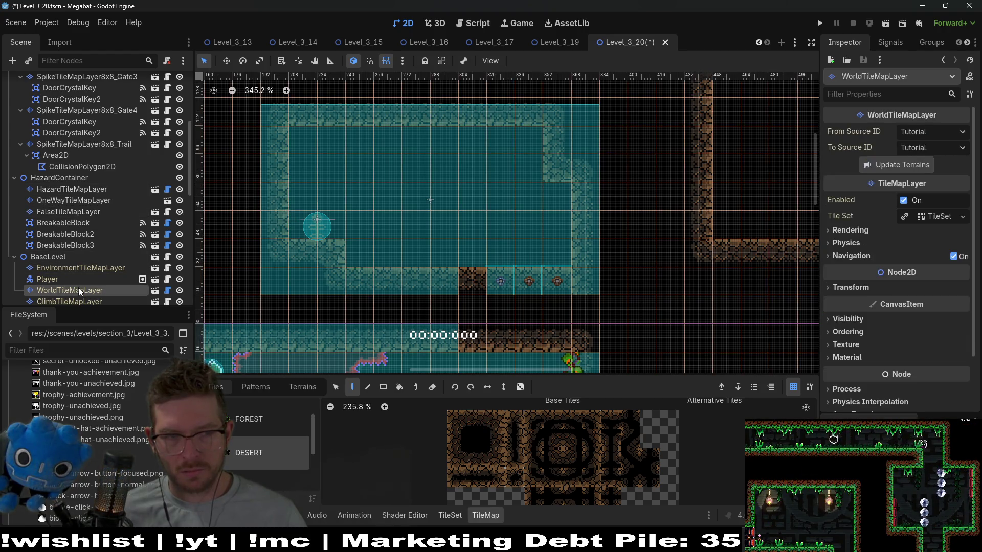
# On EnvironmentTileMapLayer, place a down-arrow ArrowSigns tile inside the hidden room above the blocks
pyautogui.scroll(-3, 83, 269)
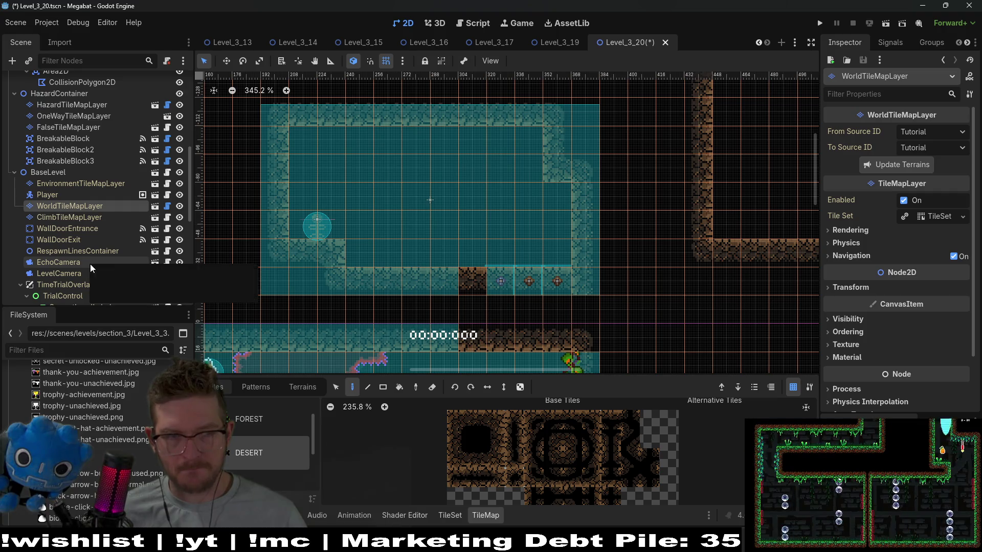
pyautogui.click(77, 184)
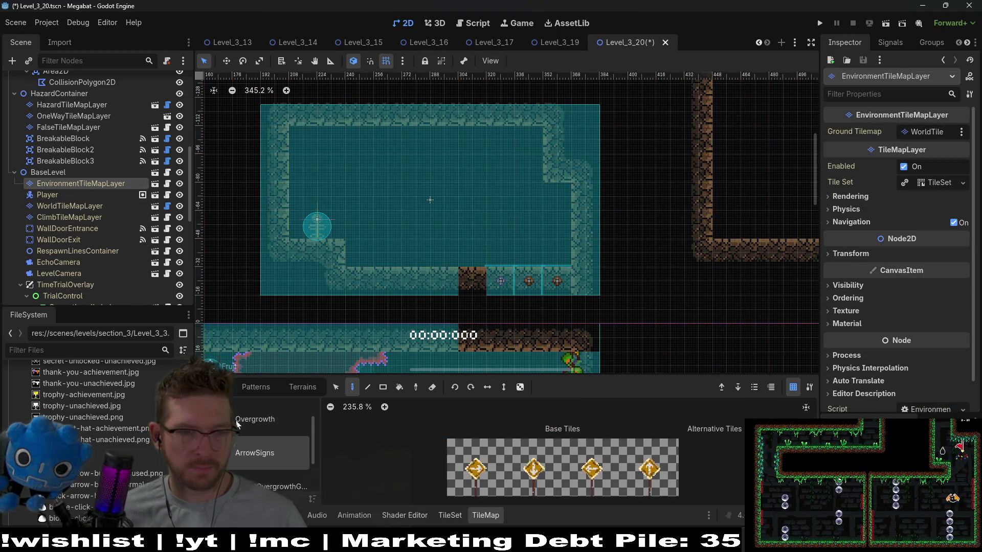
pyautogui.click(533, 468)
pyautogui.click(480, 218)
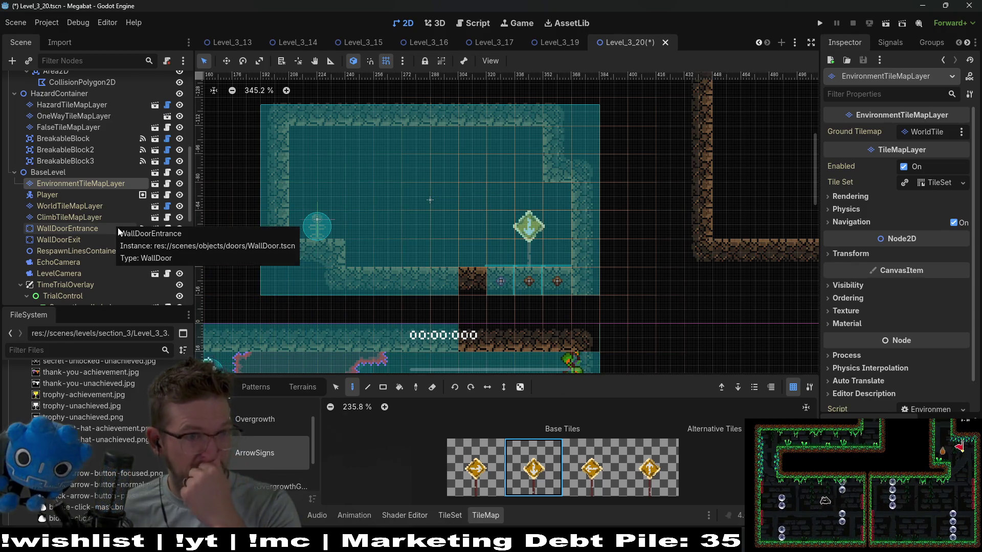
# Browse OneWayTileMapLayer's Tiles, Patterns and Terrains tabs and pick a one-way platform tile
pyautogui.scroll(3, 117, 232)
pyautogui.click(73, 173)
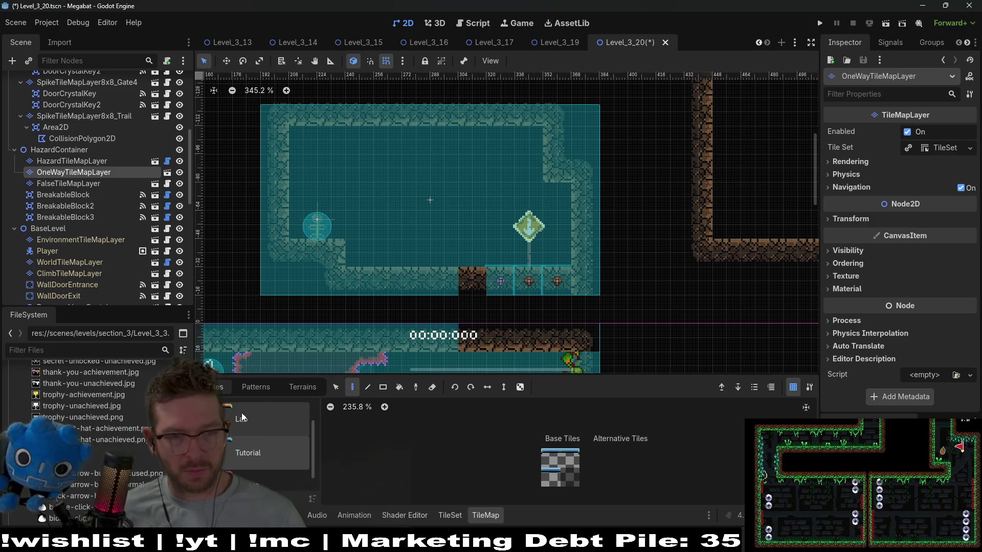
pyautogui.click(302, 387)
pyautogui.click(221, 393)
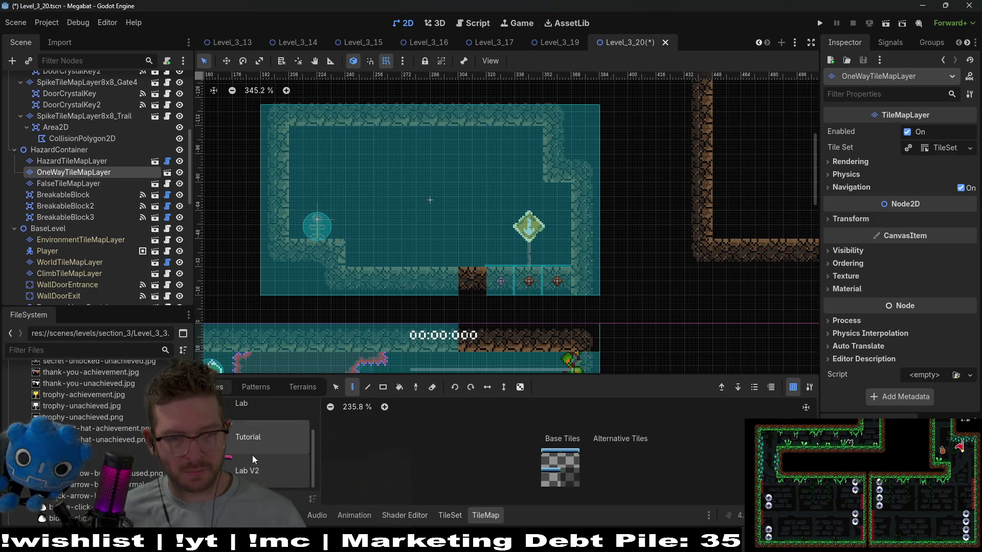
pyautogui.click(255, 390)
pyautogui.click(302, 387)
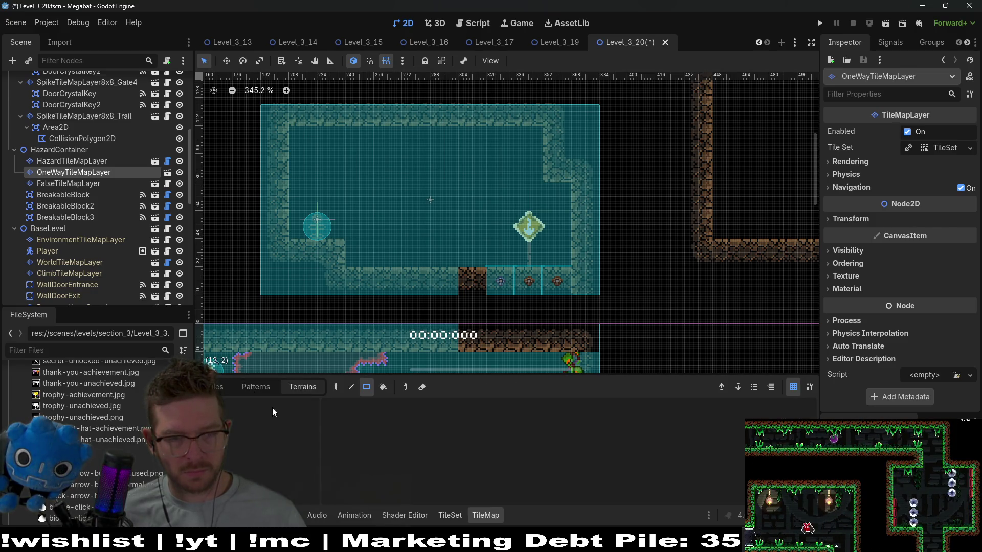
pyautogui.click(219, 388)
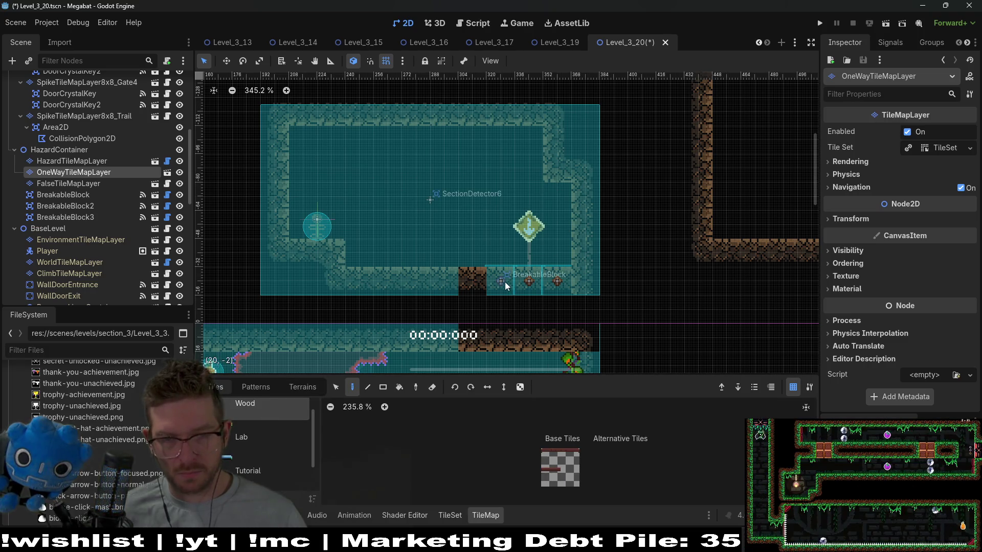
pyautogui.click(578, 465)
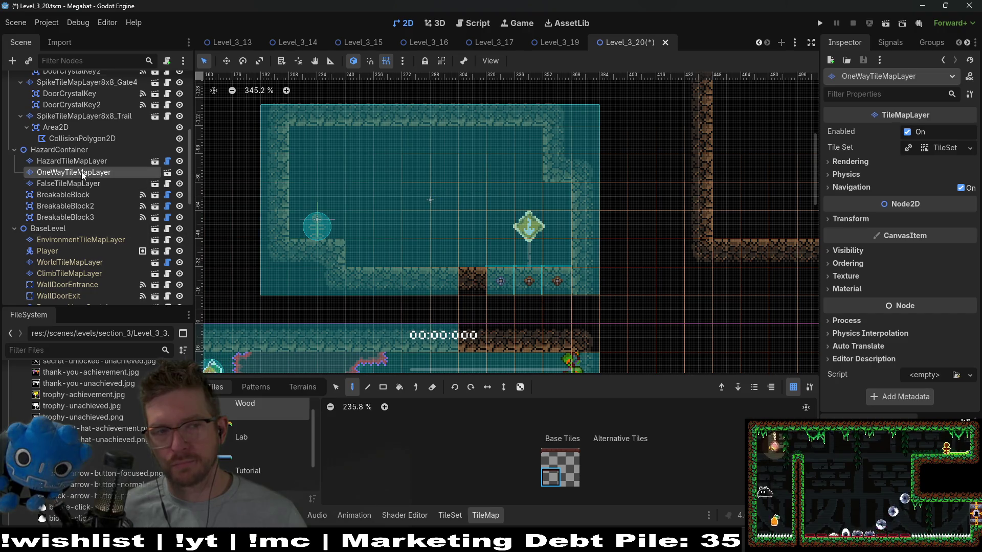
pyautogui.click(78, 195)
pyautogui.click(81, 185)
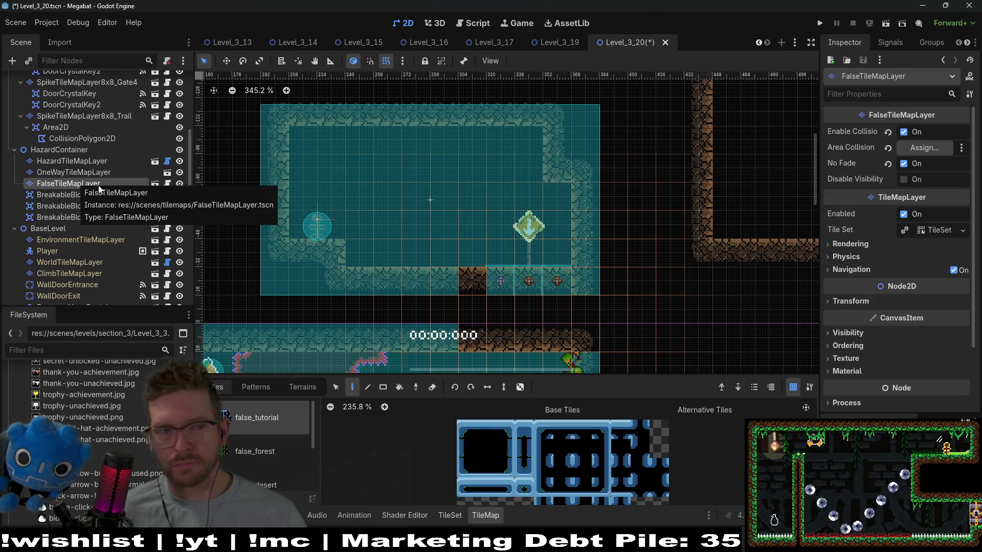
# Reparent the three BreakableBlocks under FalseTileMapLayer
pyautogui.click(167, 185)
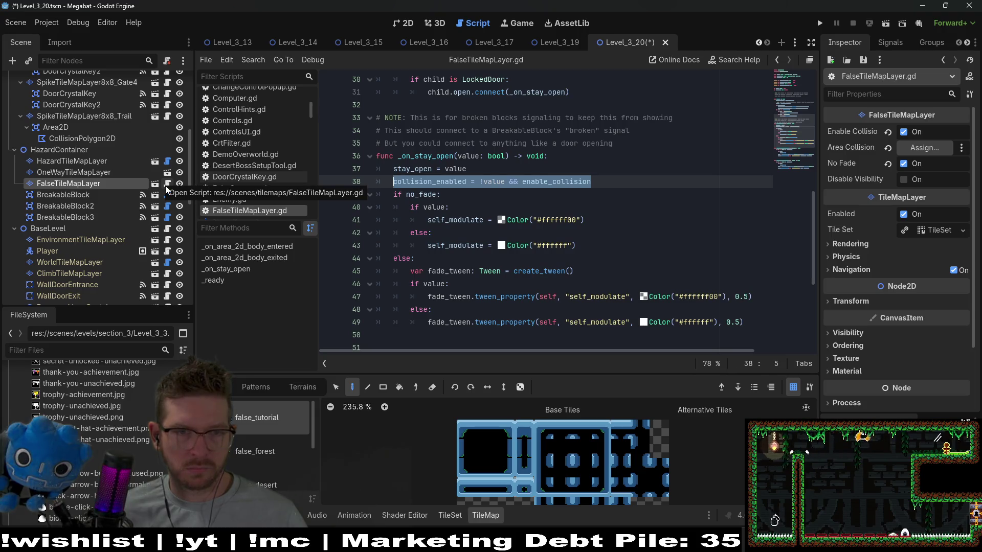
pyautogui.scroll(6, 592, 250)
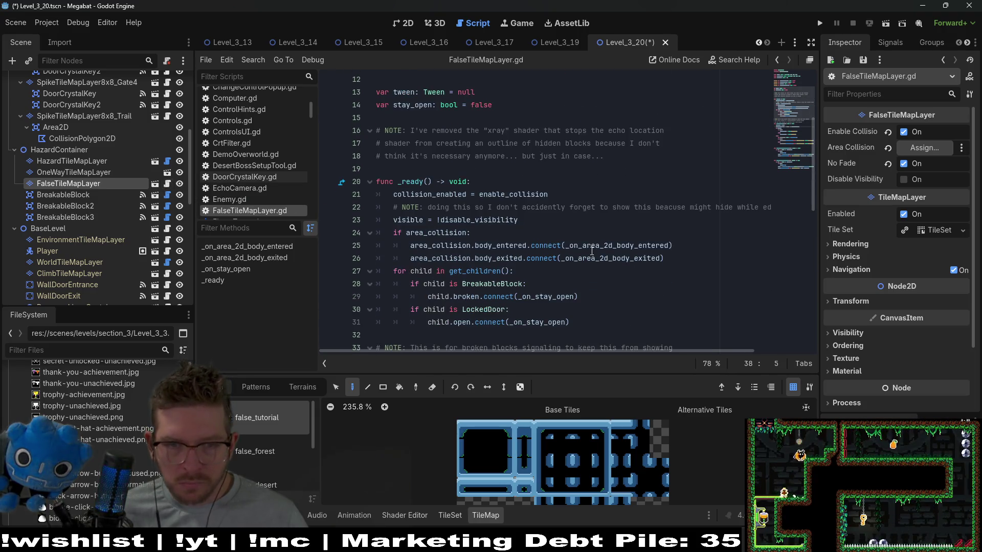
pyautogui.click(65, 216)
pyautogui.keyDown('shift'); pyautogui.click(77, 195); pyautogui.keyUp('shift')
pyautogui.moveTo(78, 190); pyautogui.dragTo(71, 183)
# Save Level_3_20 and run the current scene from the 2D view
pyautogui.hotkey('ctrl', 's')
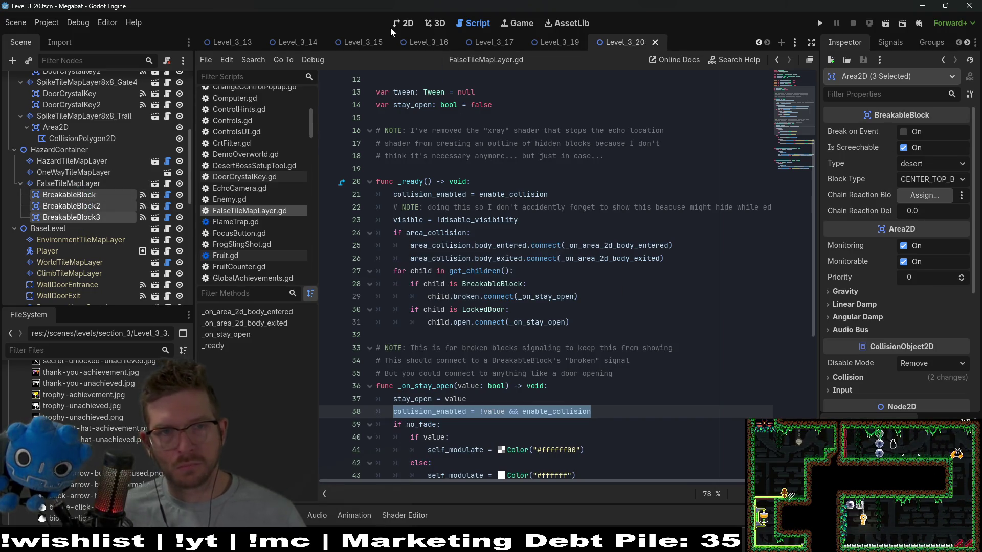
pyautogui.click(392, 29)
pyautogui.click(884, 28)
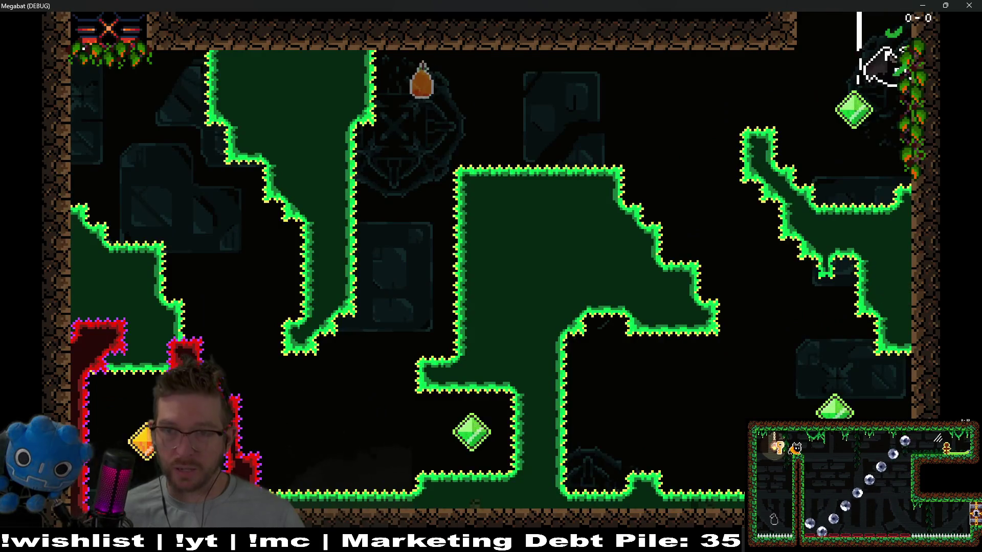
# Close the game and revert FalseTileMapLayer's Area Collision setting to its default
pyautogui.click(969, 6)
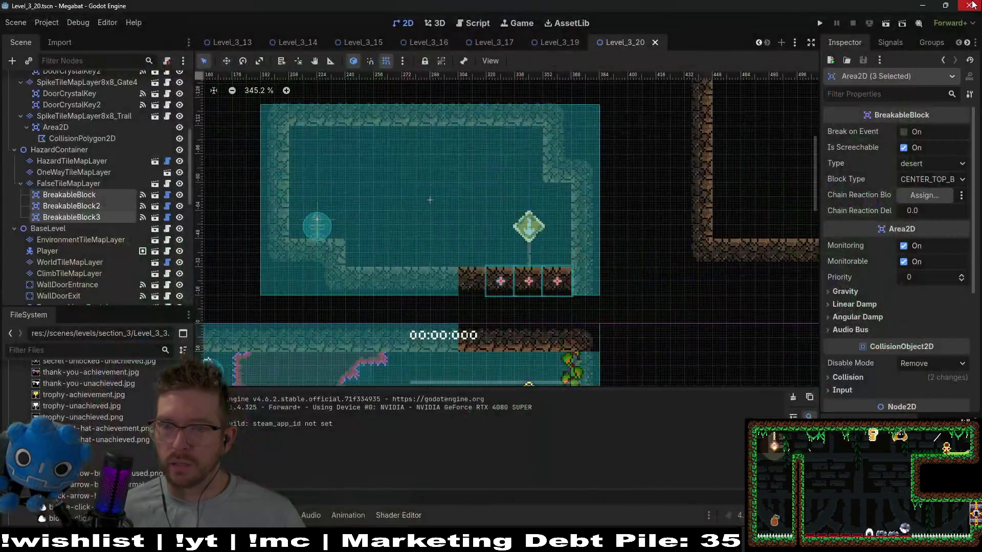
pyautogui.click(105, 184)
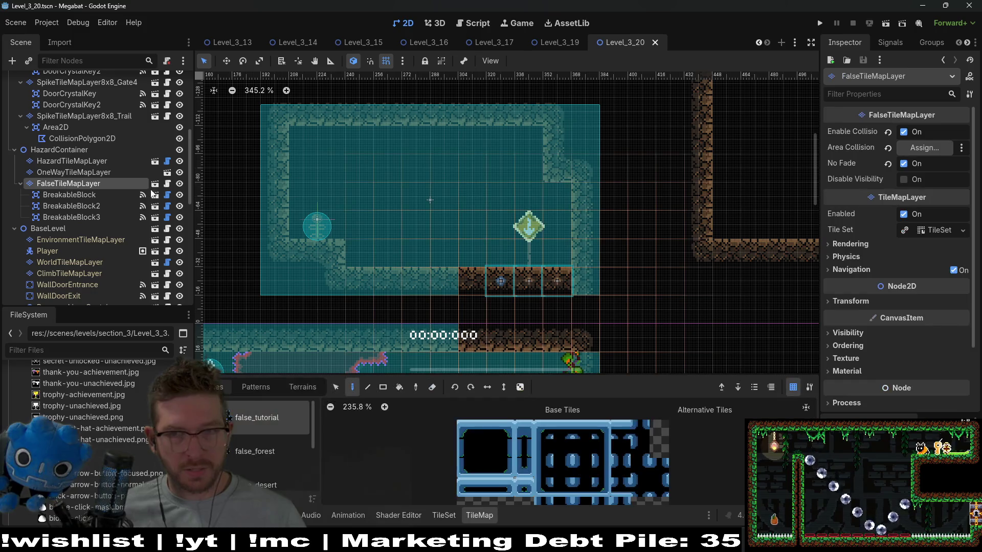
pyautogui.click(888, 148)
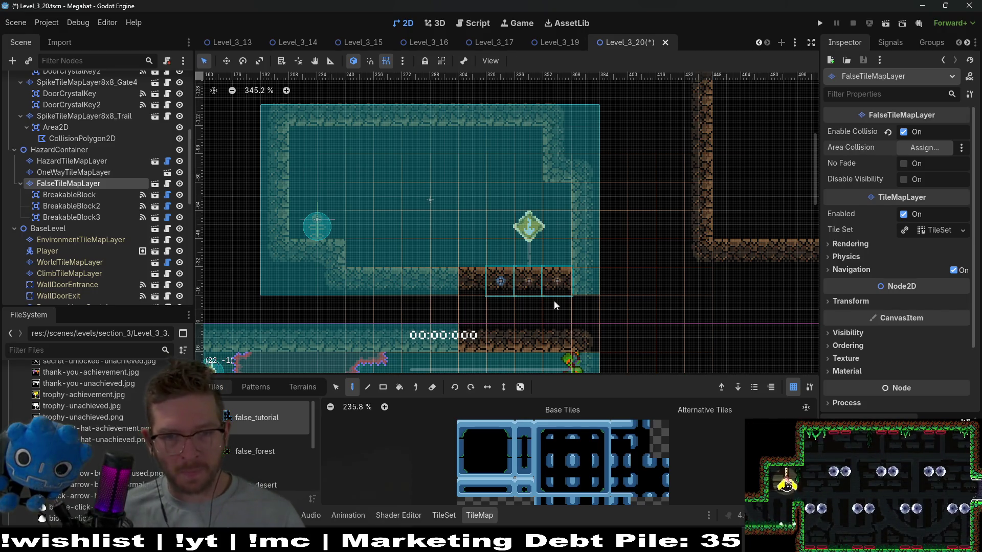
pyautogui.scroll(-3, 563, 287)
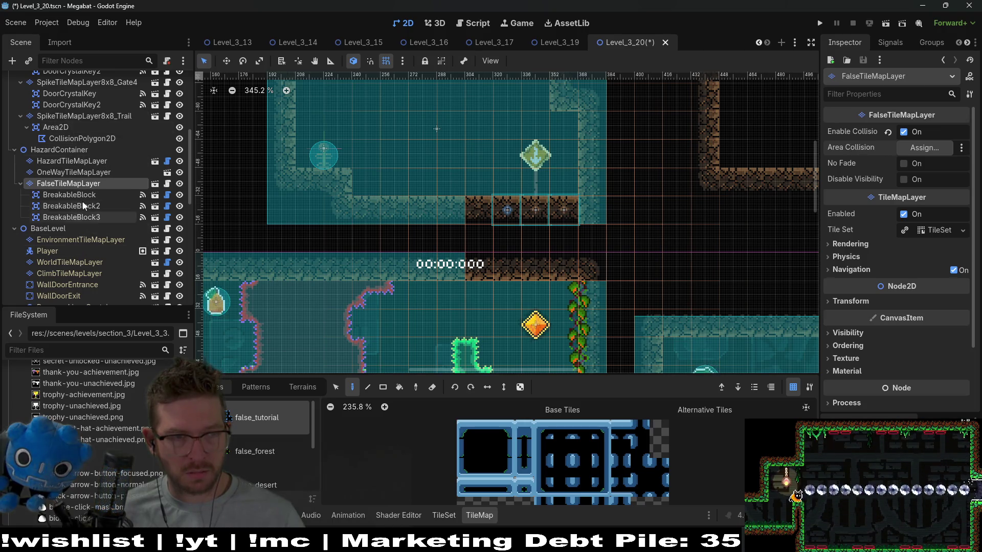
# Toggle FalseTileMapLayer's visibility off and back on, saving the scene
pyautogui.scroll(2, 85, 206)
pyautogui.scroll(5, 85, 206)
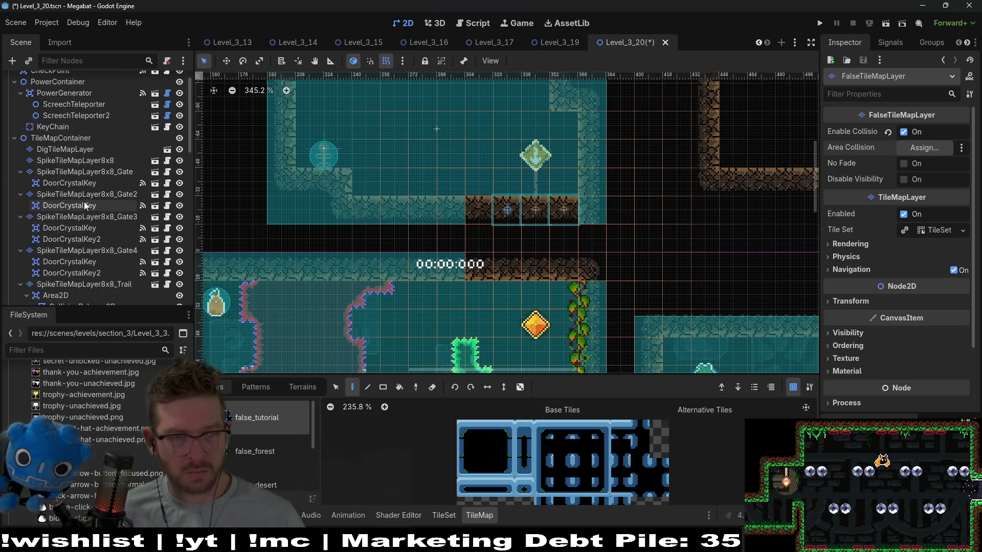
pyautogui.scroll(-8, 87, 176)
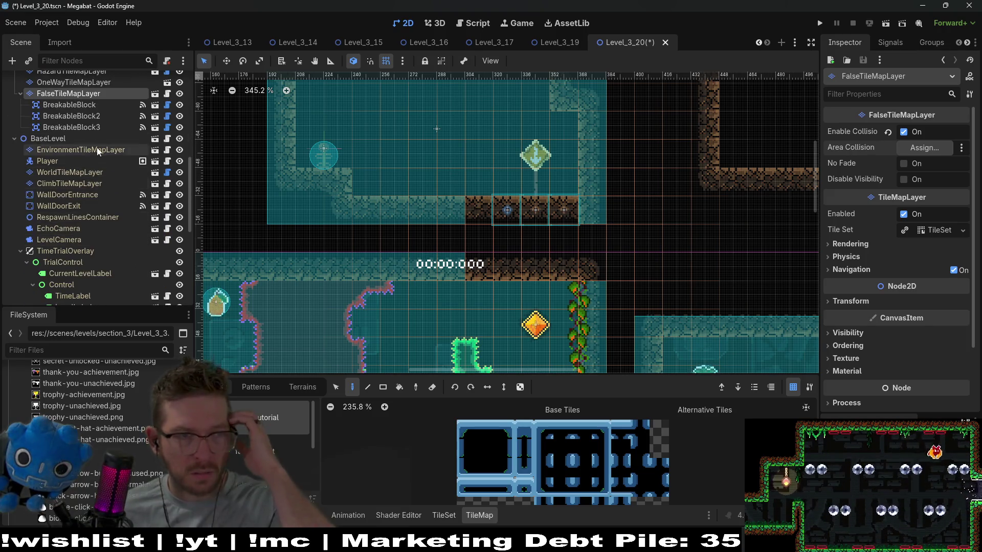
pyautogui.click(76, 138)
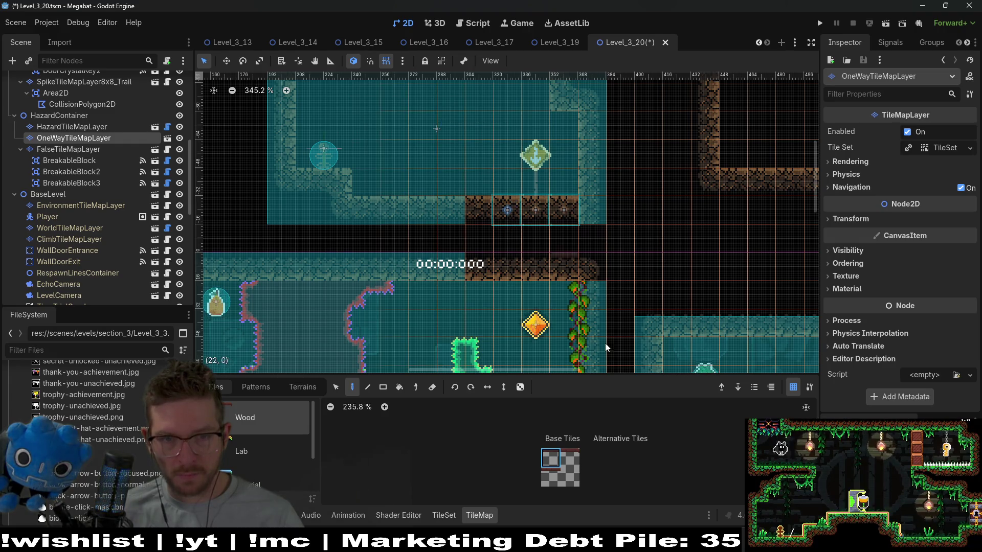
pyautogui.hotkey('ctrl', 's')
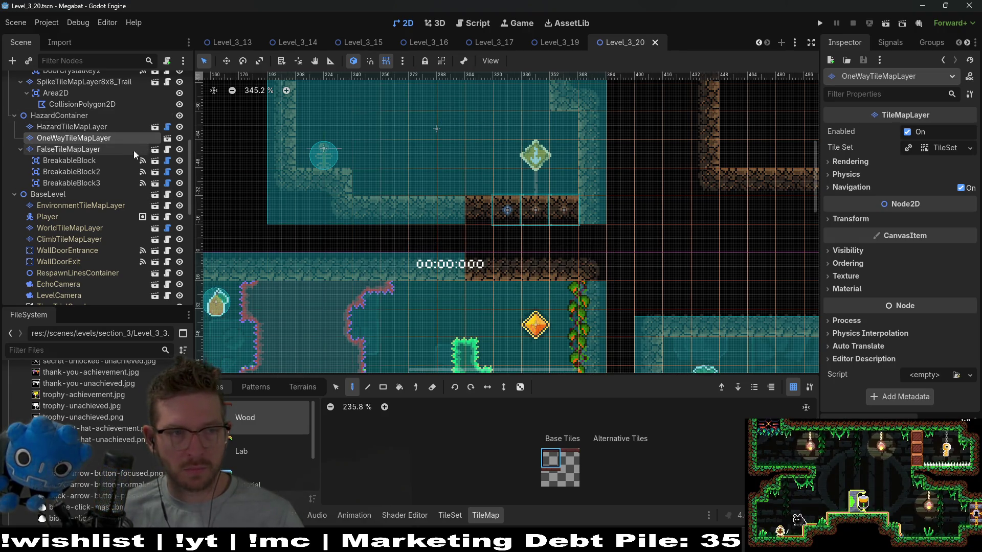
pyautogui.click(180, 149)
pyautogui.click(180, 150)
pyautogui.hotkey('ctrl', 's')
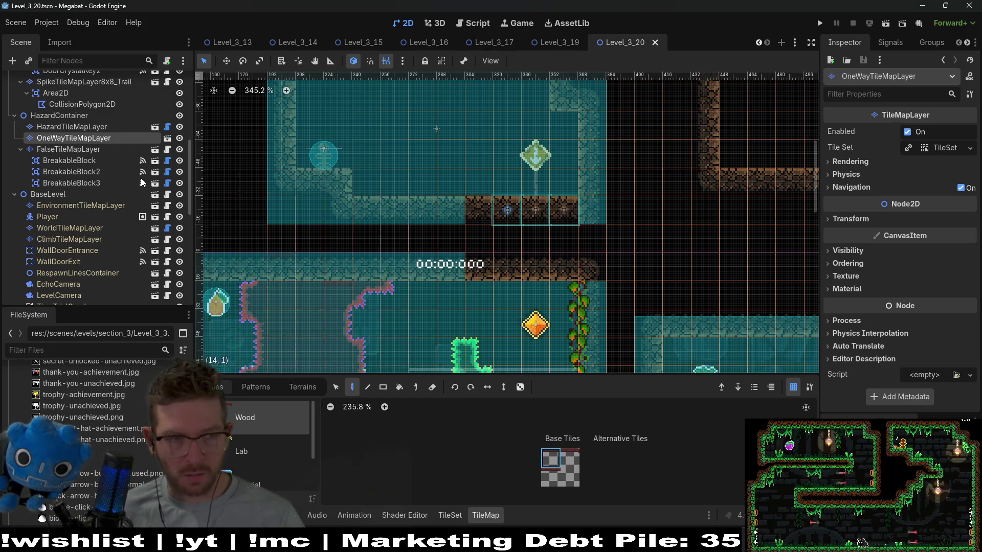
# Select FalseTileMapLayer's desert tile source, save, and run the level again
pyautogui.click(63, 149)
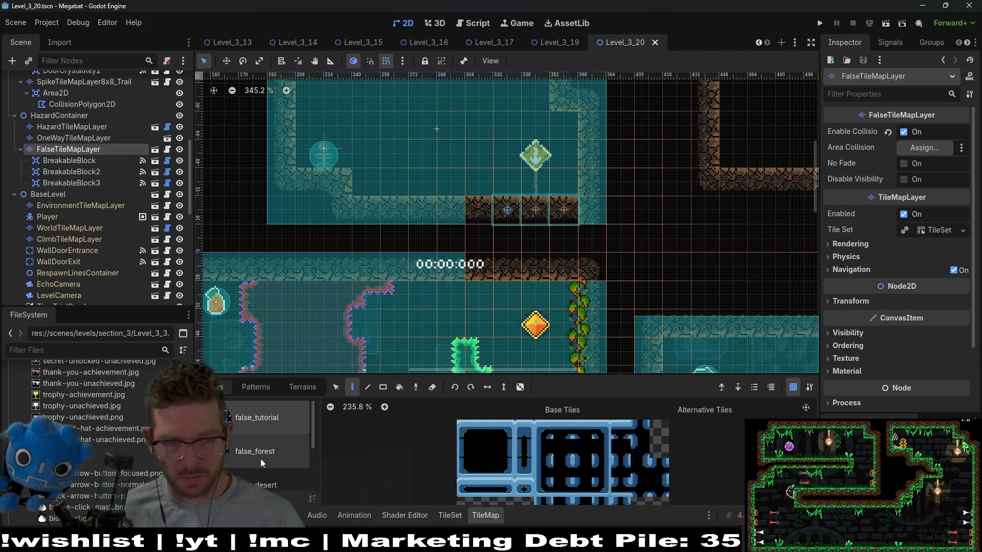
pyautogui.click(263, 484)
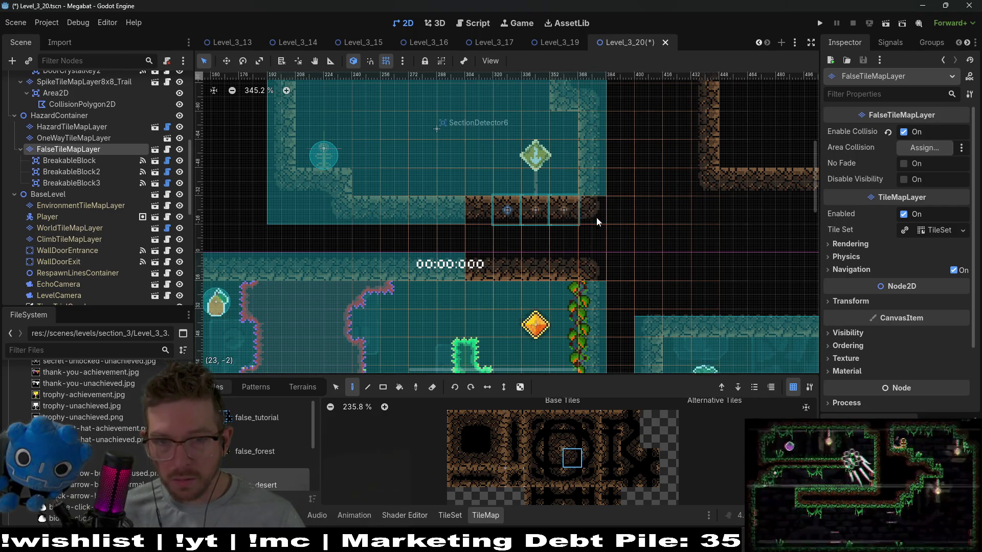
pyautogui.hotkey('ctrl', 's')
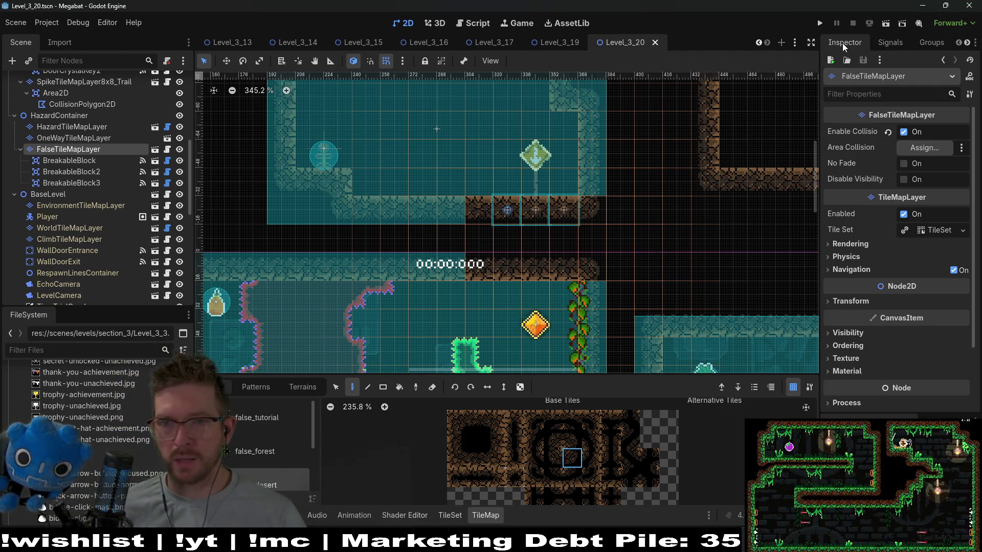
pyautogui.click(885, 24)
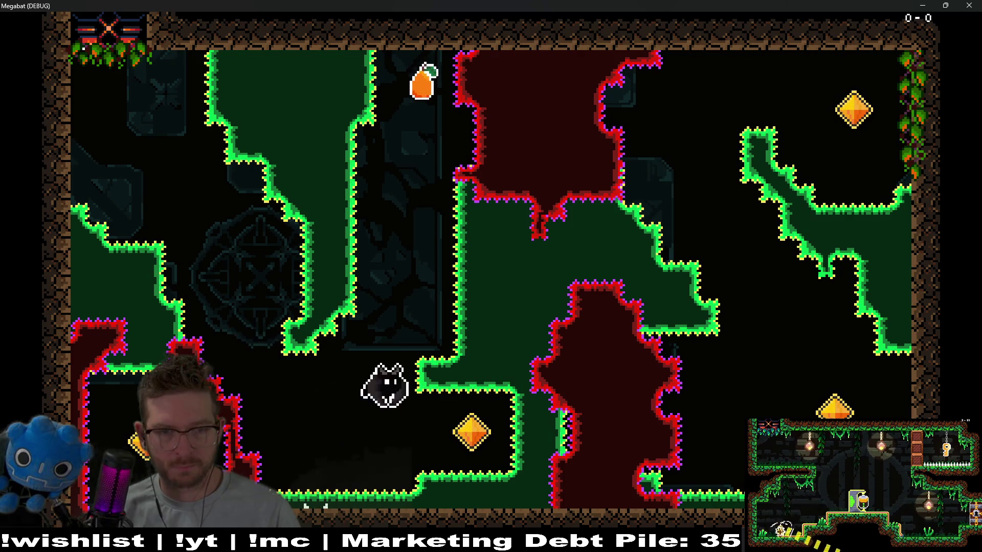
# Collect the fruit and dash through the gems to turn the red walls green
pyautogui.press('space')
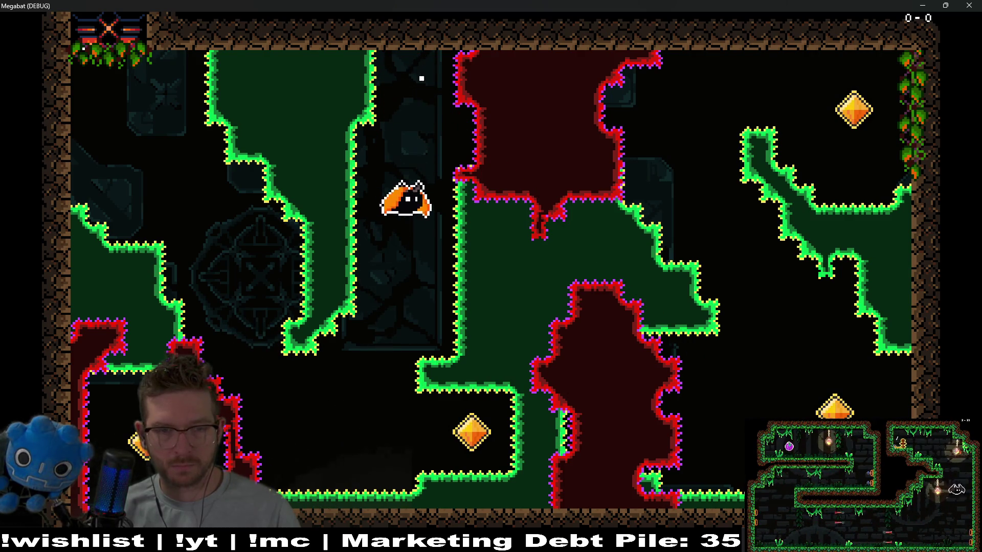
pyautogui.press('Right')
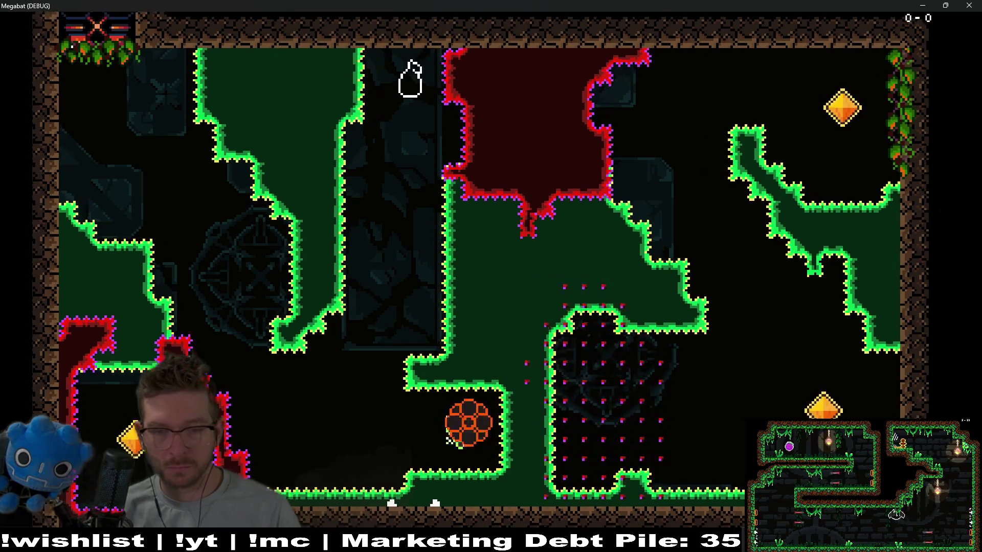
pyautogui.press('space')
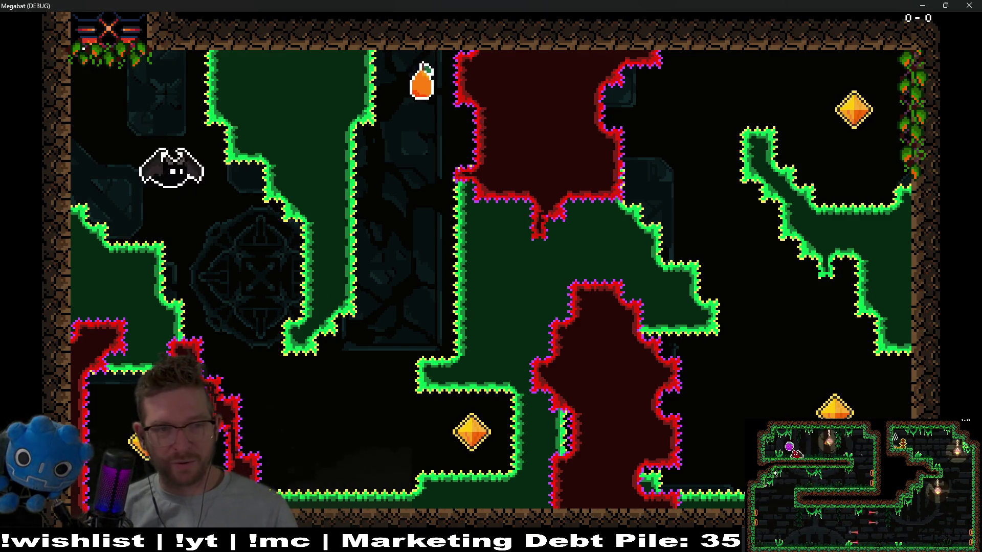
pyautogui.press('Right')
pyautogui.press('Up')
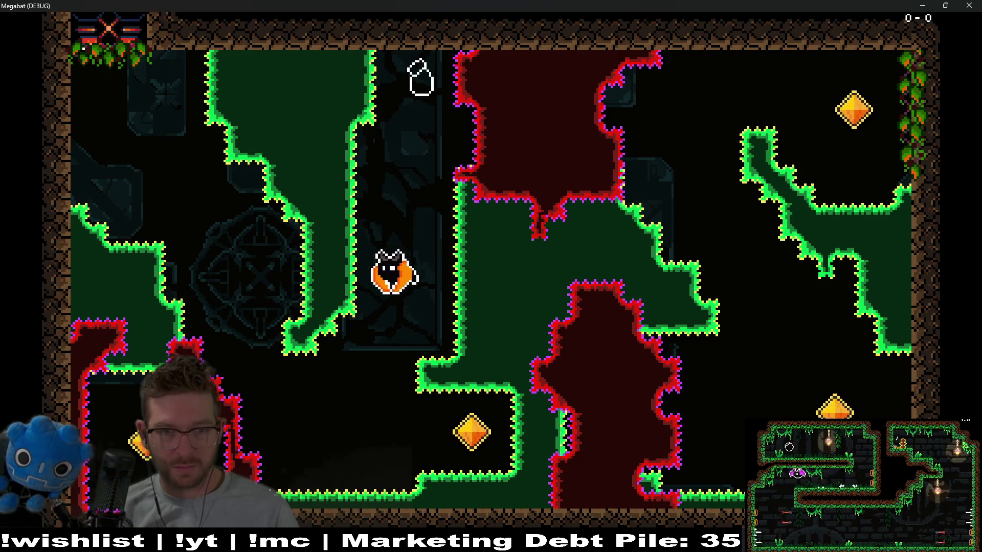
pyautogui.press('Right')
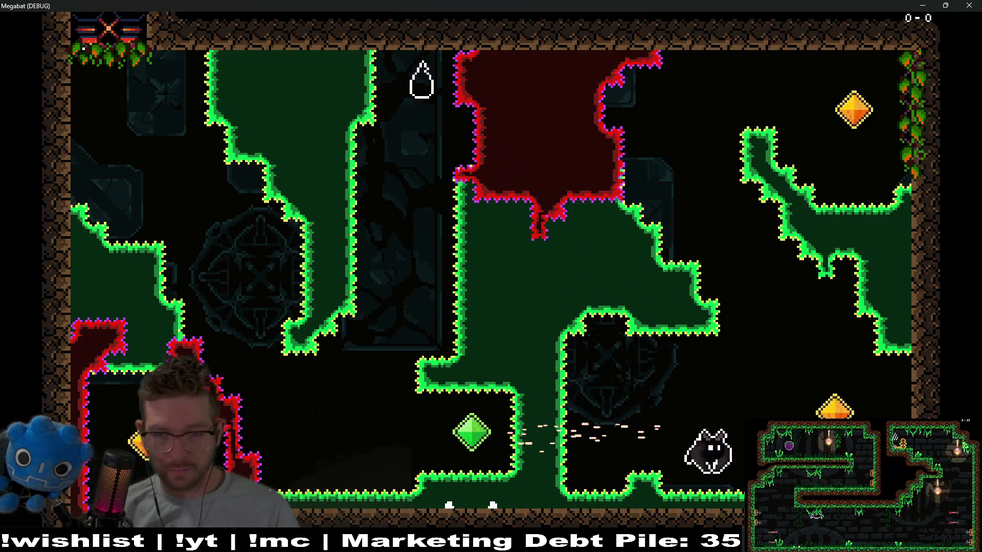
pyautogui.press('Up')
pyautogui.press('Right')
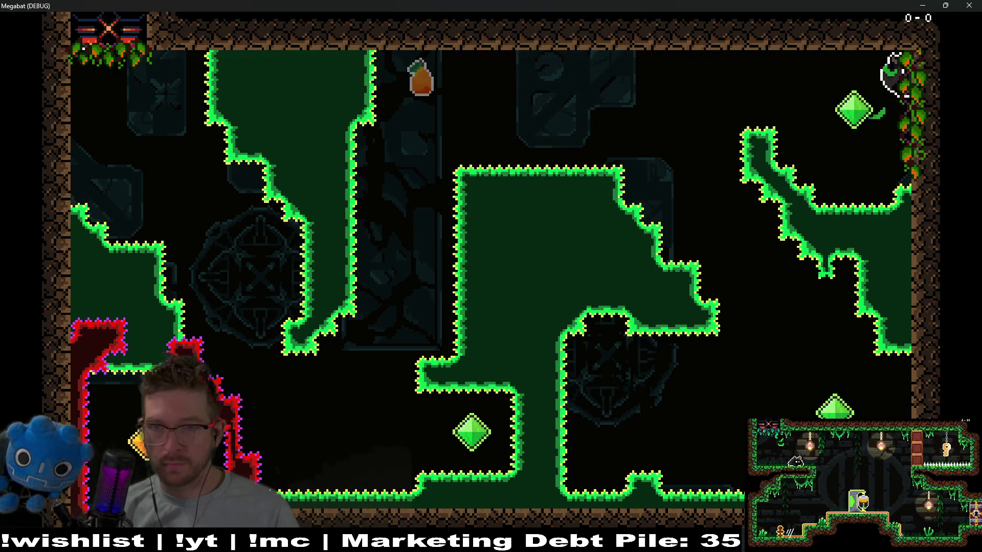
# Fly along the ceiling and lower corridor, past the flag into the strawberry room
pyautogui.press('Left')
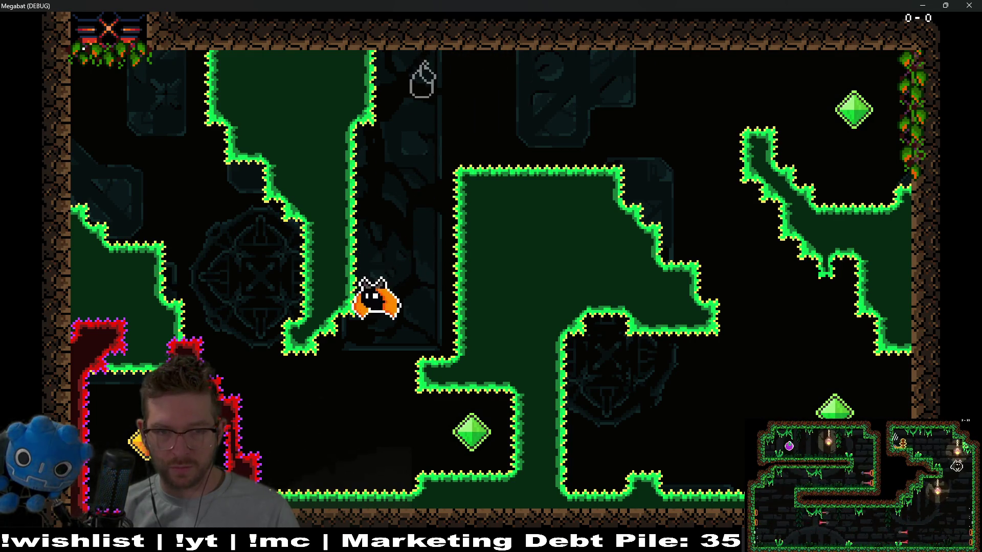
pyautogui.press('Left')
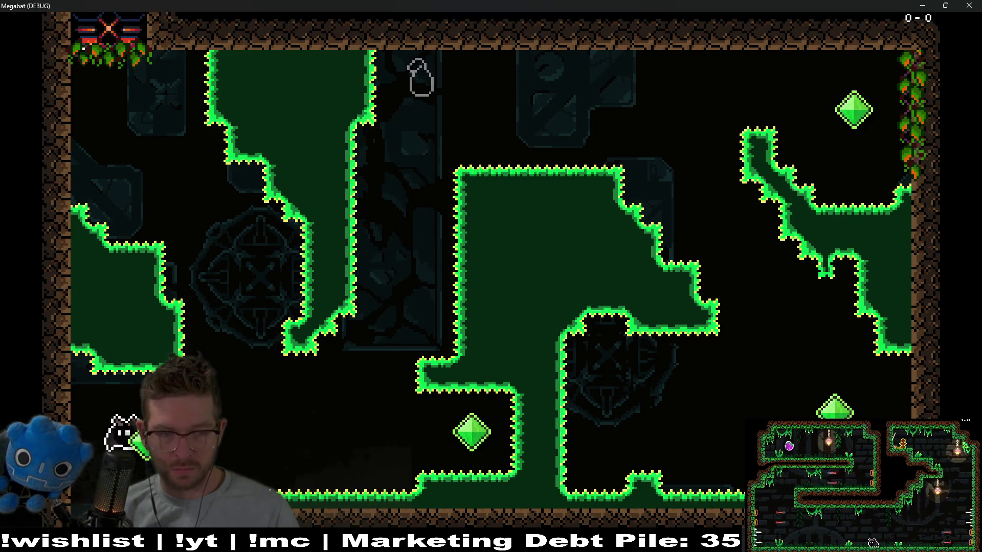
pyautogui.press('Right')
pyautogui.press('Up')
pyautogui.press('Up')
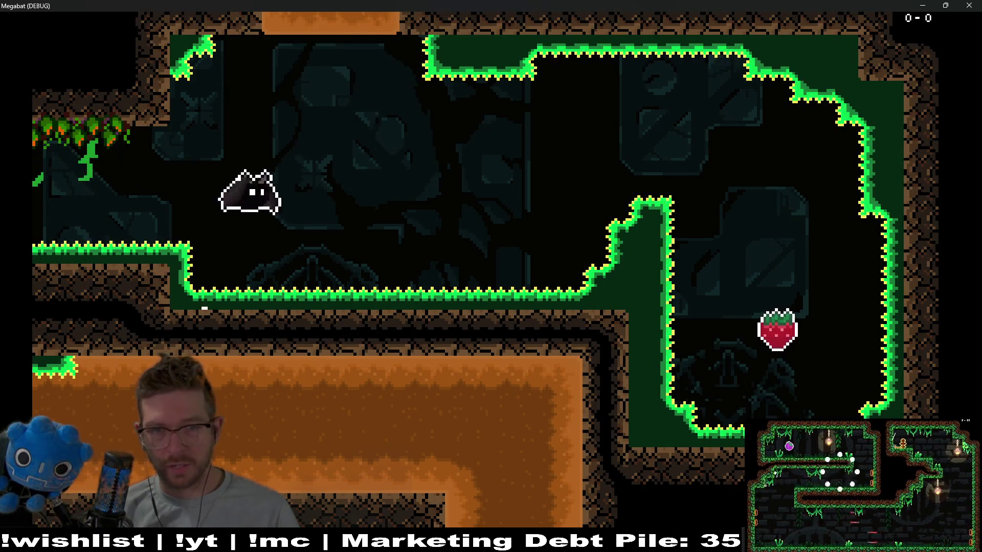
# Fly into the next room, past the stone door and down the right wall
pyautogui.press('Up')
pyautogui.press('Up')
pyautogui.press('Left')
pyautogui.press('Up')
pyautogui.press('Left')
pyautogui.press('Up')
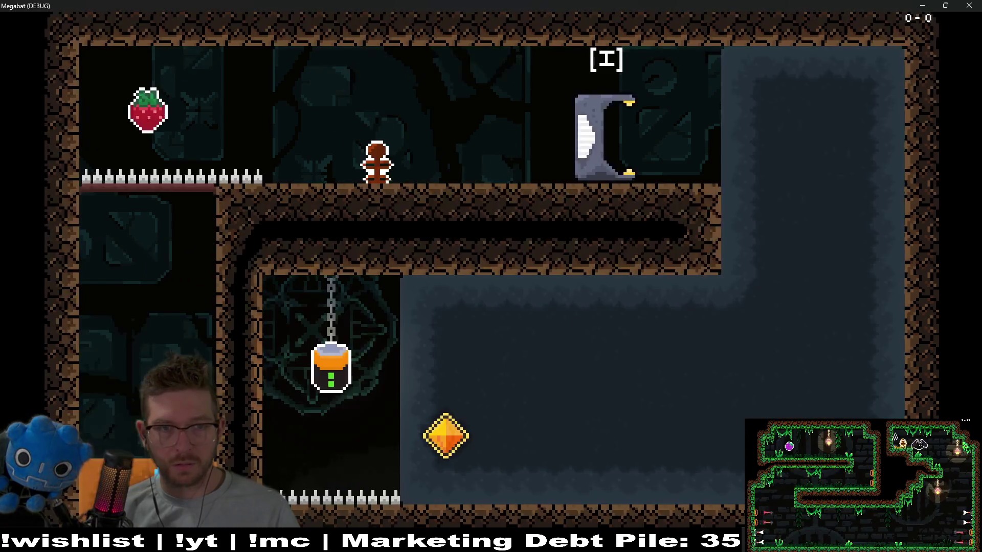
pyautogui.press('Up')
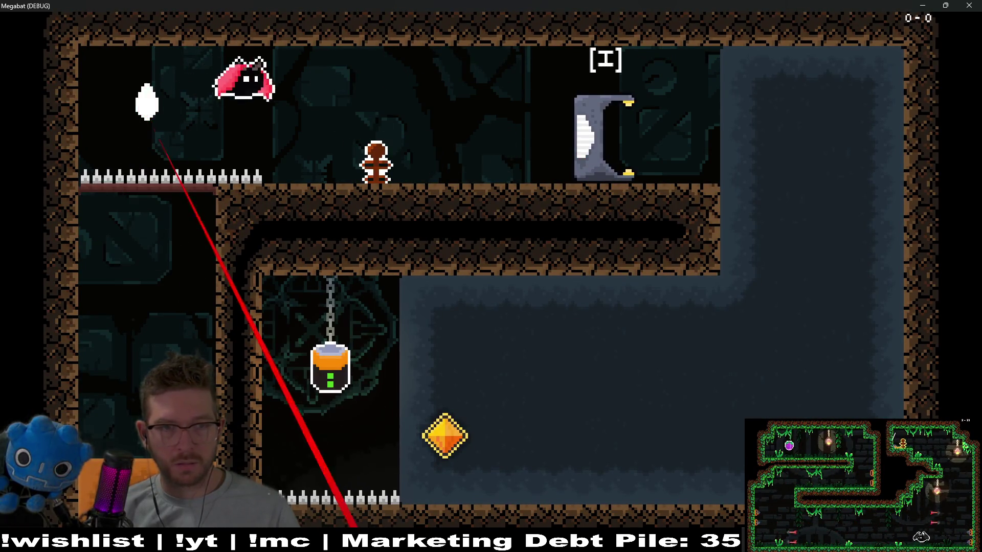
pyautogui.press('Right')
pyautogui.press('Right')
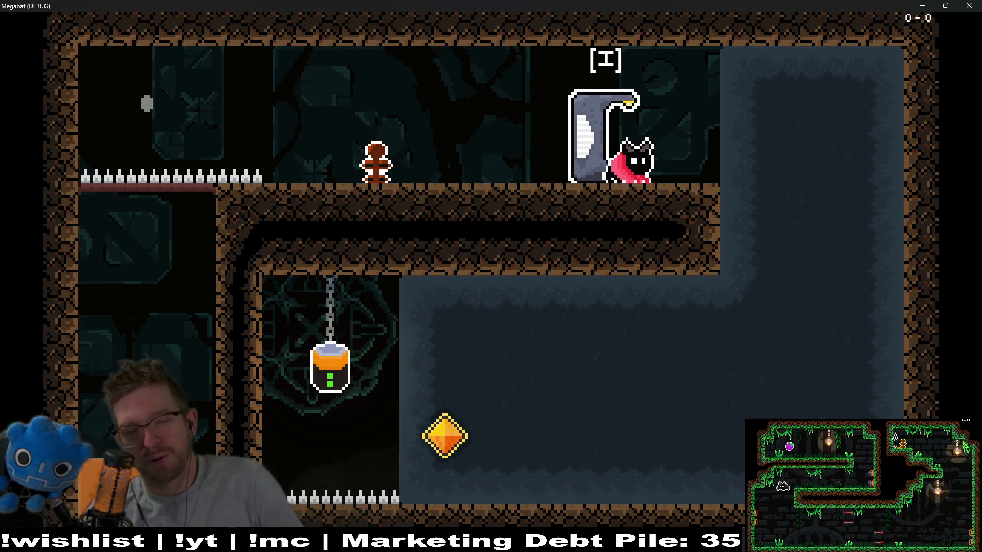
pyautogui.press('Right')
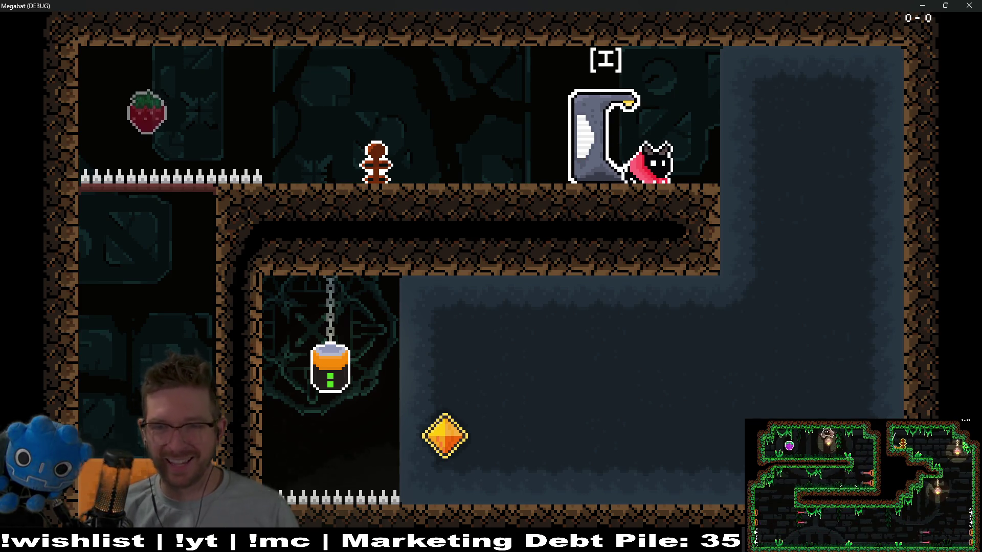
pyautogui.press('Up')
pyautogui.press('Right')
pyautogui.press('Down')
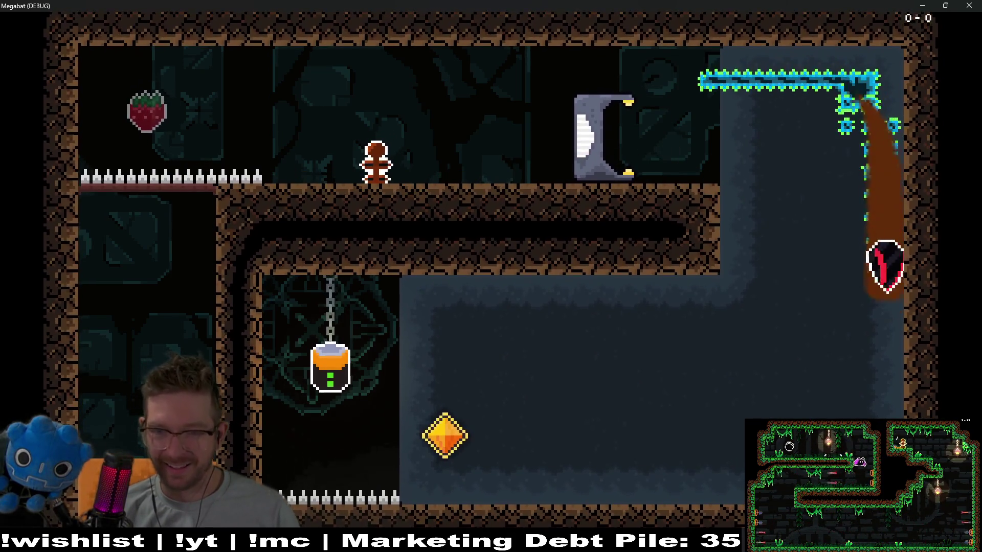
# Grab the lantern from the floor and insert it into the stone door
pyautogui.press('Left')
pyautogui.press('Right')
pyautogui.press('Up')
pyautogui.press('Left')
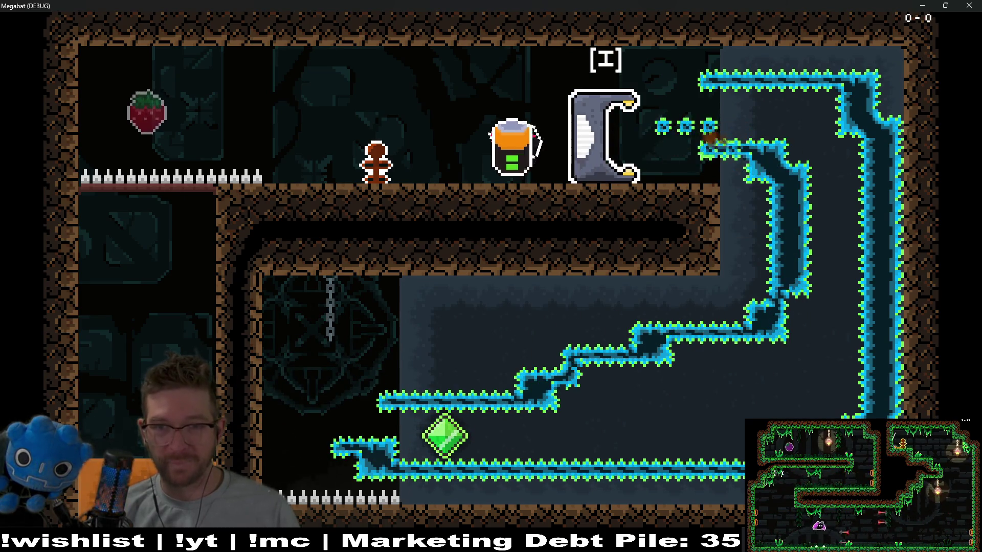
pyautogui.press('Right')
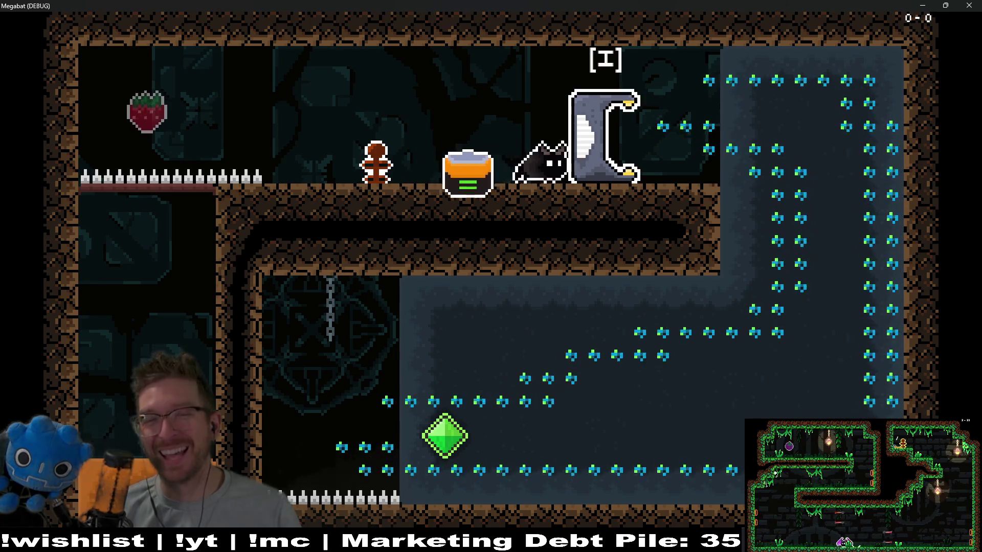
pyautogui.press('i')
pyautogui.press('Left')
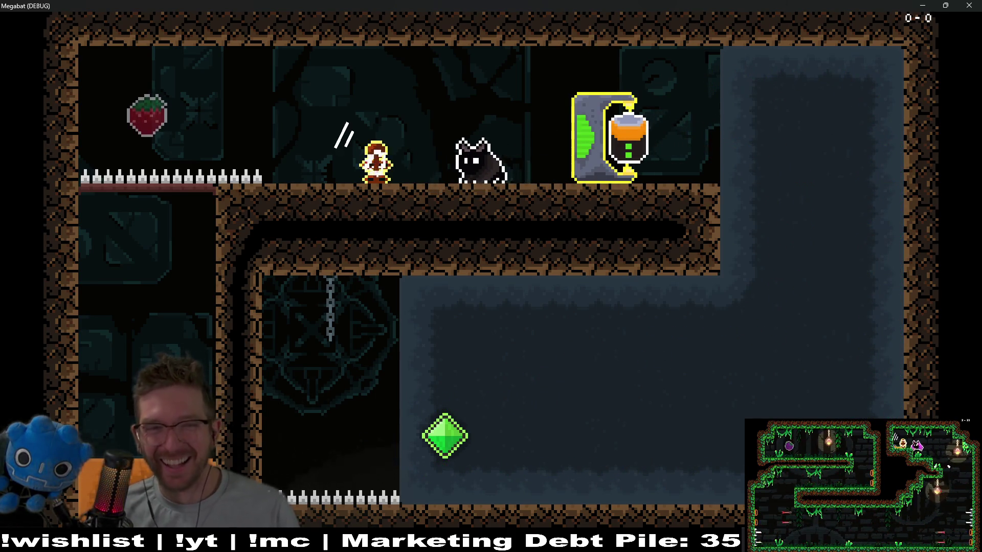
# Walk past the signpost, dash up for the strawberry, then drop down the pit
pyautogui.press('Right')
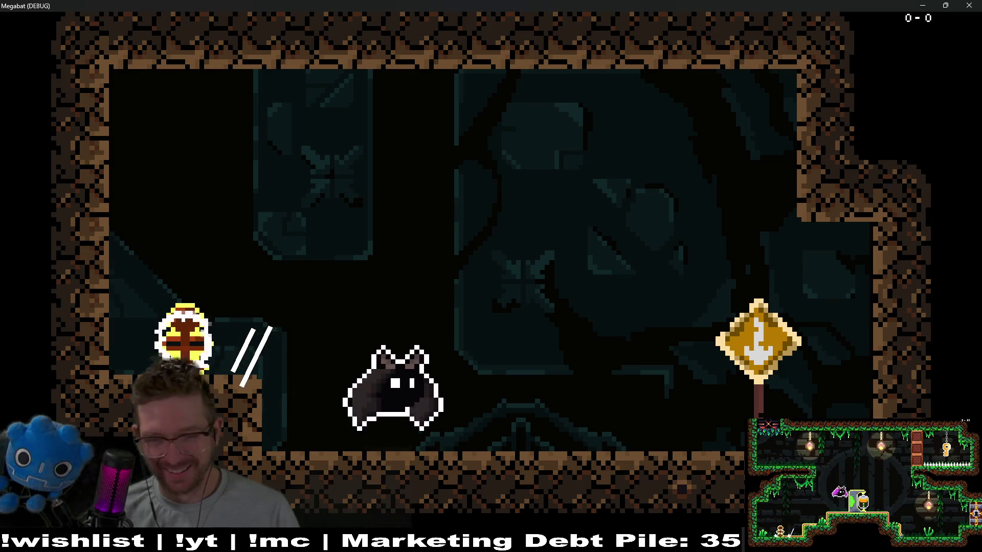
pyautogui.press('Right')
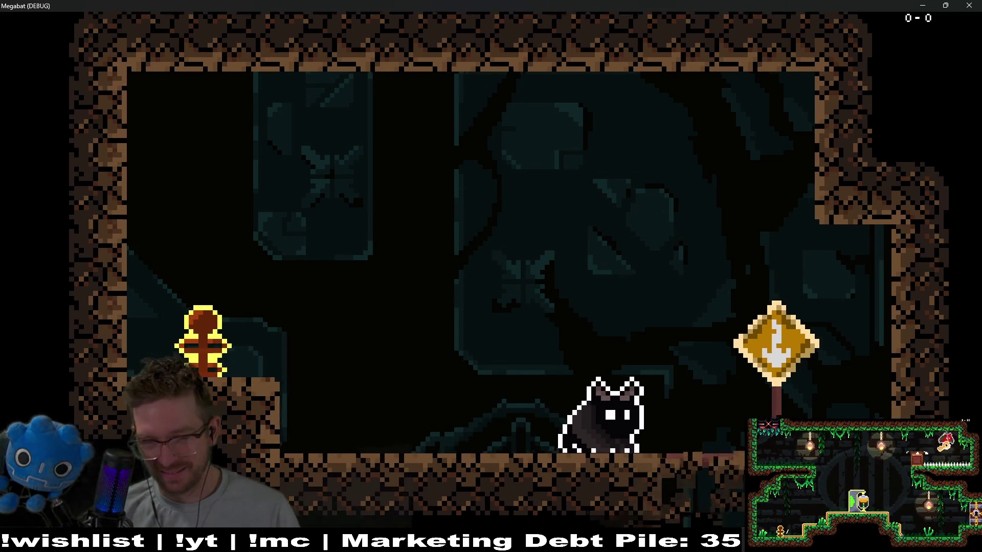
pyautogui.press('Right')
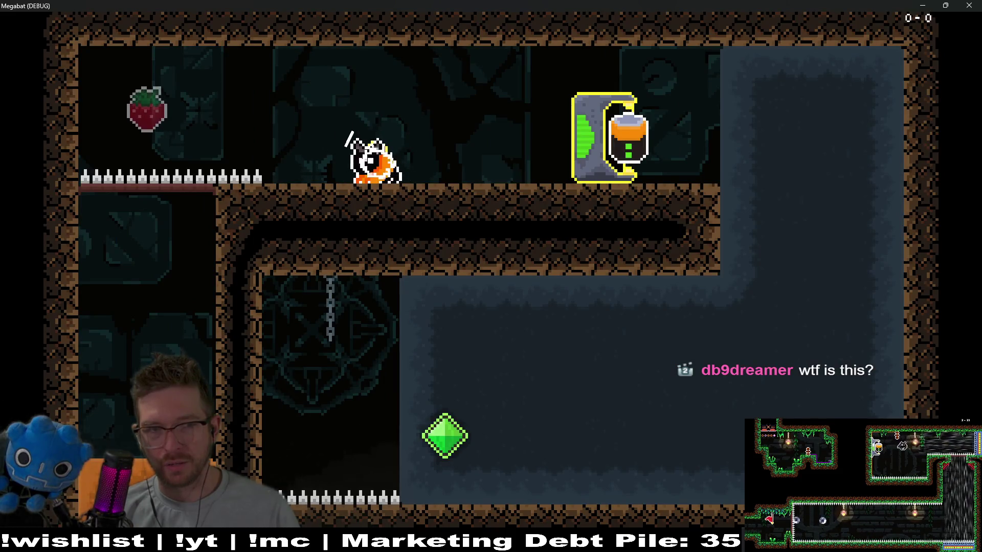
pyautogui.press('Left')
pyautogui.press('Up')
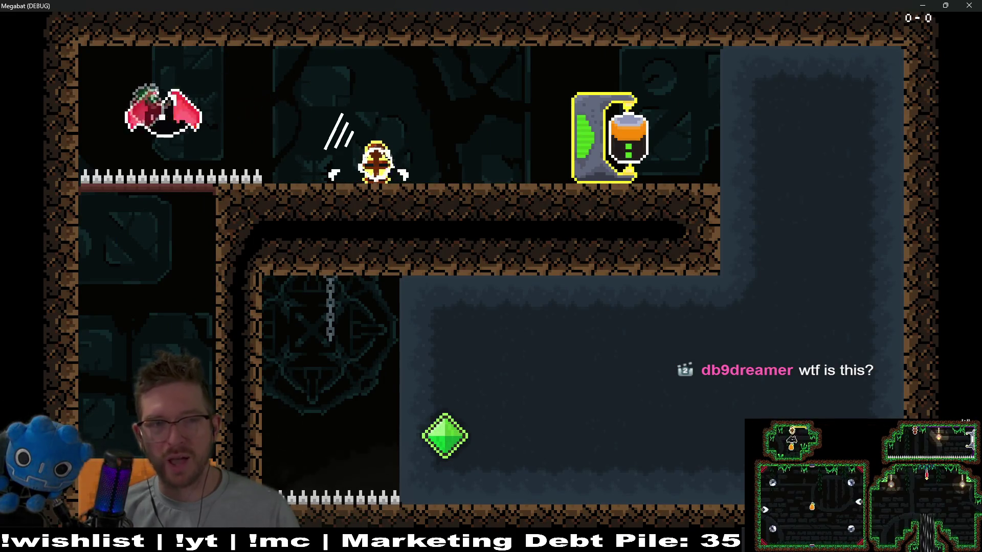
pyautogui.press('Right')
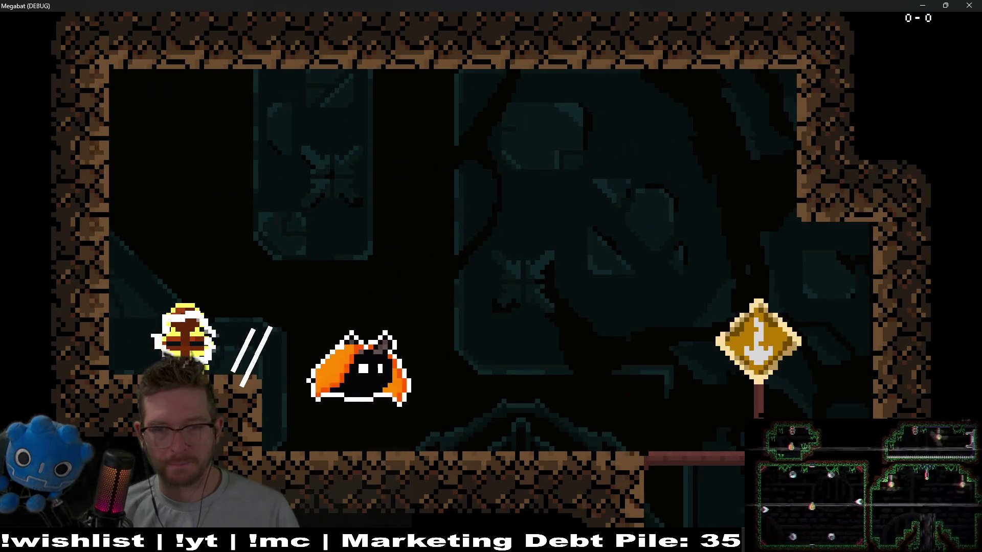
pyautogui.press('Right')
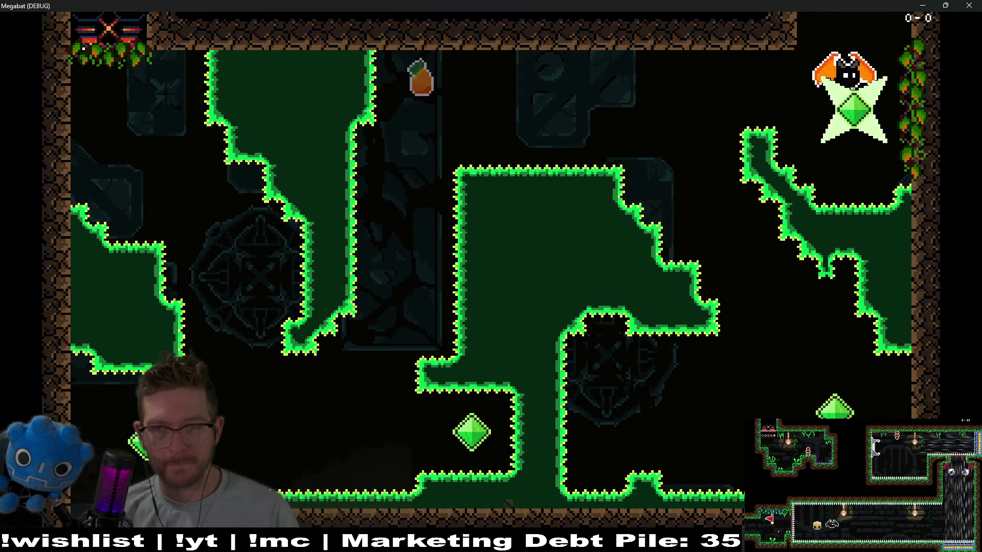
# Fly the bat left along the ceiling and down the shaft, then back up on the left
pyautogui.press('Left')
pyautogui.press('Left')
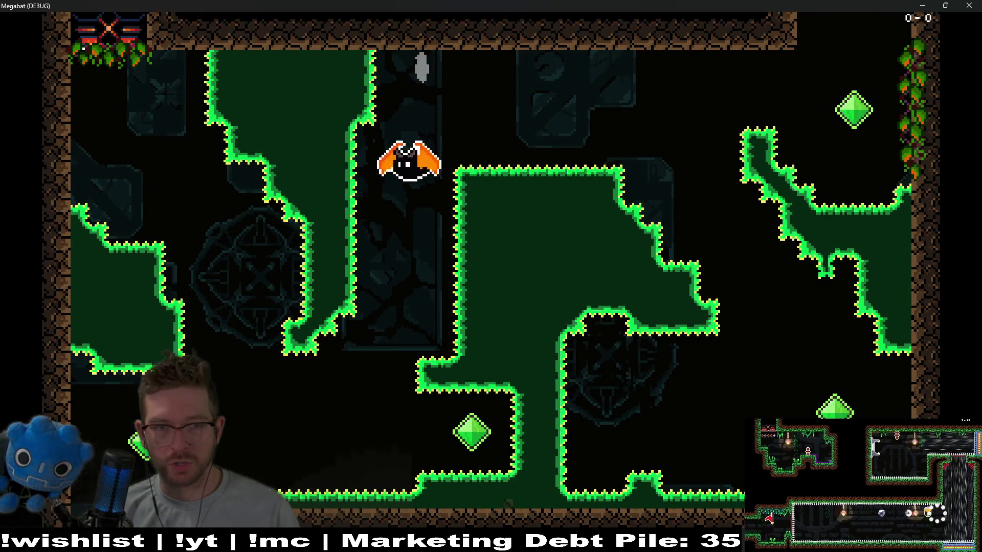
pyautogui.press('Left')
pyautogui.press('Left')
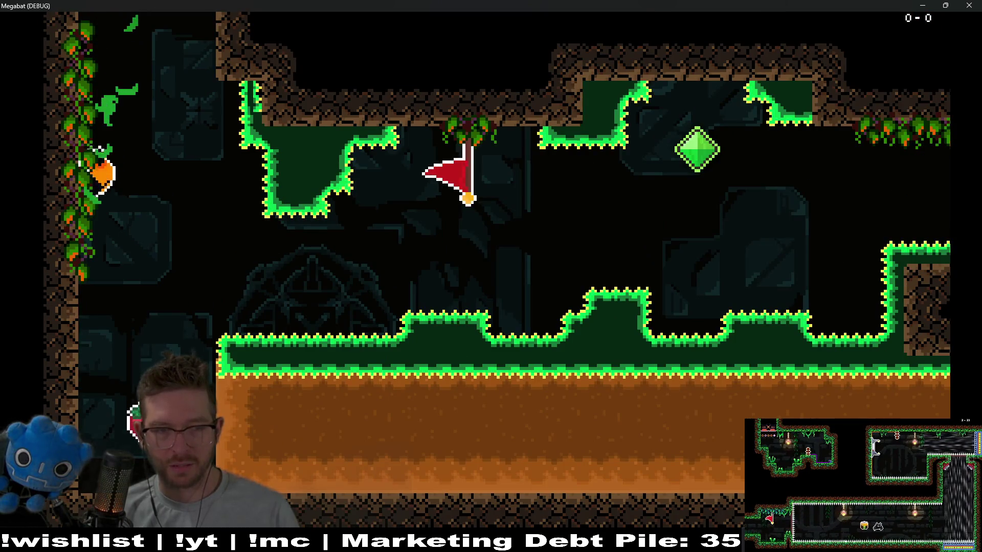
pyautogui.press('Down')
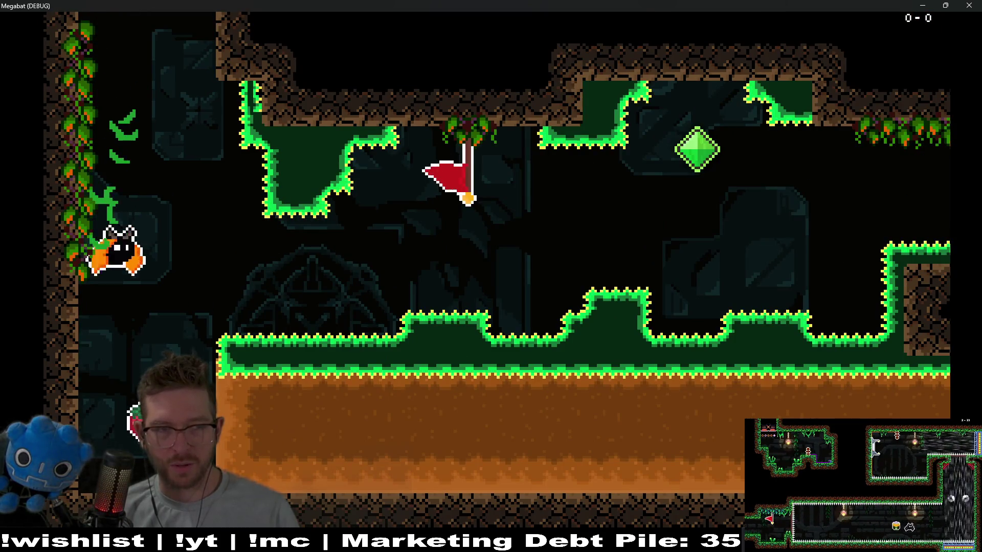
pyautogui.press('Up')
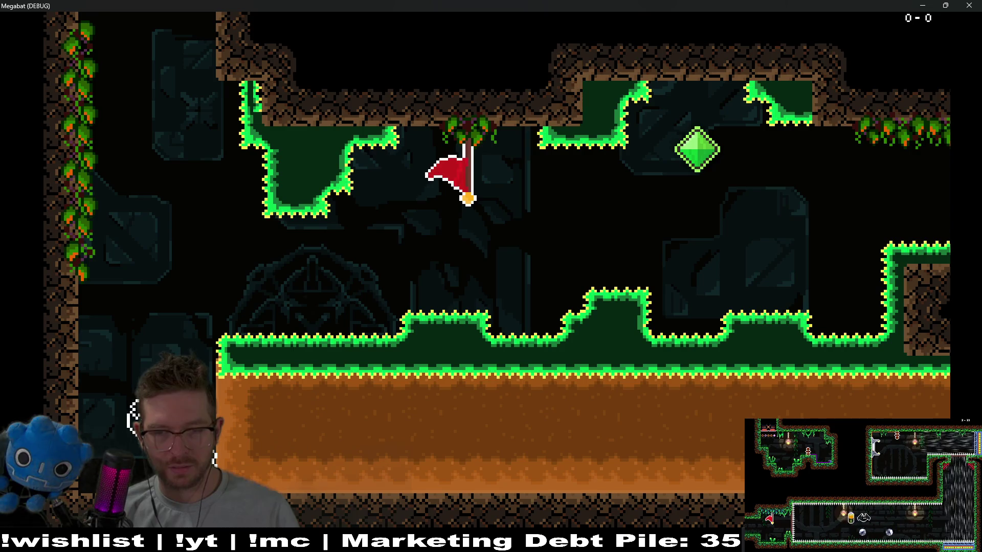
# Dash the bat right along the sand floor into the dark room below, then close the test window
pyautogui.press('Right')
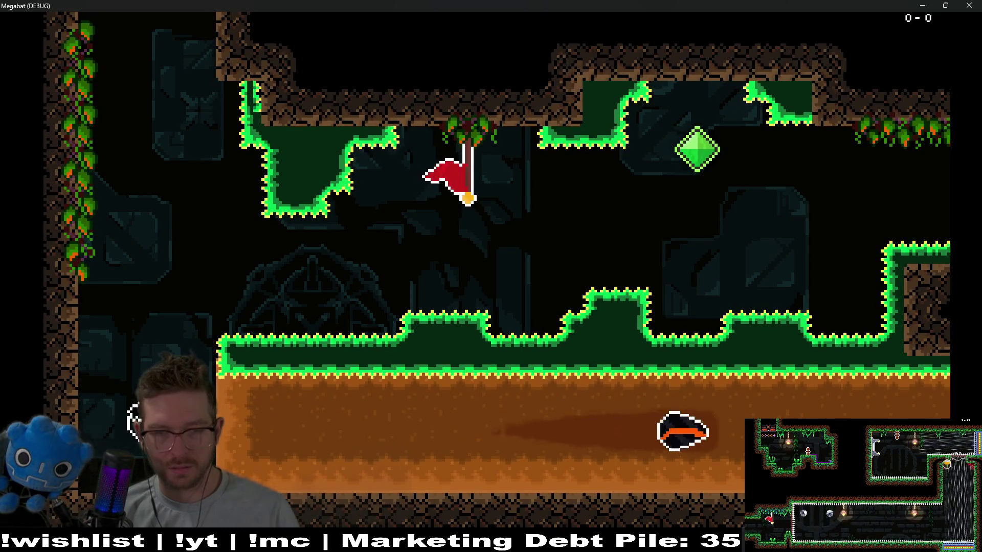
pyautogui.press('Down')
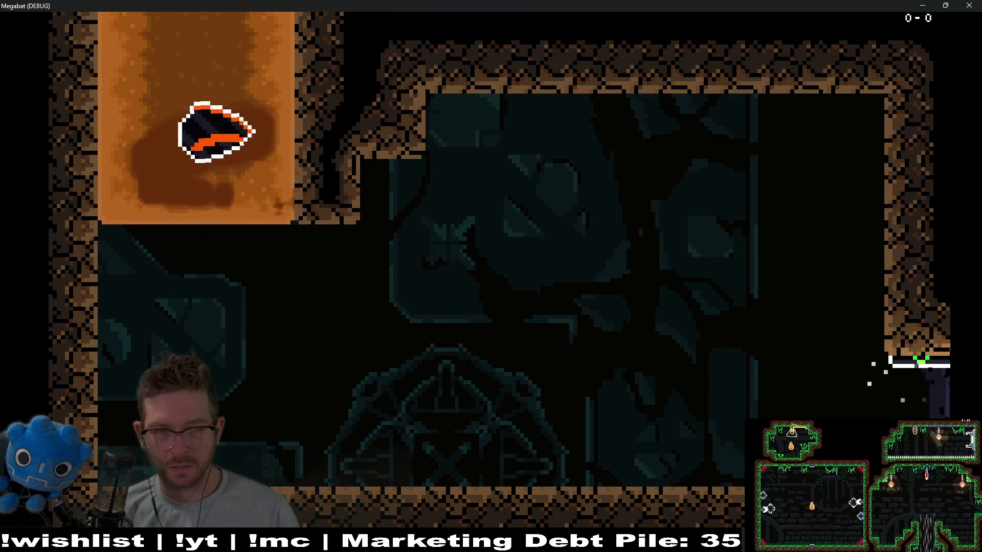
pyautogui.press('Right')
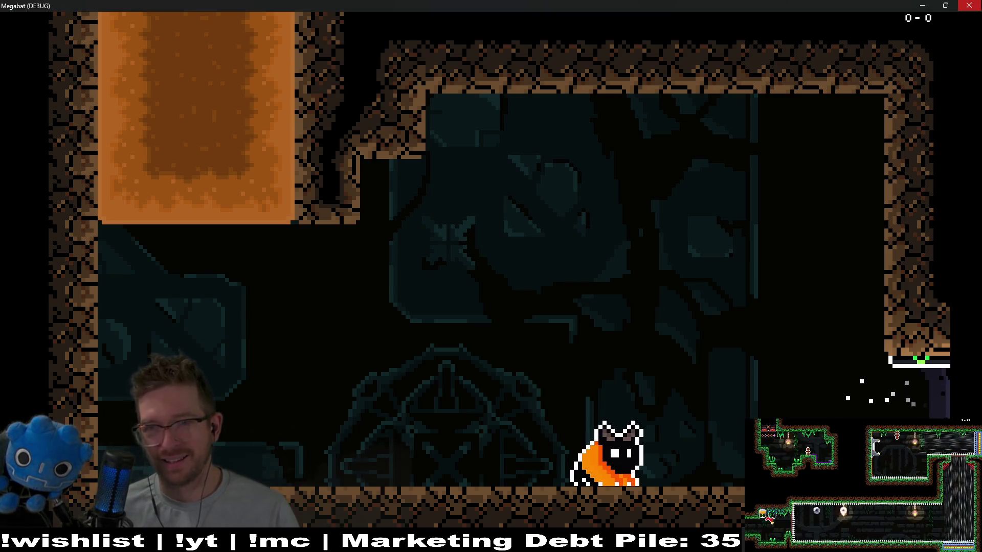
pyautogui.click(969, 5)
# Pan and zoom Level_3_20 to inspect the lower rooms and the breakable-block room
pyautogui.scroll(3, 664, 223)
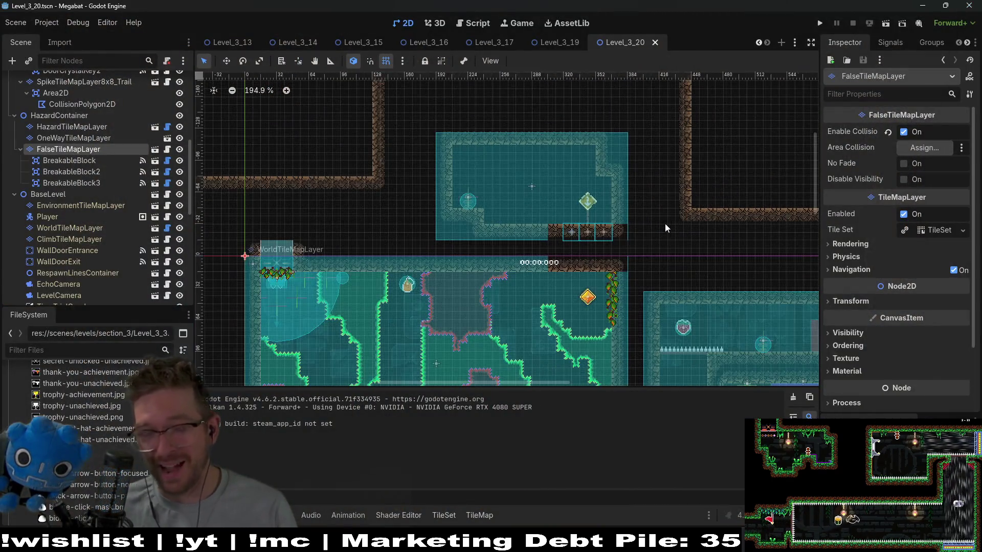
pyautogui.moveTo(666, 286); pyautogui.dragTo(612, 198)
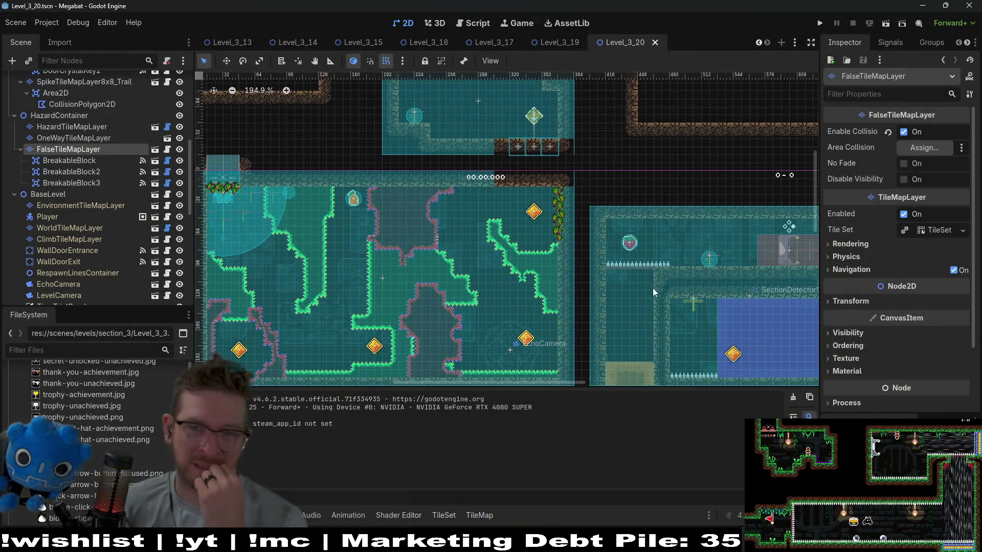
pyautogui.moveTo(700, 308); pyautogui.dragTo(668, 228)
pyautogui.moveTo(700, 309)
pyautogui.mouseDown()
pyautogui.moveTo(667, 229)
pyautogui.moveTo(534, 179)
pyautogui.moveTo(543, 220)
pyautogui.mouseUp()
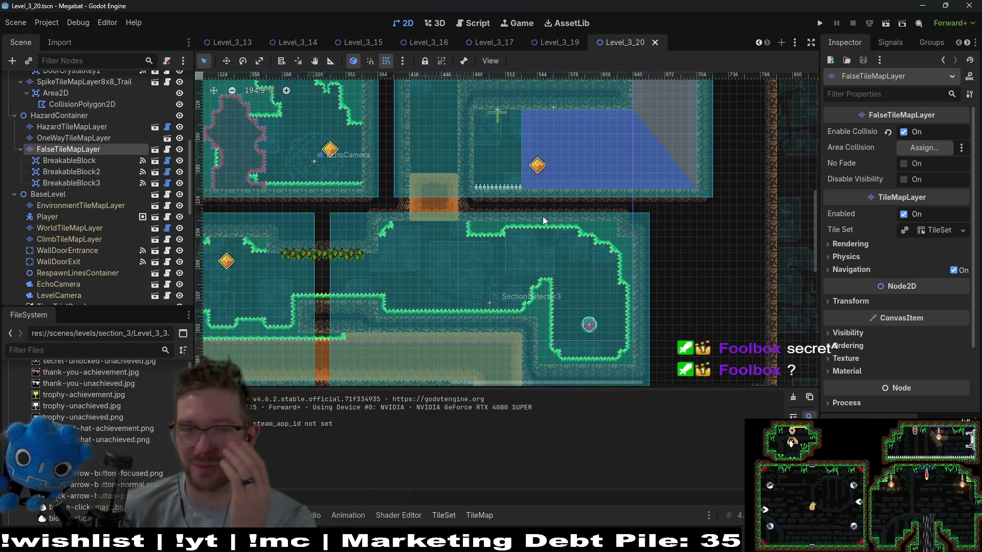
pyautogui.moveTo(543, 220); pyautogui.dragTo(728, 428)
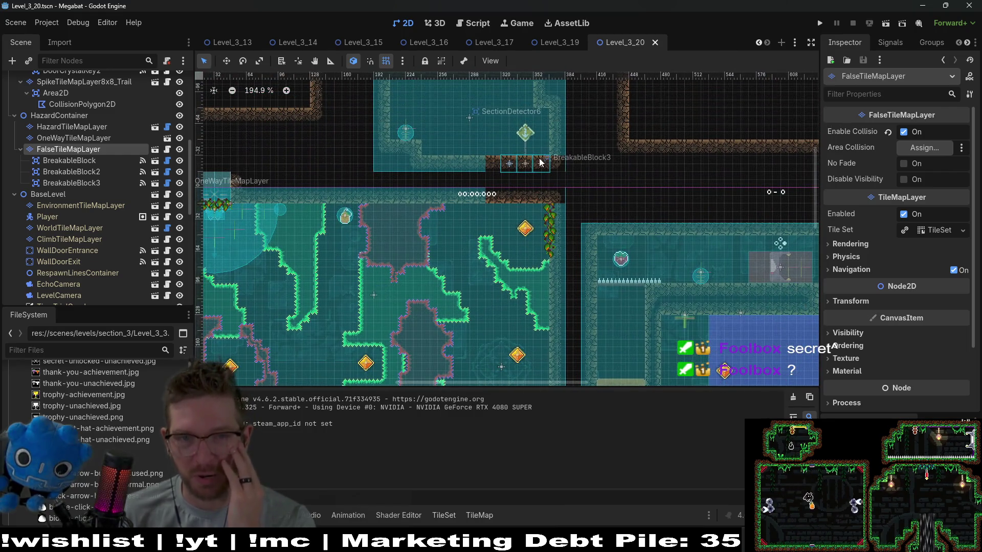
pyautogui.hscroll(5, 559, 248)
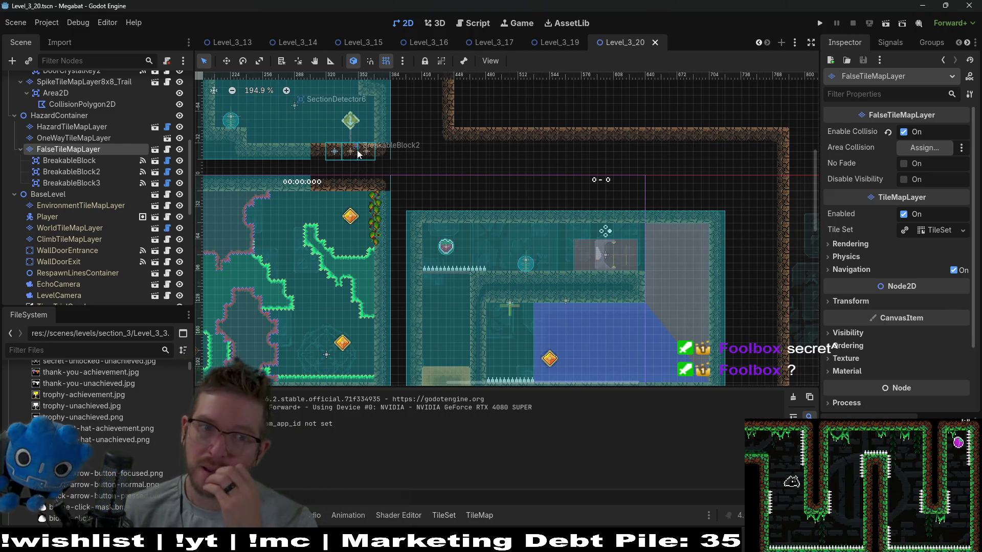
pyautogui.scroll(4, 358, 154)
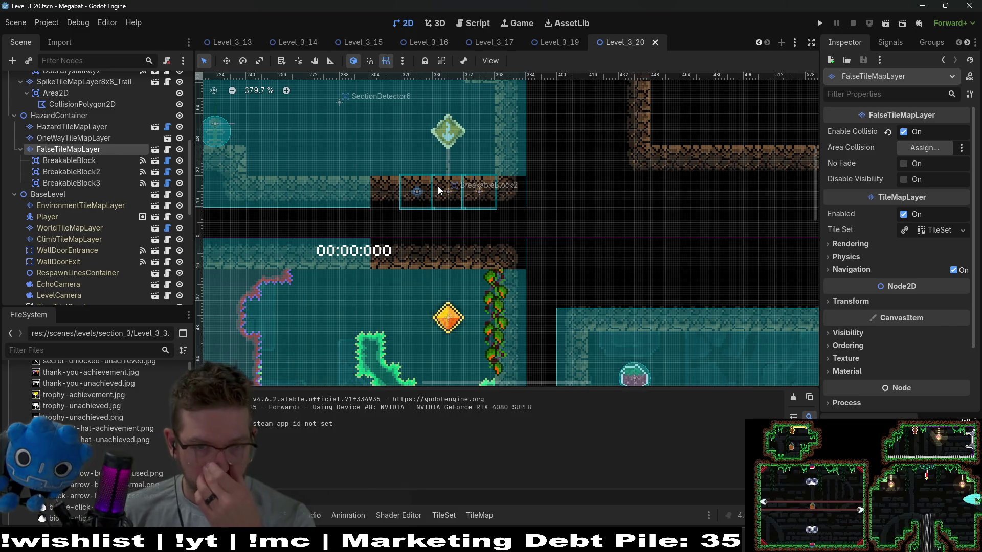
pyautogui.scroll(-4, 457, 187)
pyautogui.scroll(-3, 457, 187)
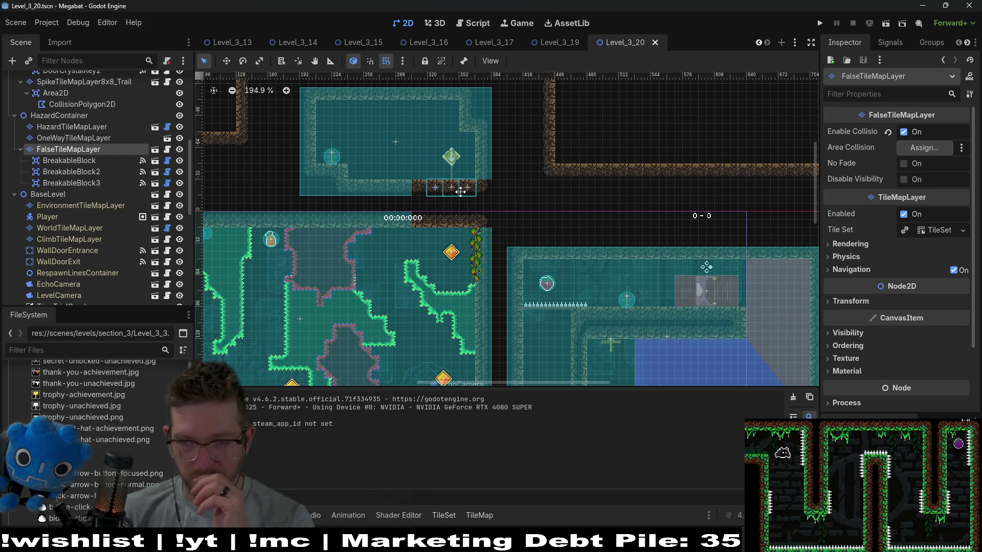
# Keep panning around the level and return the view to the hidden room above
pyautogui.moveTo(531, 247); pyautogui.dragTo(481, 193)
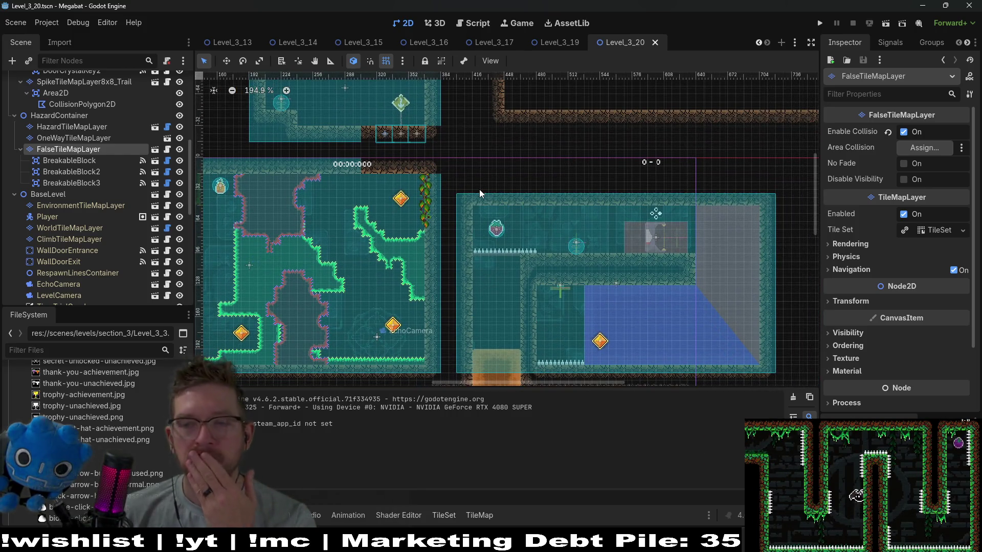
pyautogui.hscroll(-5, 553, 292)
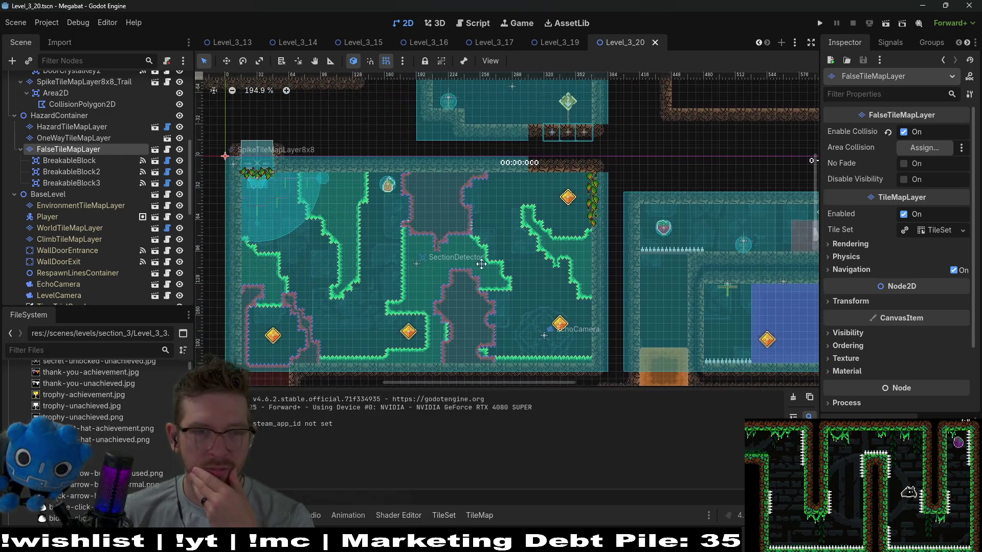
pyautogui.scroll(-2, 548, 283)
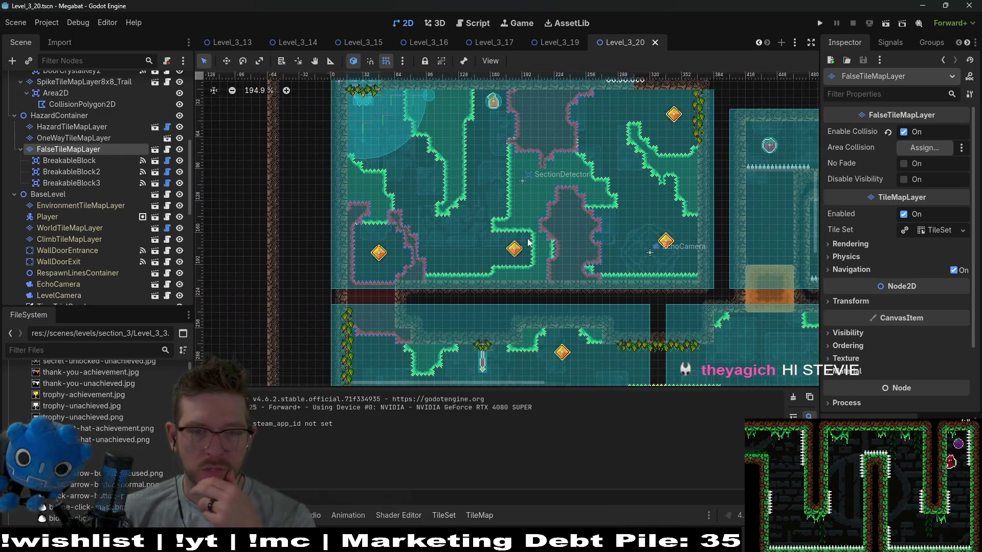
pyautogui.hscroll(2, 538, 251)
pyautogui.scroll(-2, 454, 269)
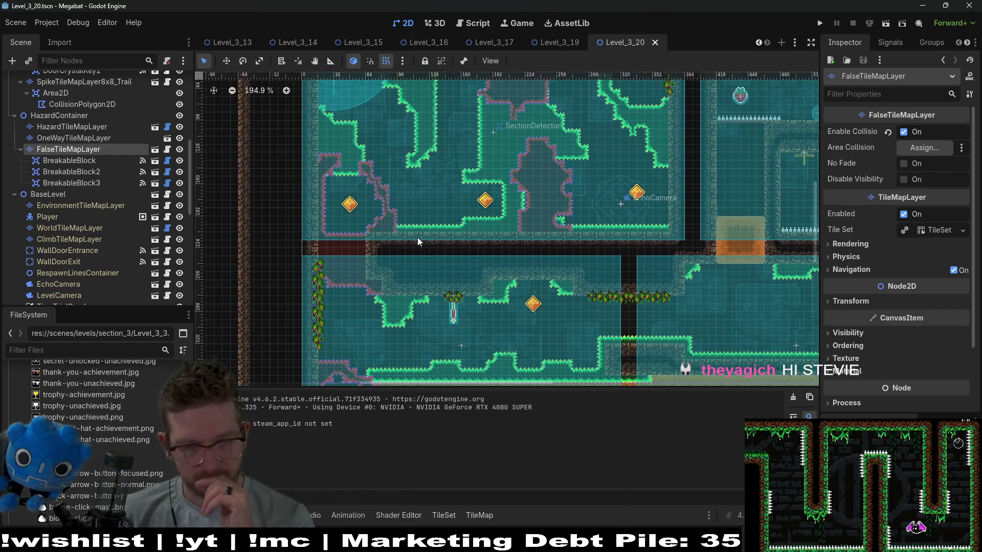
pyautogui.hscroll(2, 463, 264)
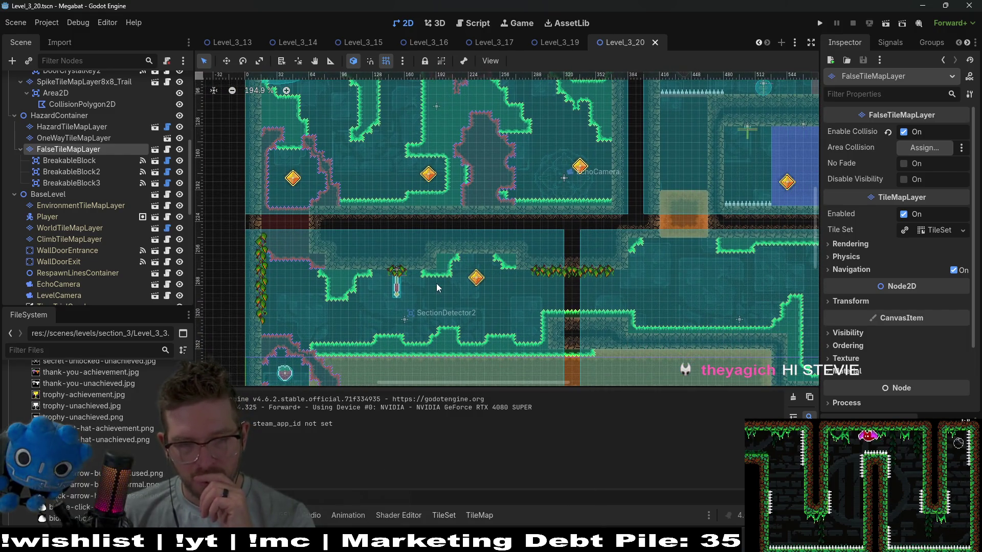
pyautogui.moveTo(438, 288); pyautogui.dragTo(444, 271)
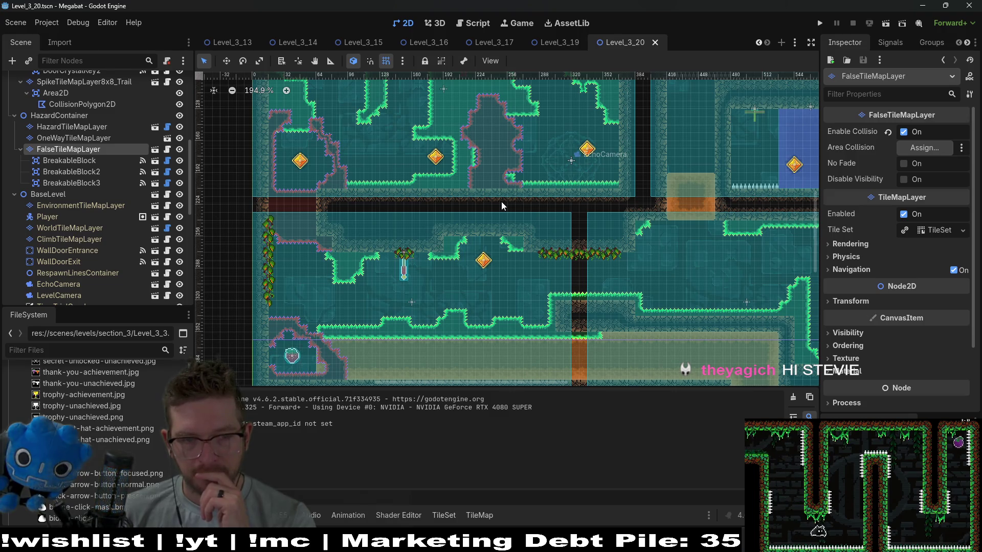
pyautogui.scroll(-5, 502, 206)
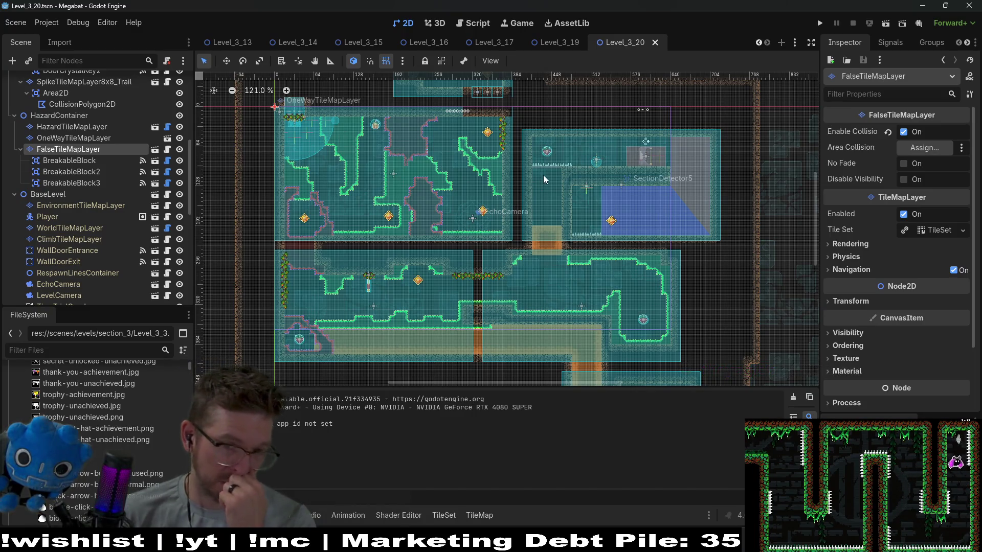
pyautogui.moveTo(548, 174); pyautogui.dragTo(535, 221)
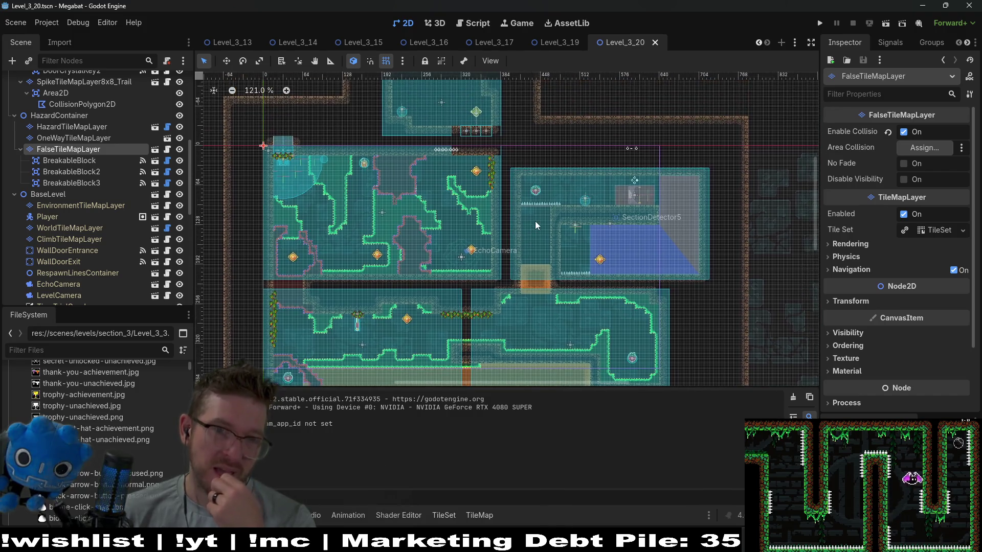
pyautogui.scroll(-3, 535, 221)
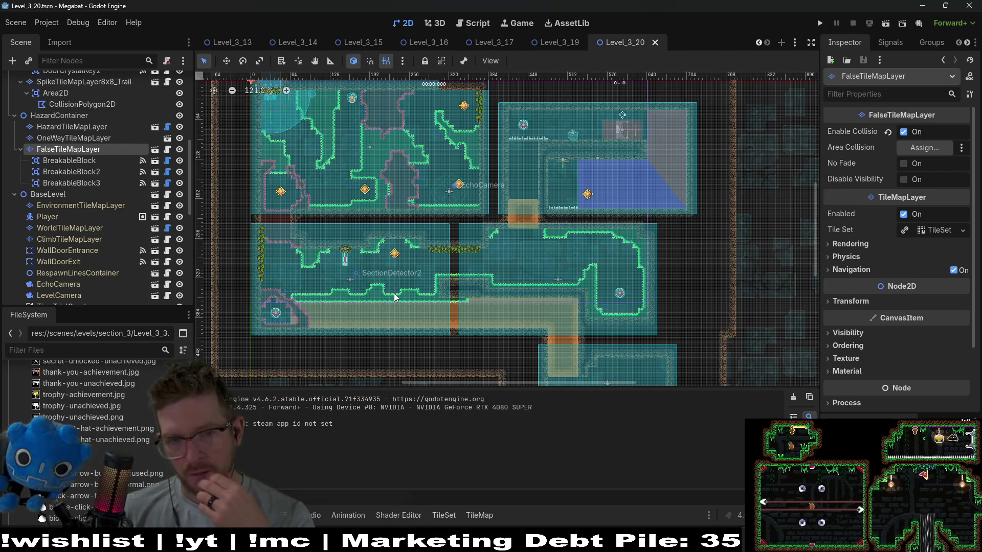
pyautogui.scroll(5, 276, 312)
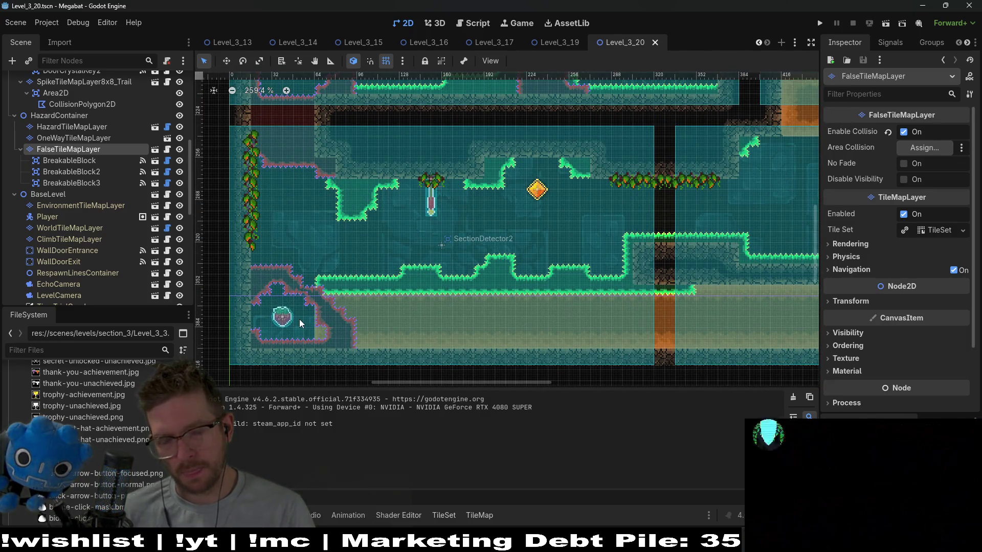
pyautogui.scroll(-5, 379, 303)
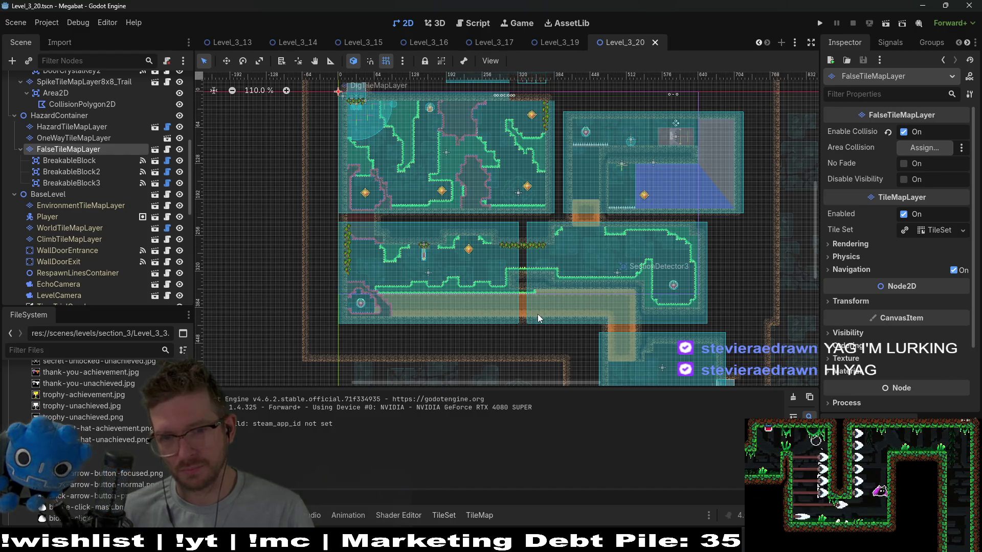
pyautogui.scroll(-5, 565, 280)
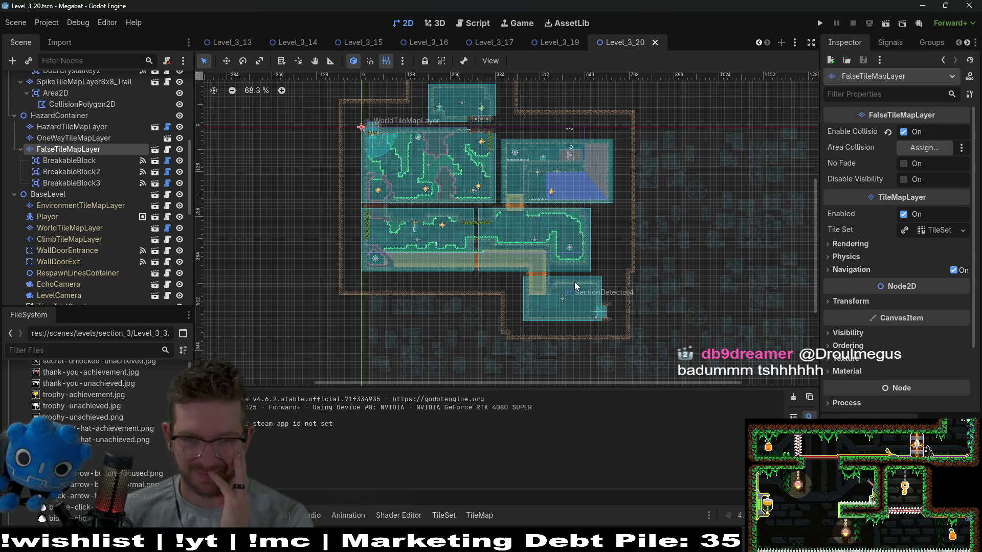
pyautogui.scroll(3, 587, 256)
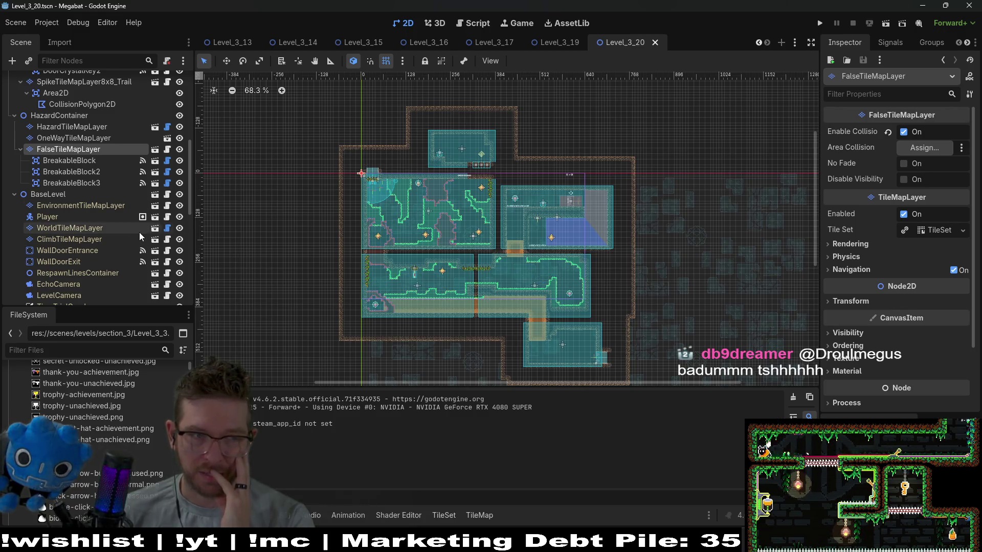
pyautogui.scroll(3, 105, 249)
pyautogui.click(81, 261)
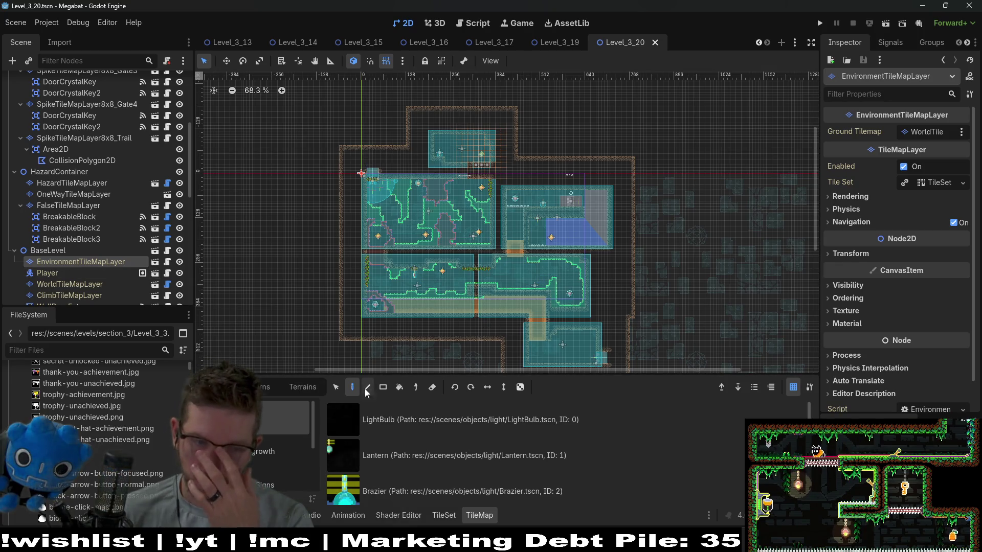
# Choose the DesertOvergrowth decoration and paint eight tufts along the bottom-right room's floor
pyautogui.click(270, 462)
pyautogui.click(358, 455)
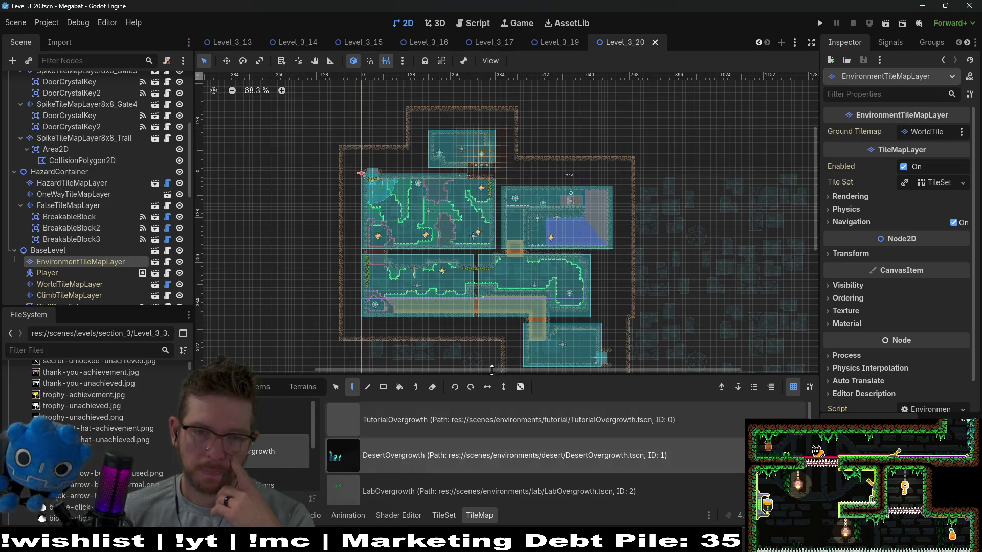
pyautogui.scroll(8, 551, 358)
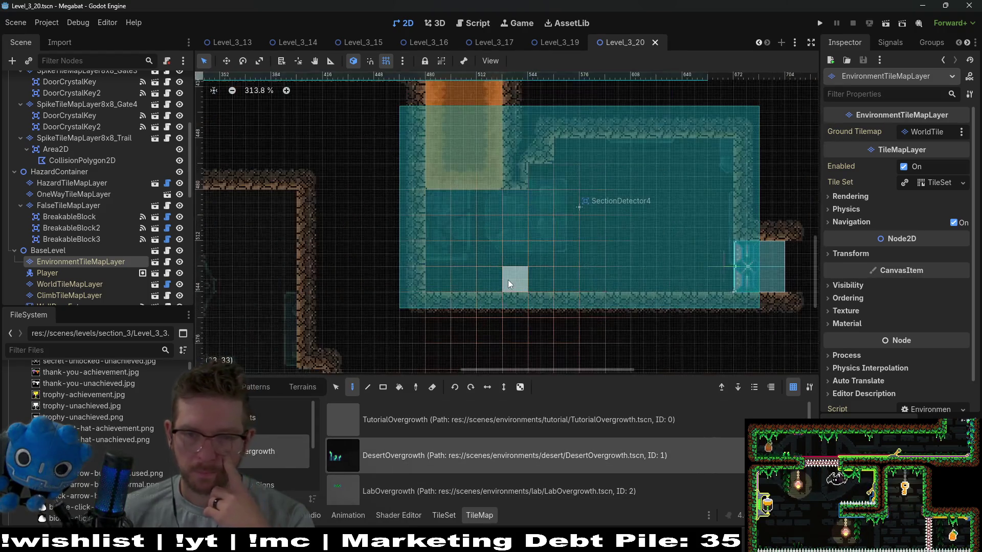
pyautogui.click(444, 281)
pyautogui.click(493, 288)
pyautogui.click(518, 285)
pyautogui.click(566, 285)
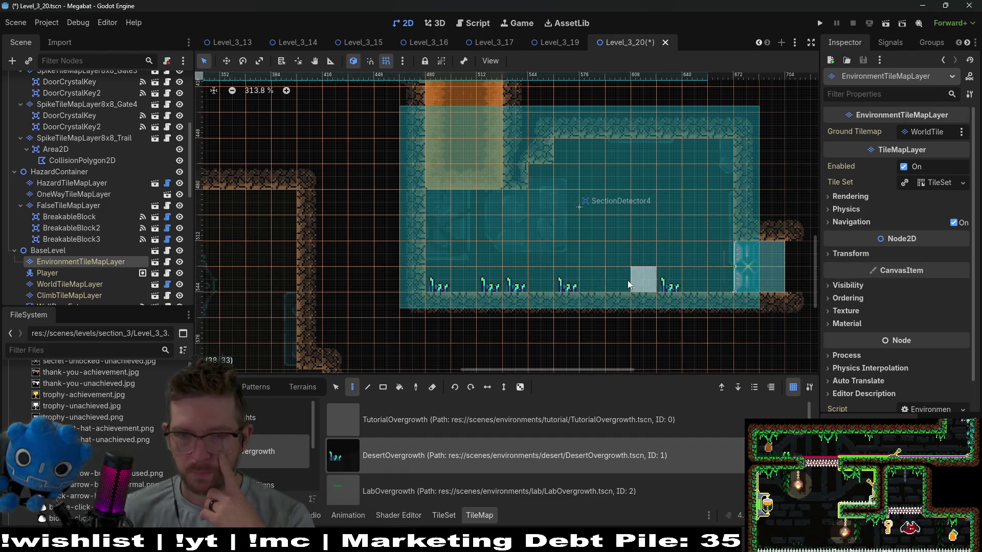
pyautogui.click(625, 281)
pyautogui.click(670, 281)
pyautogui.click(708, 279)
pyautogui.click(714, 277)
# Paint five DesertOvergrowth tufts along the upper-right room's spiked ledge
pyautogui.scroll(-3, 586, 204)
pyautogui.scroll(8, 538, 247)
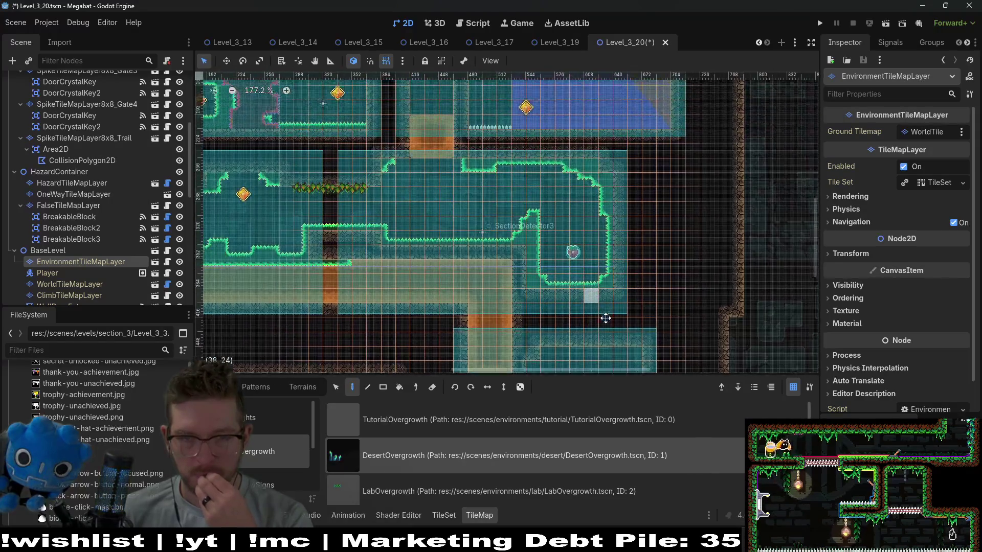
pyautogui.scroll(-1, 504, 169)
pyautogui.scroll(2, 504, 164)
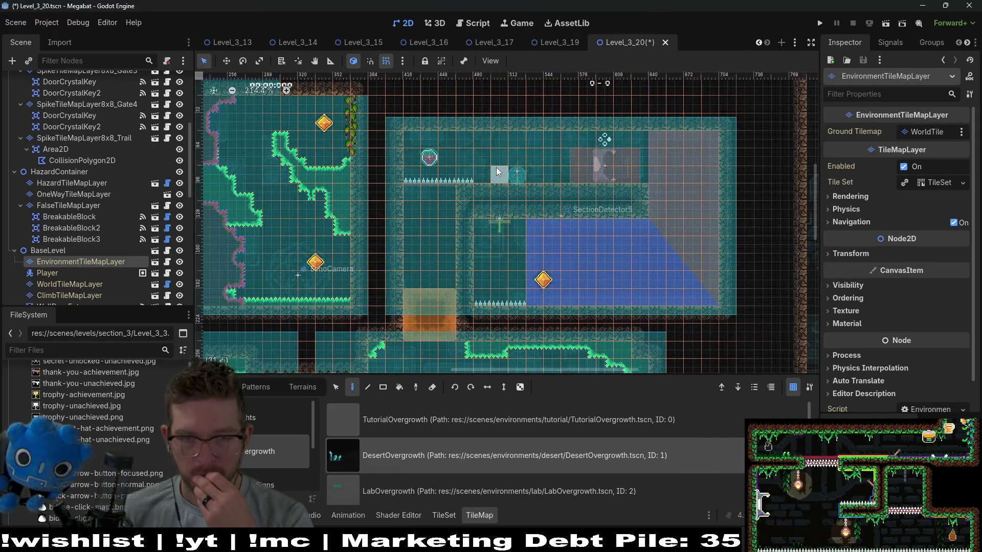
pyautogui.click(499, 176)
pyautogui.click(516, 176)
pyautogui.click(552, 177)
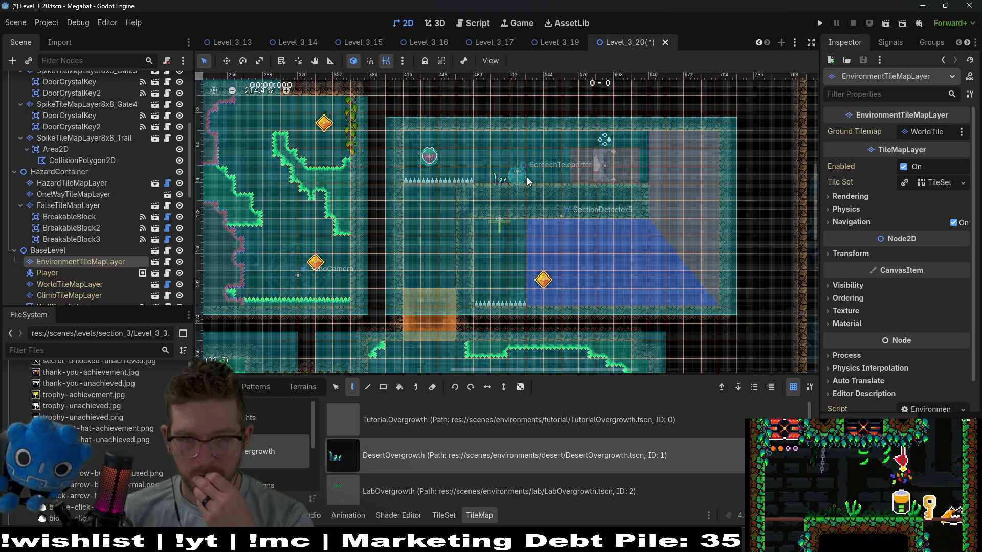
pyautogui.click(534, 176)
pyautogui.click(481, 177)
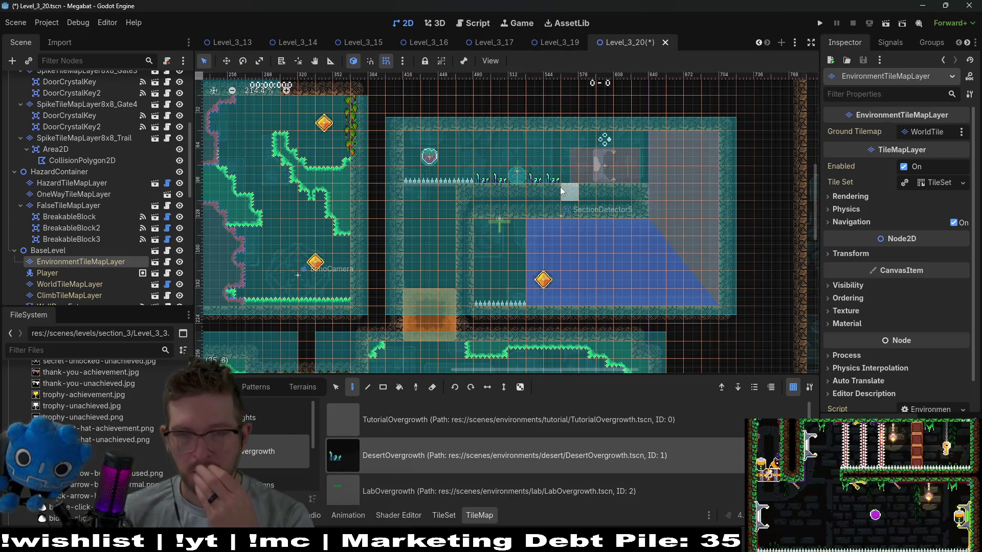
pyautogui.scroll(4, 560, 186)
# Save the Level_3_20 scene with Ctrl+S
pyautogui.scroll(4, 88, 210)
pyautogui.scroll(3, 89, 207)
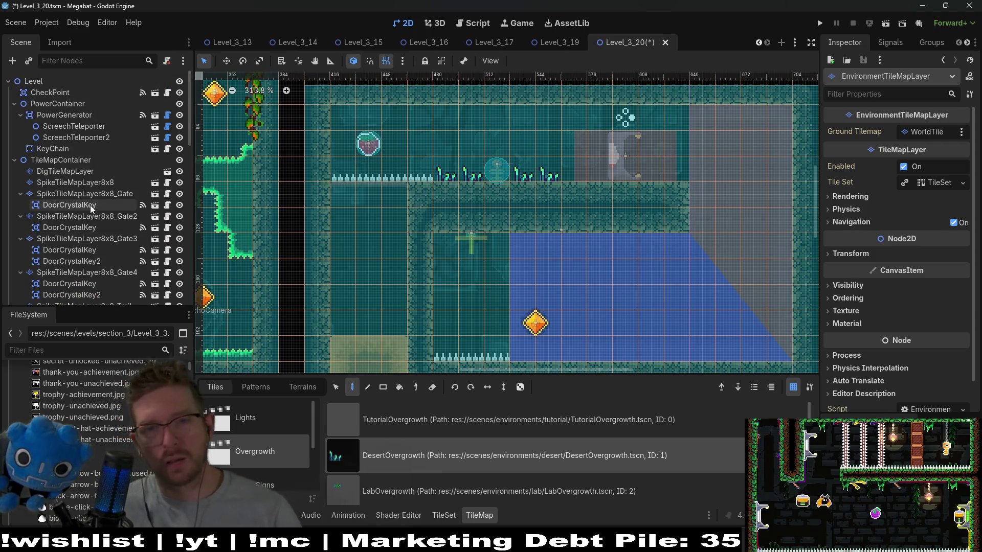
pyautogui.scroll(-3, 97, 202)
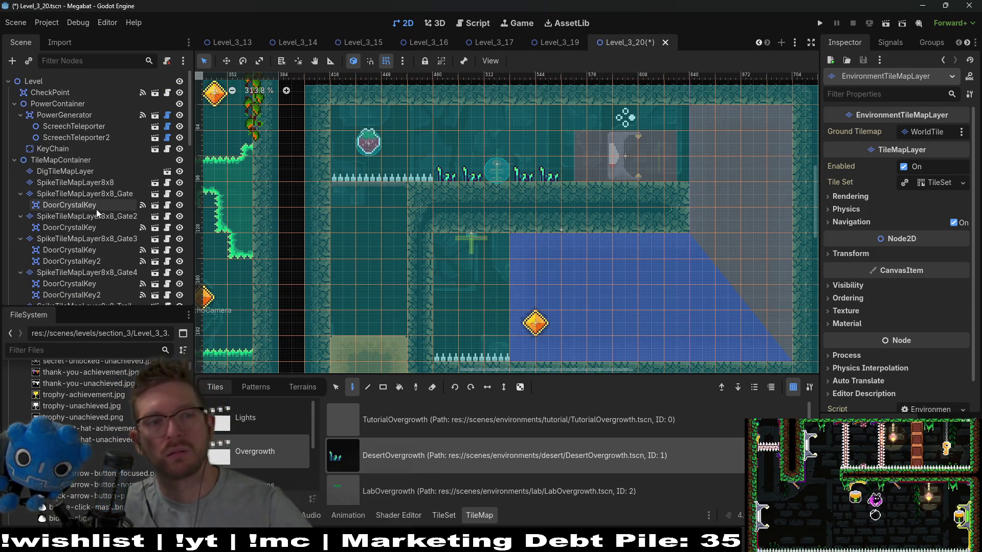
pyautogui.scroll(-5, 456, 274)
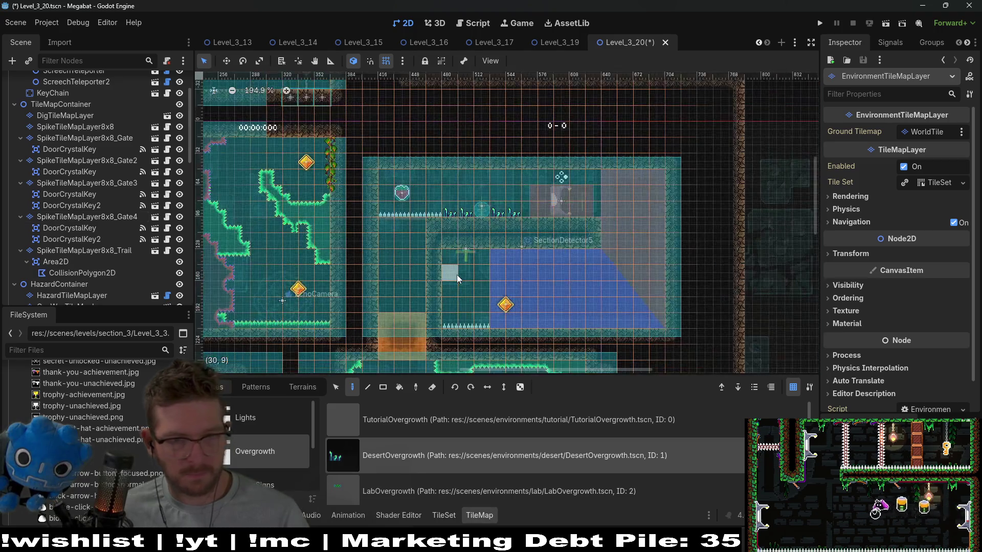
pyautogui.hotkey('ctrl', 's')
# Add three DesertOvergrowth tufts on the SectionDetector6 room's ledge, including its left step
pyautogui.scroll(3, 410, 244)
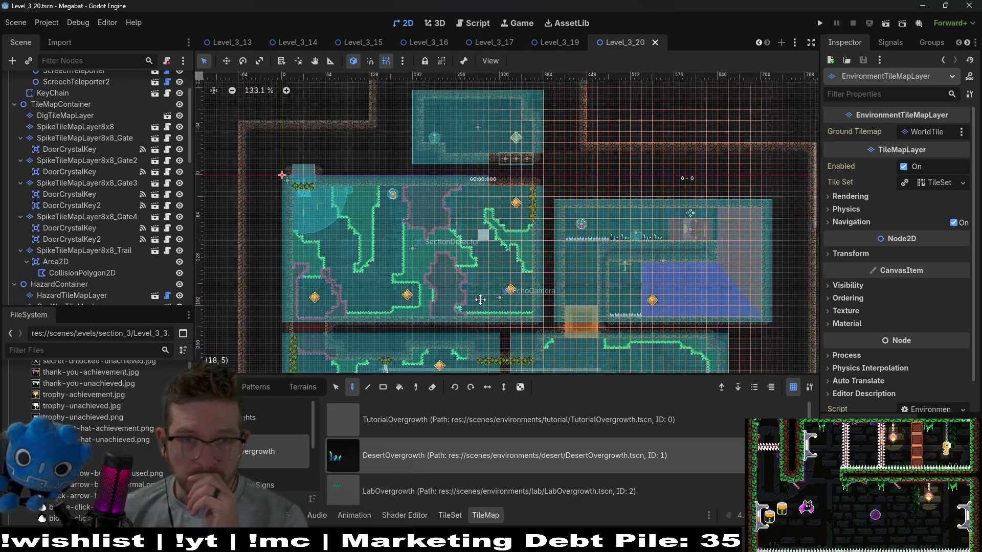
pyautogui.click(442, 239)
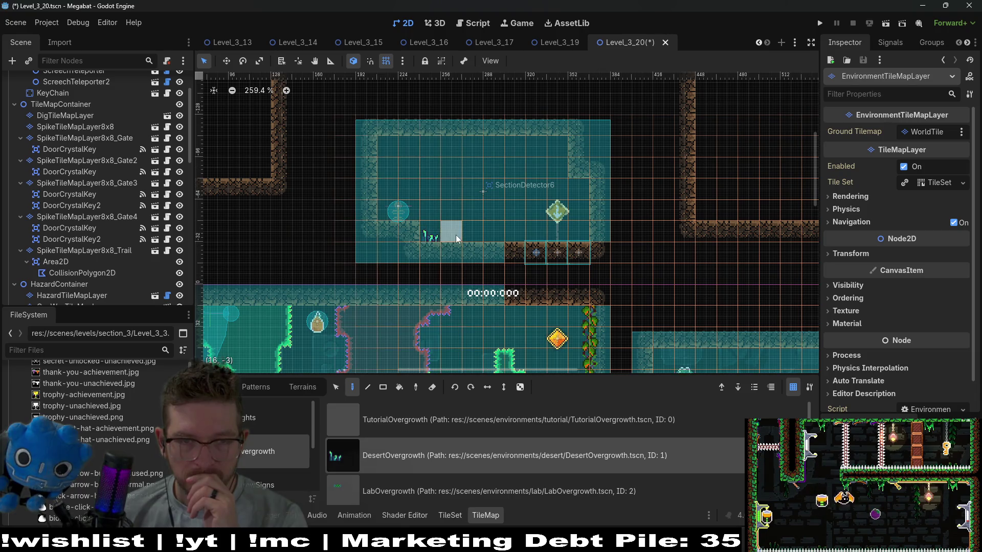
pyautogui.click(514, 235)
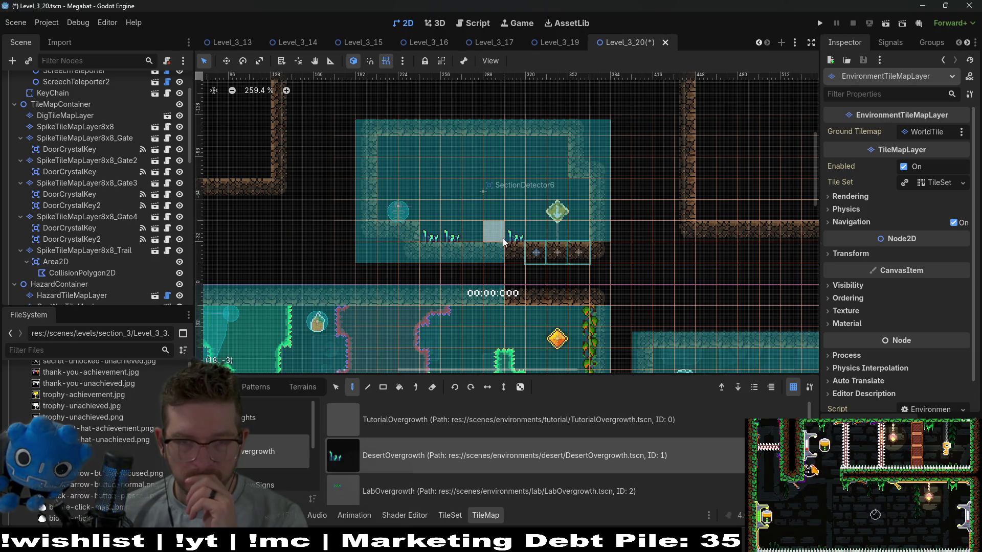
pyautogui.click(383, 220)
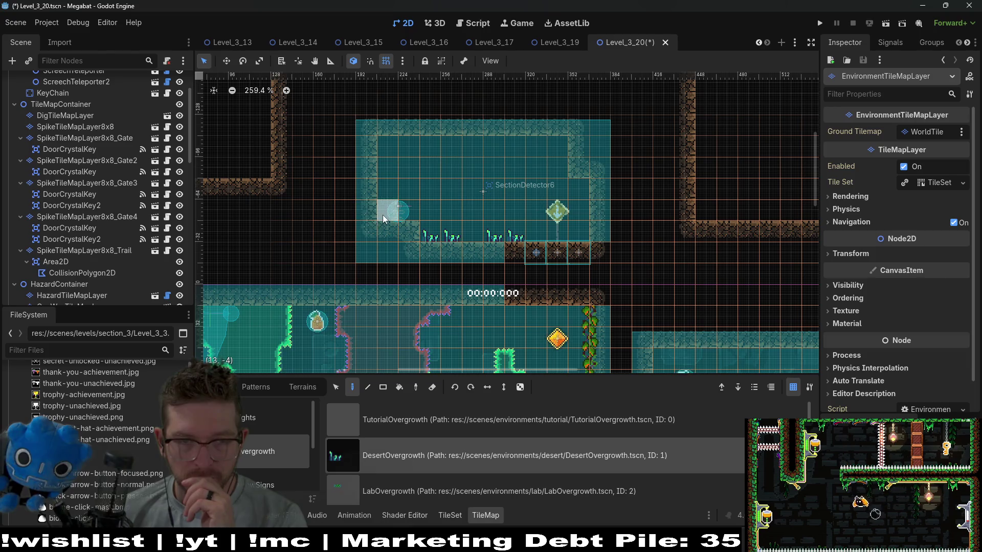
pyautogui.scroll(-5, 466, 300)
pyautogui.scroll(-4, 456, 164)
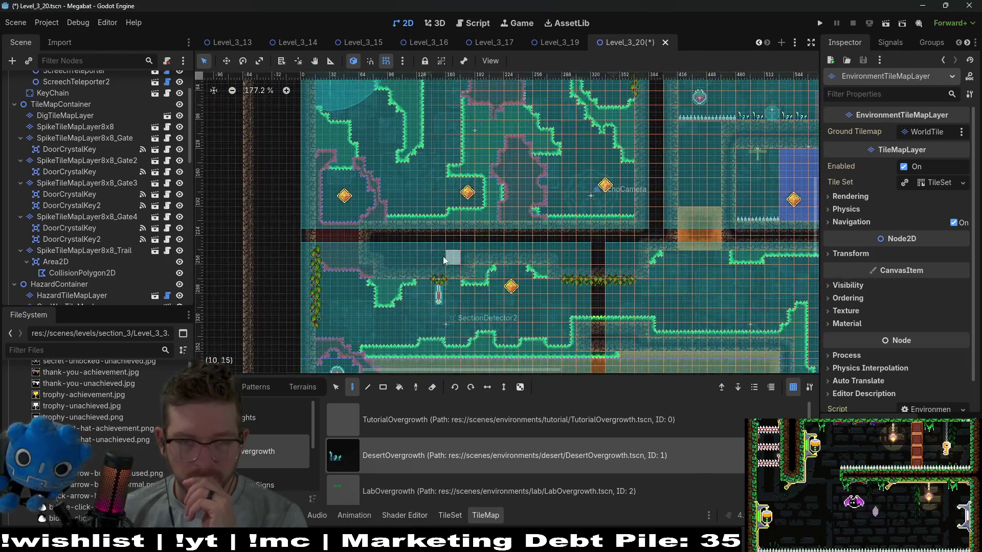
pyautogui.moveTo(560, 219)
pyautogui.mouseDown()
pyautogui.moveTo(575, 213)
pyautogui.moveTo(507, 239)
pyautogui.moveTo(490, 305)
pyautogui.moveTo(501, 290)
pyautogui.mouseUp()
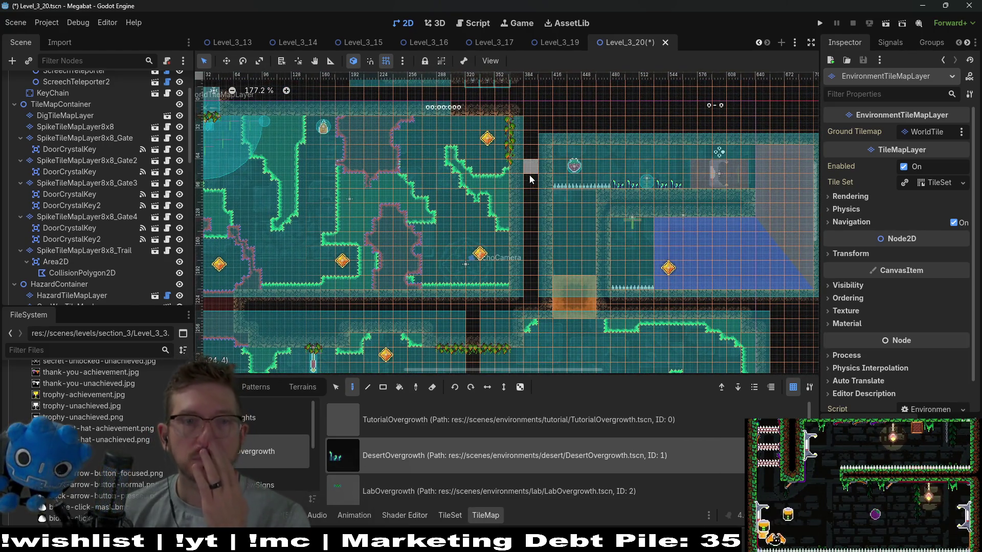
pyautogui.scroll(2, 108, 173)
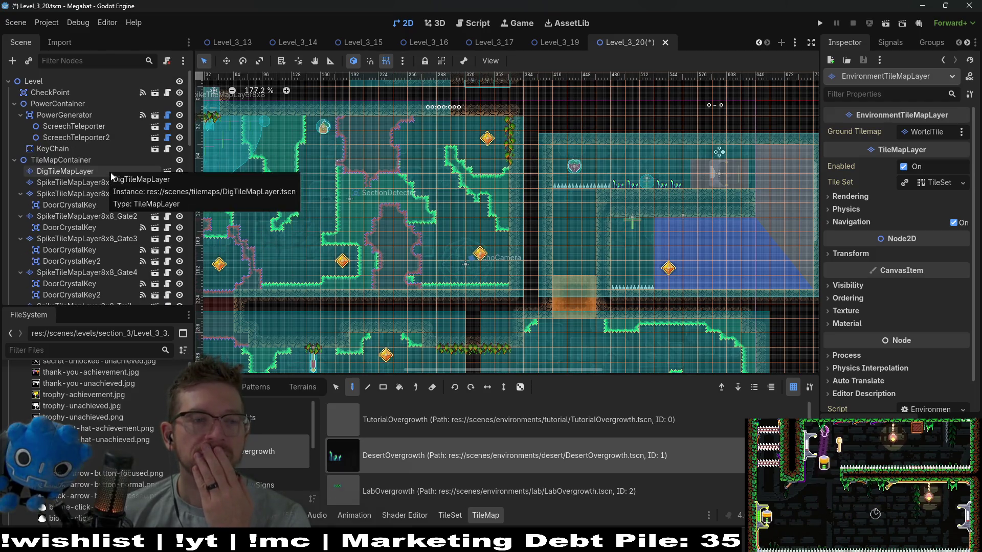
# Navigate to the large top-left room and select its Fruit pickup to view its Teleport properties
pyautogui.scroll(-6, 111, 174)
pyautogui.scroll(-8, 111, 173)
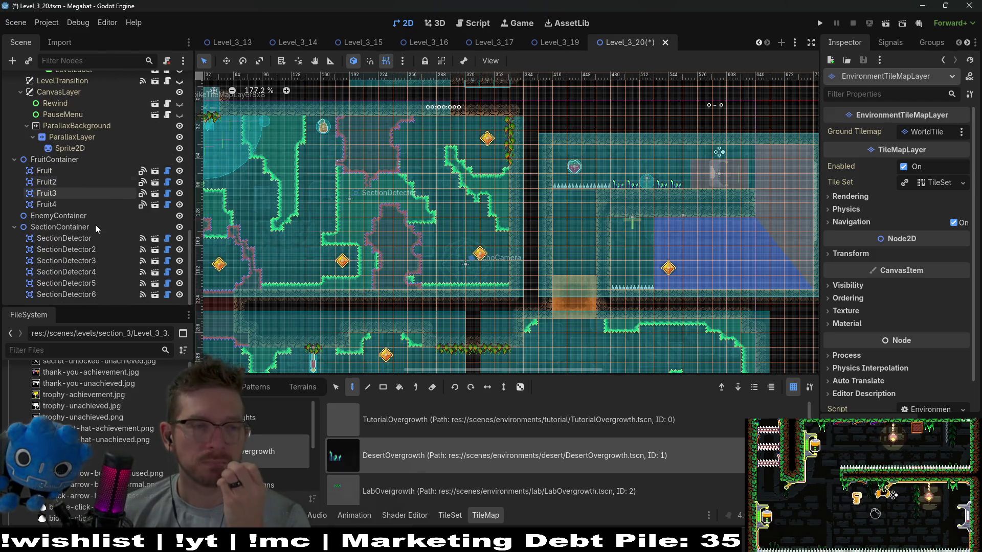
pyautogui.moveTo(455, 154); pyautogui.dragTo(441, 244)
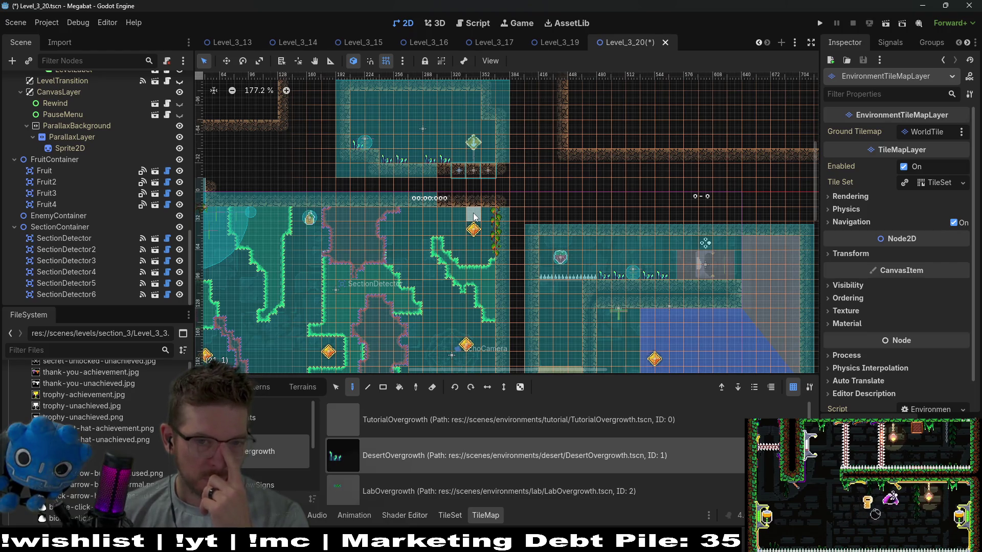
pyautogui.scroll(-3, 577, 243)
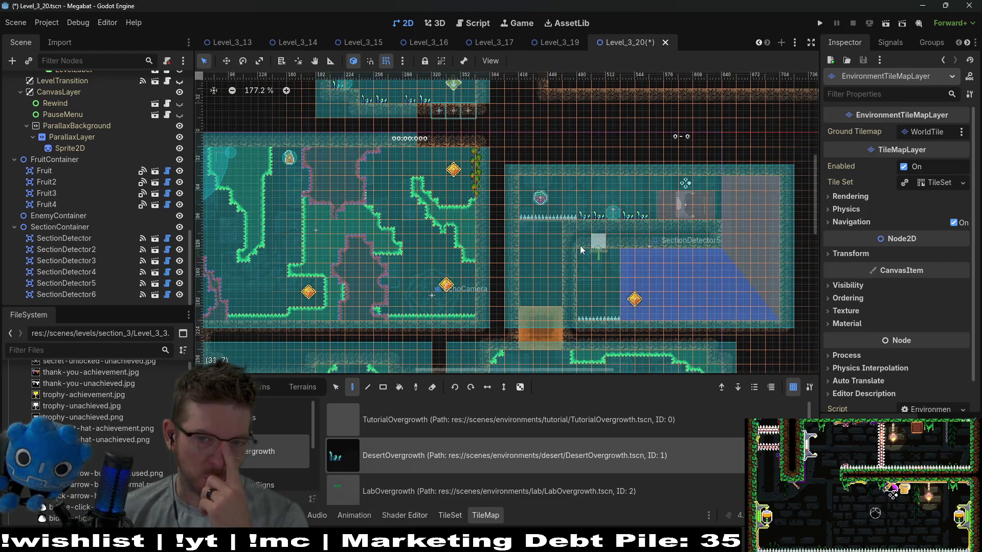
pyautogui.scroll(4, 485, 226)
pyautogui.hscroll(-4, 486, 226)
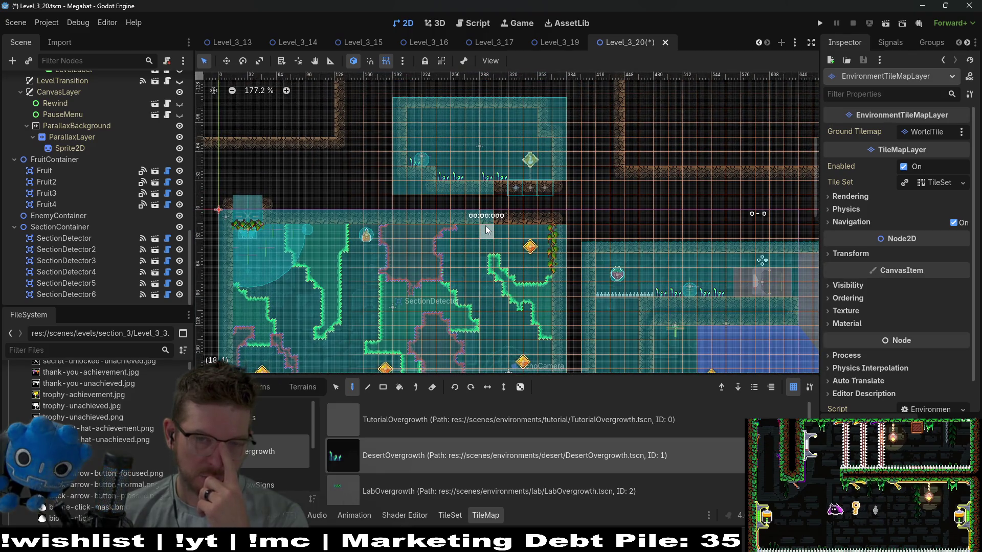
pyautogui.scroll(-3, 486, 225)
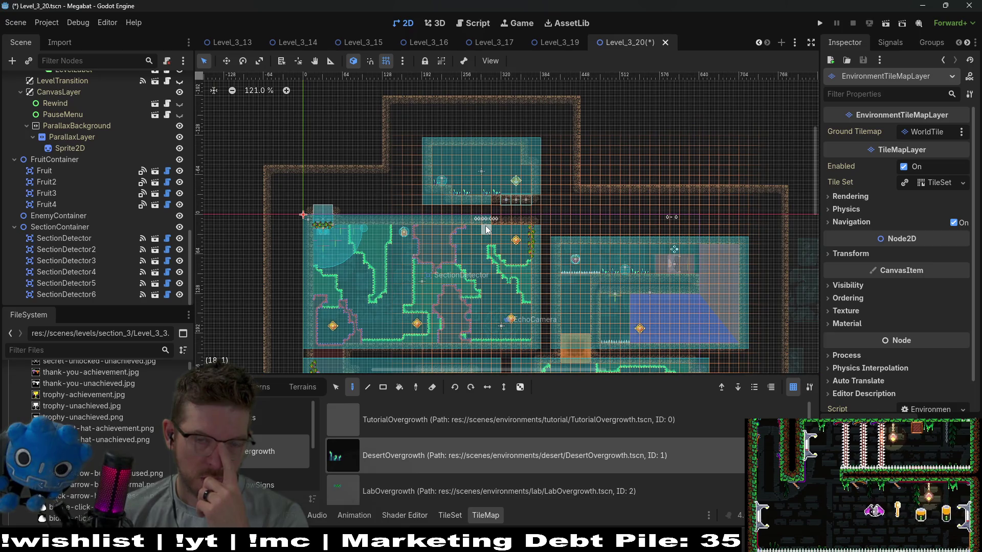
pyautogui.scroll(5, 486, 229)
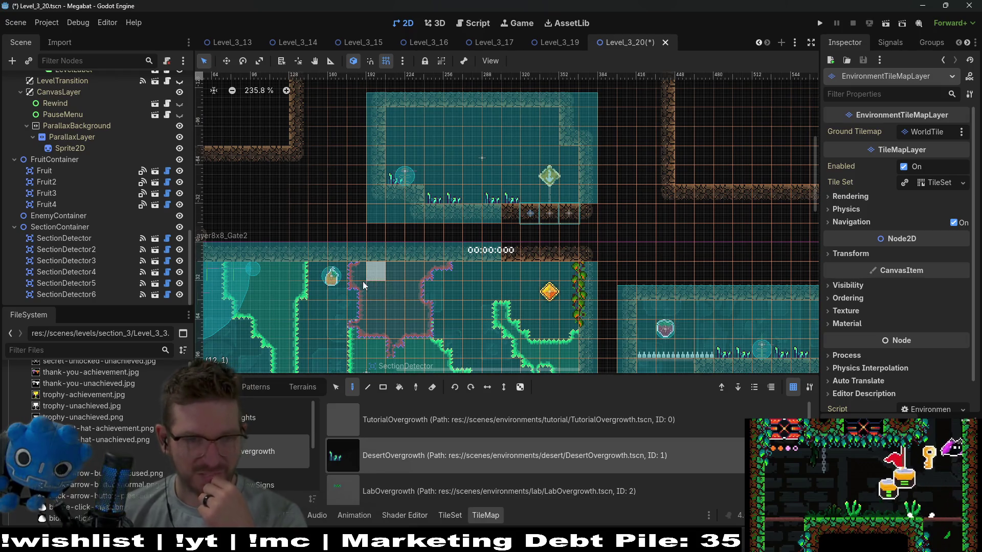
pyautogui.click(62, 173)
pyautogui.scroll(3, 317, 271)
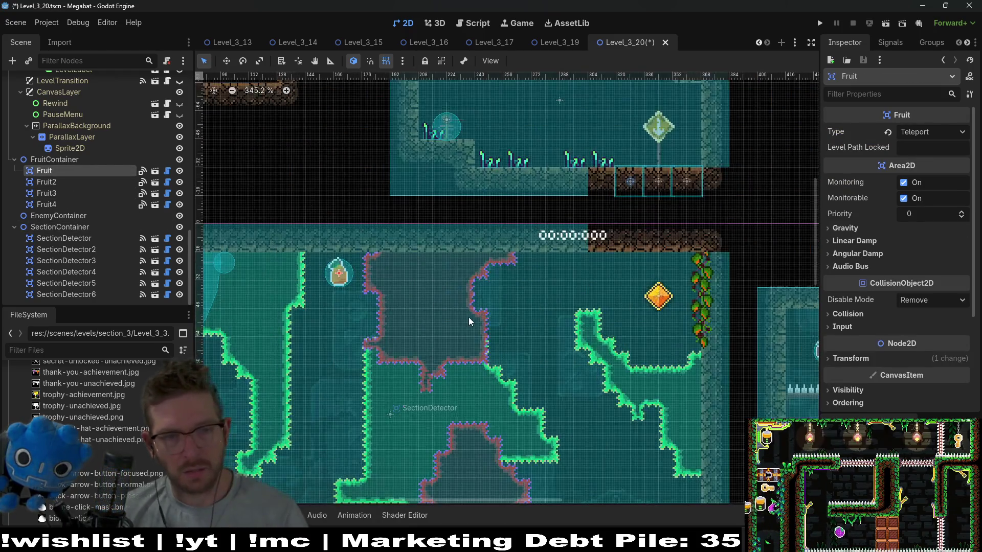